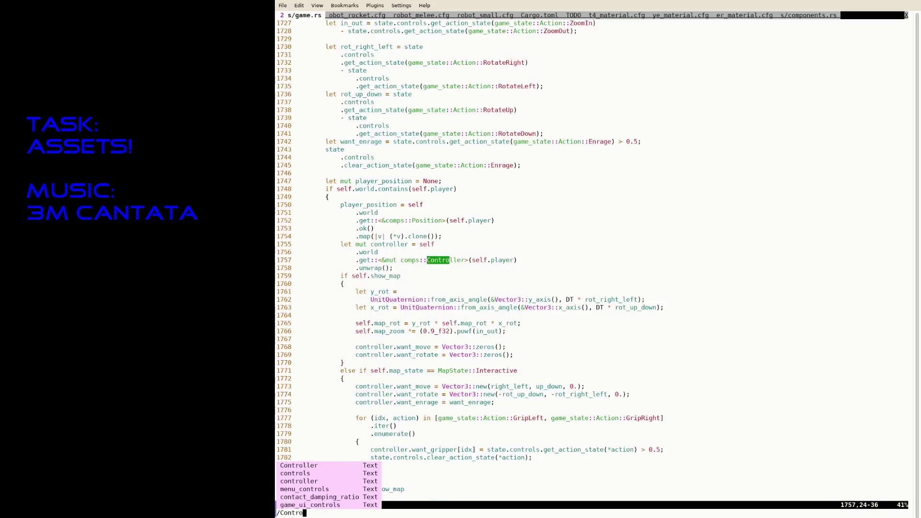
text(ller)
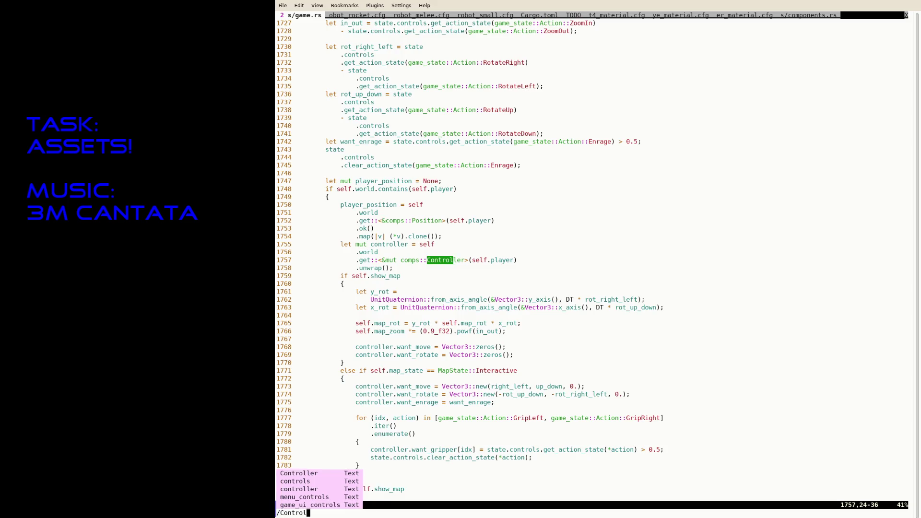
Search for Controller and page down through game.rs into the HomeTowards block.
key(Return)
key(n)
key(n)
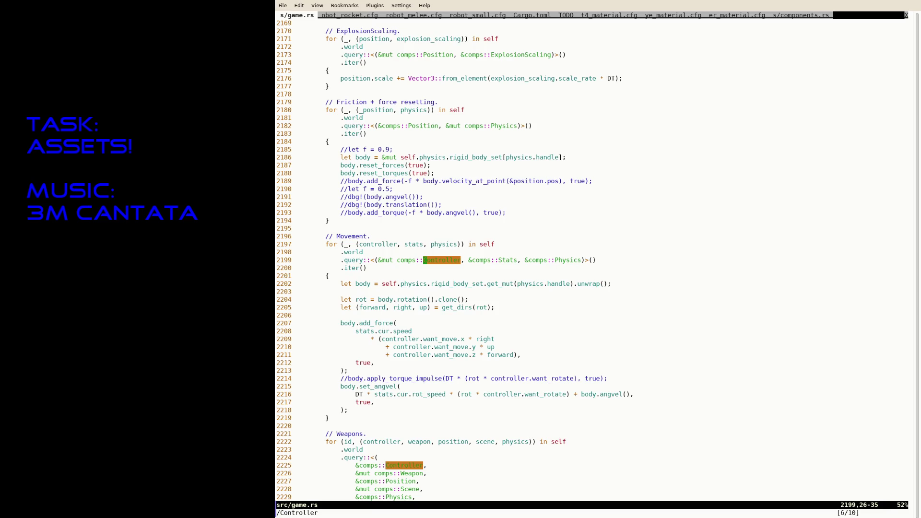
key(ctrl+l)
key(ctrl+f)
key(ctrl+f)
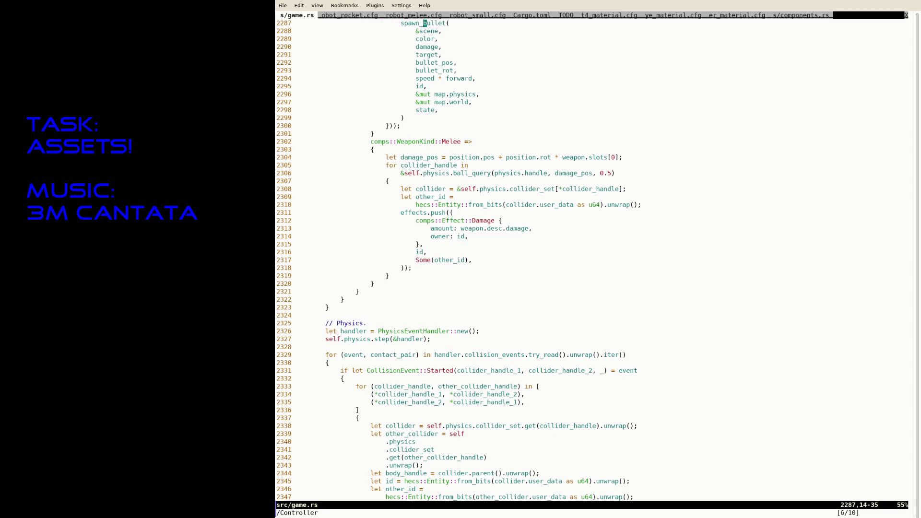
key(ctrl+f)
key(ctrl+f)
key(ctrl+f)
key(ctrl+f)
key(ctrl+f)
key(ctrl+f)
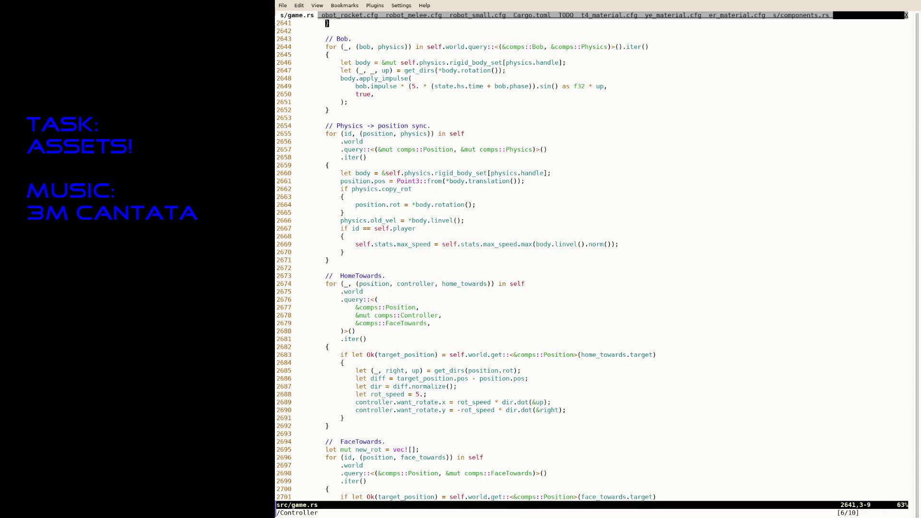
key(j)
key(j)
key(j)
key(j)
key(j)
key(j)
key(j)
key(j)
key(j)
key(j)
key(j)
key(j)
key(j)
key(j)
key(j)
key(j)
key(j)
text(jodbg)
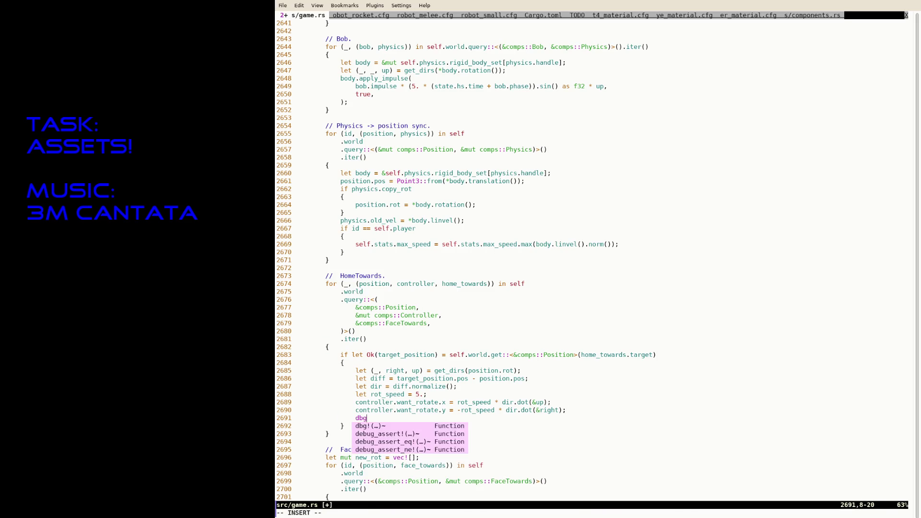
text(!("Here!)
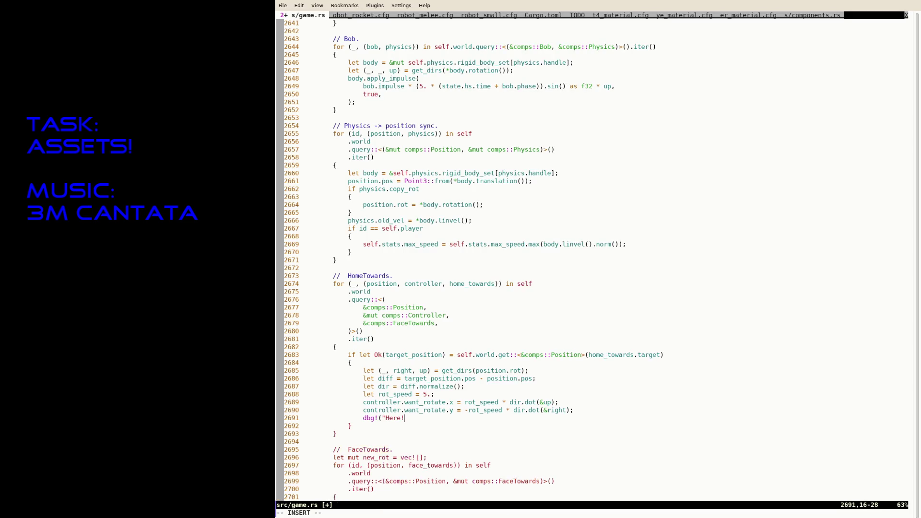
text(");)
Finish the dbg!("Here!") print, save game.rs, and cut the rot_speed line.
key(Escape)
text(:w)
key(Return)
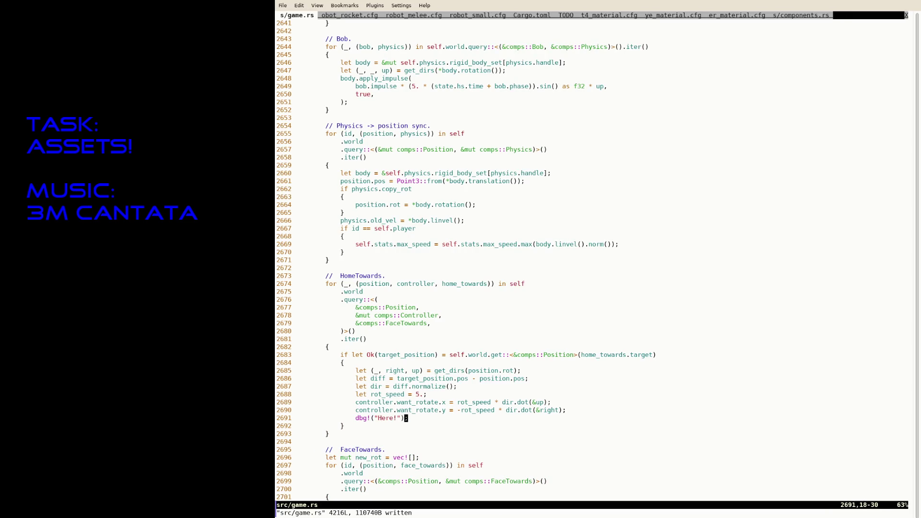
key(k)
key(k)
key(k)
text(dd)
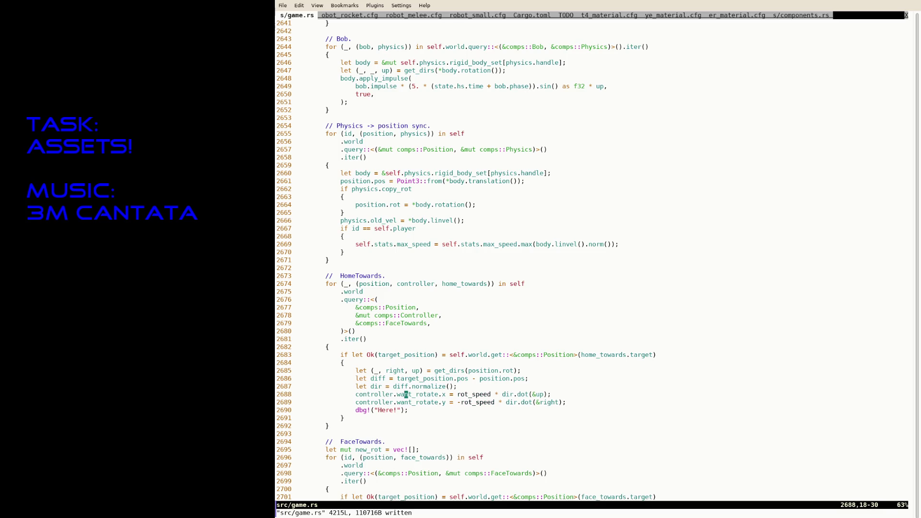
text(/let rot_s)
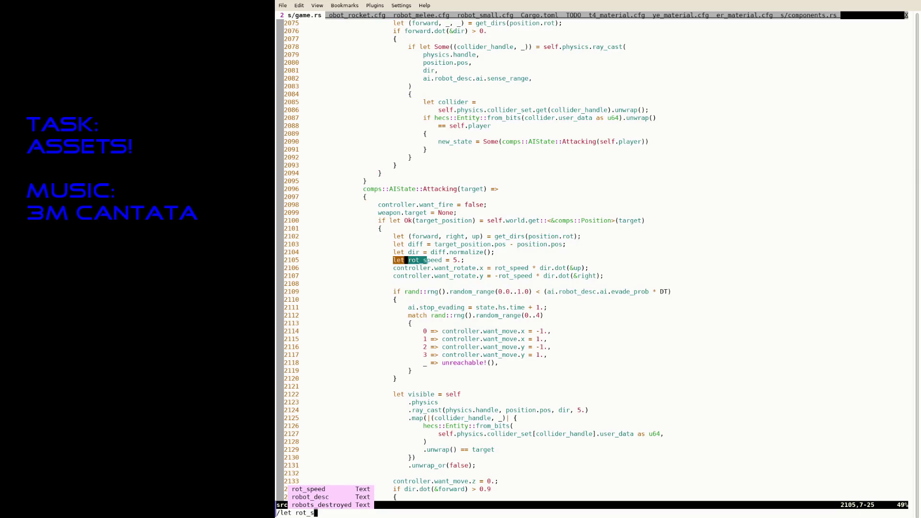
Paste the rot_speed line back into HomeTowards, save with :w, and suspend Neovim to the shell.
key(Return)
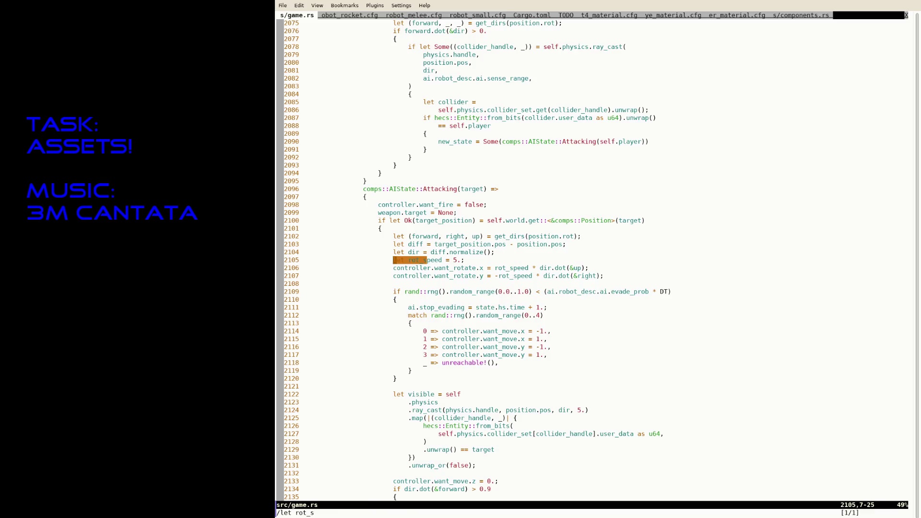
key(p)
key(colon)
key(w)
key(Return)
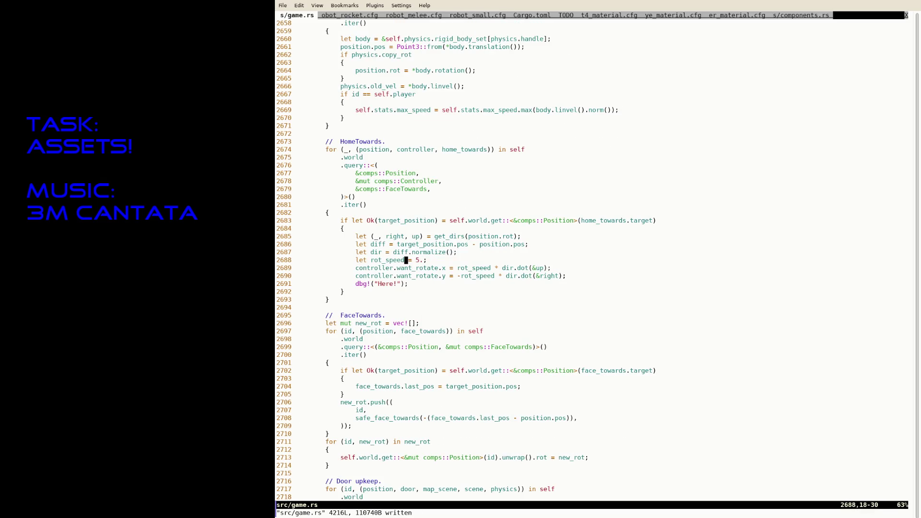
key(ctrl+z)
Recall and run cargo run --release, then quit the game once tested.
key(Up)
key(Return)
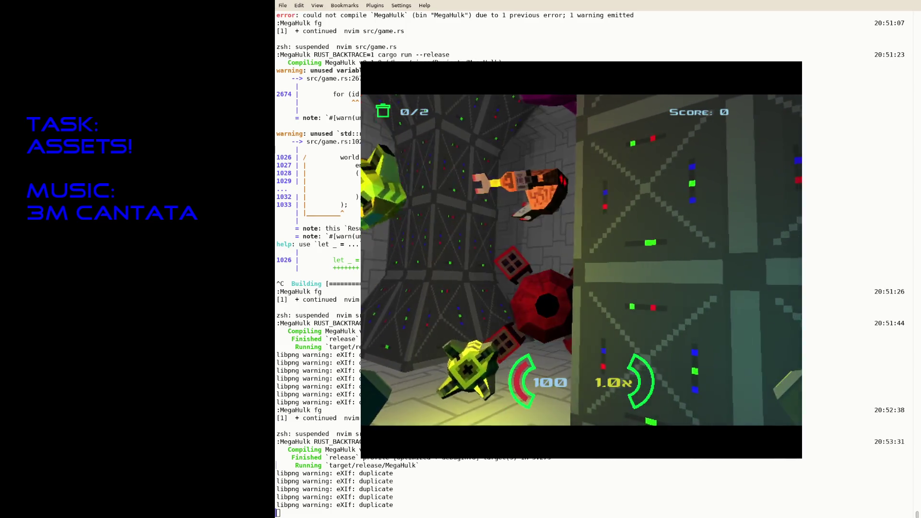
key(Escape)
text(fg)
Resume Neovim with fg and jump to spawn_bullet's if-let homing-target block.
key(Return)
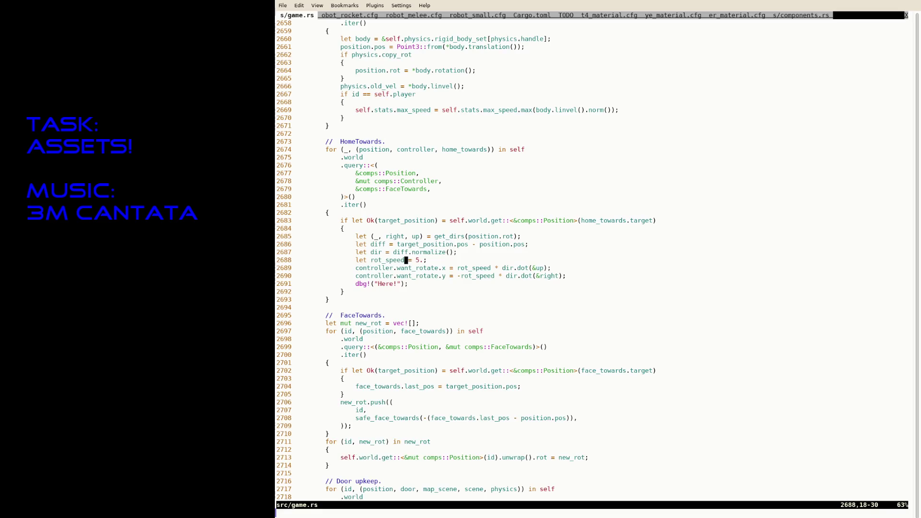
text(/spawn)
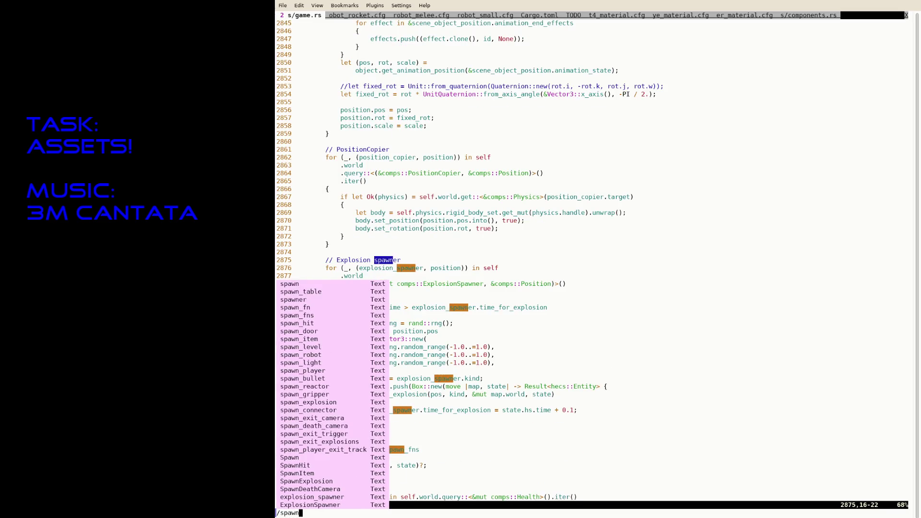
text(_b)
key(Return)
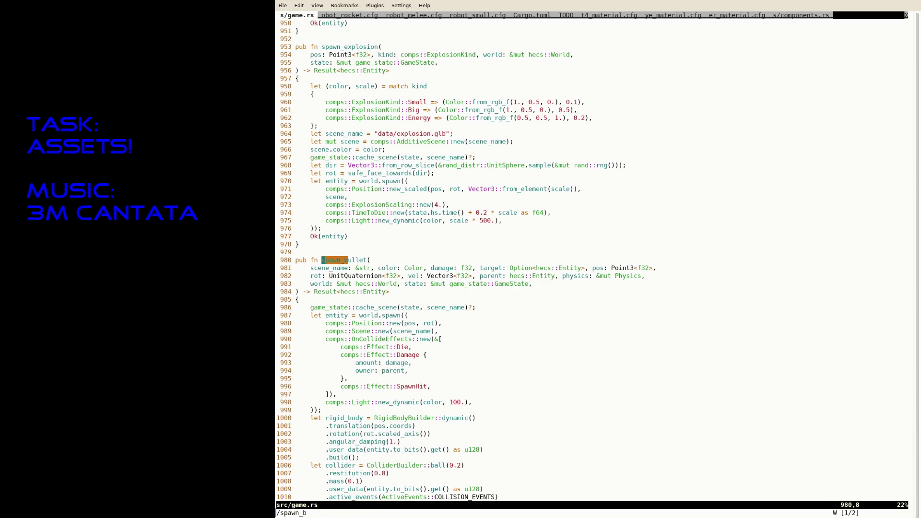
key(ctrl+d)
key(j)
key(j)
key(j)
Insert dbg!("Here!"); inside the target block, save game.rs and suspend to the shell.
key(i)
key(Return)
text(dbg)
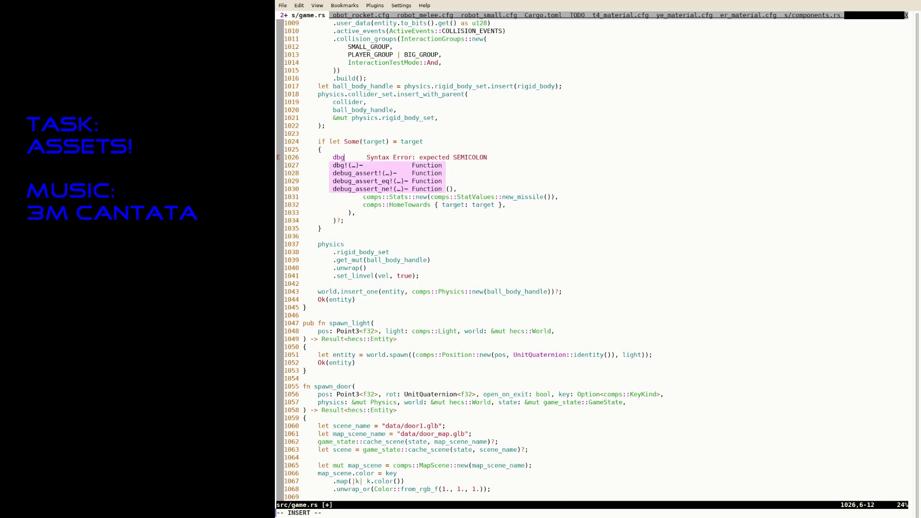
text(!("Here!")
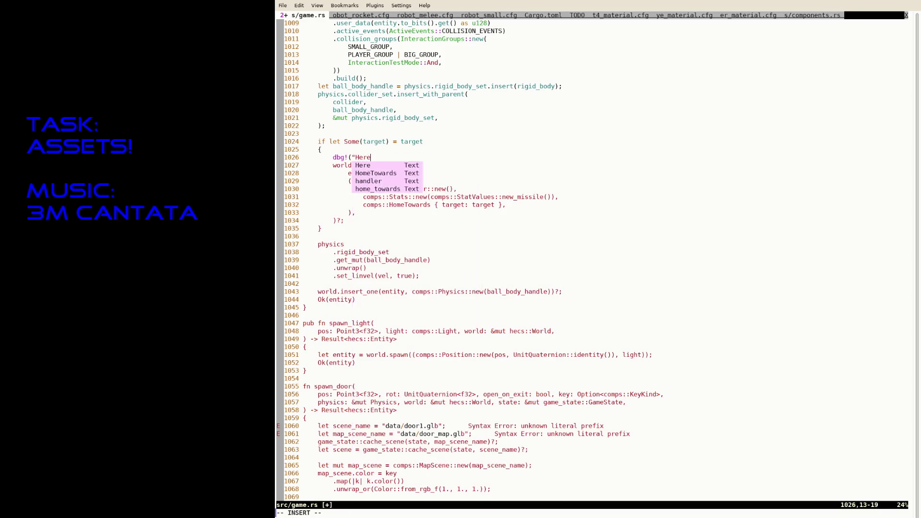
text();)
key(Escape)
text(:w)
key(Return)
key(ctrl+z)
text(cargo run --release)
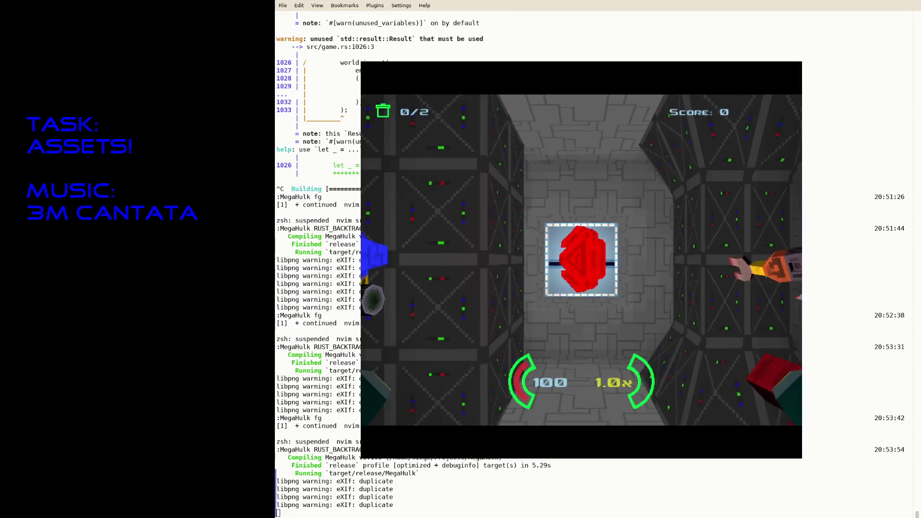
Fly the ship until Here! prints, quit, then delete spawn_bullet's debug line and save.
key(w)
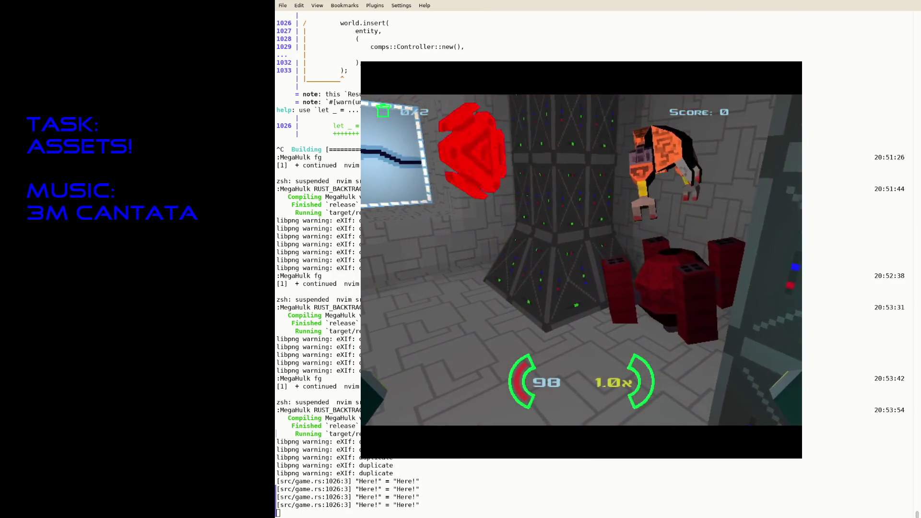
key(Escape)
text(fg)
key(Return)
key(d)
key(d)
text(:w)
key(Return)
key(j)
key(j)
key(w)
key(w)
key(w)
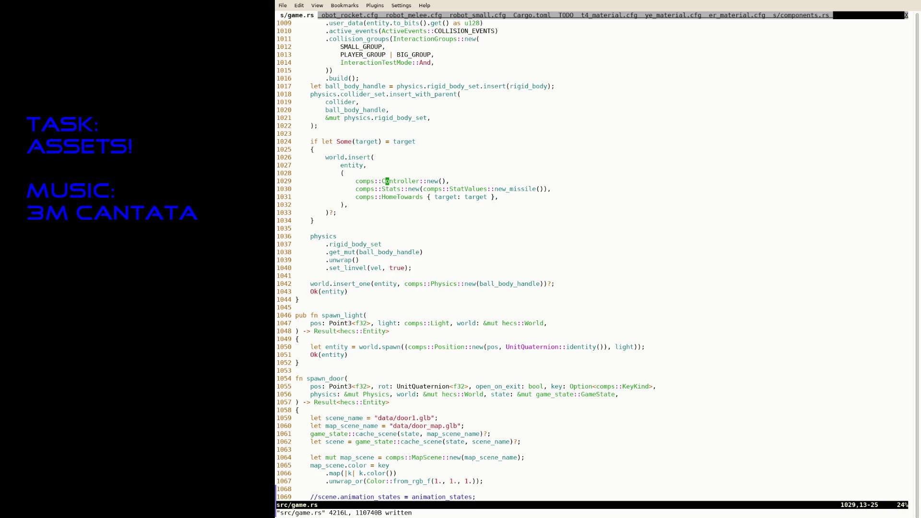
text(/HomeTowards)
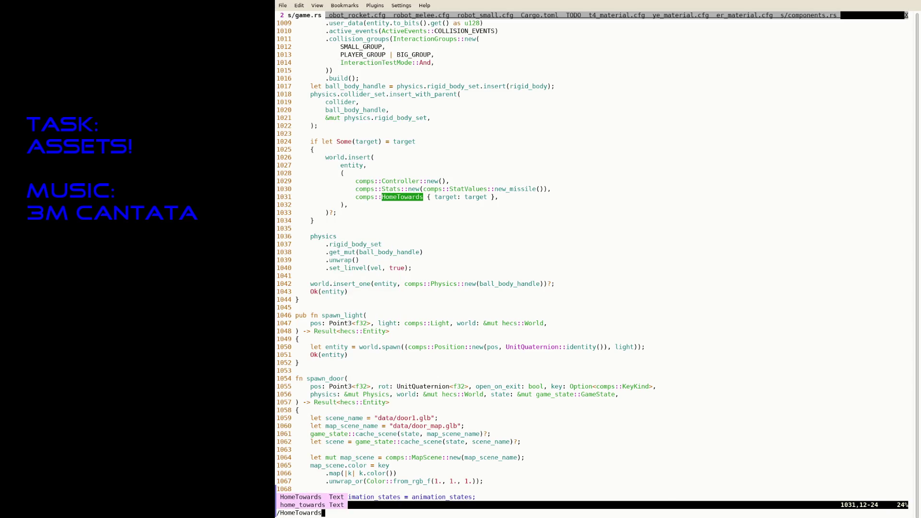
Search HomeTowards matches and land inside the HomeTowards system loop.
key(Return)
key(n)
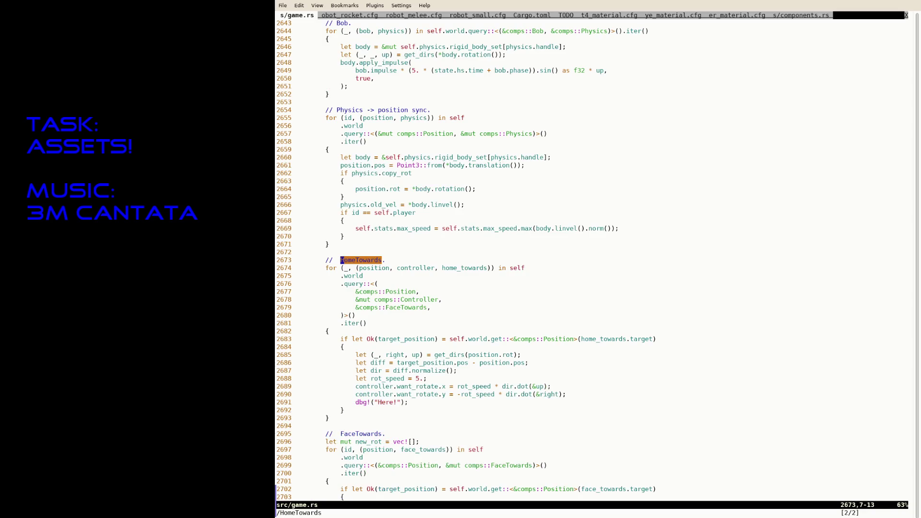
key(n)
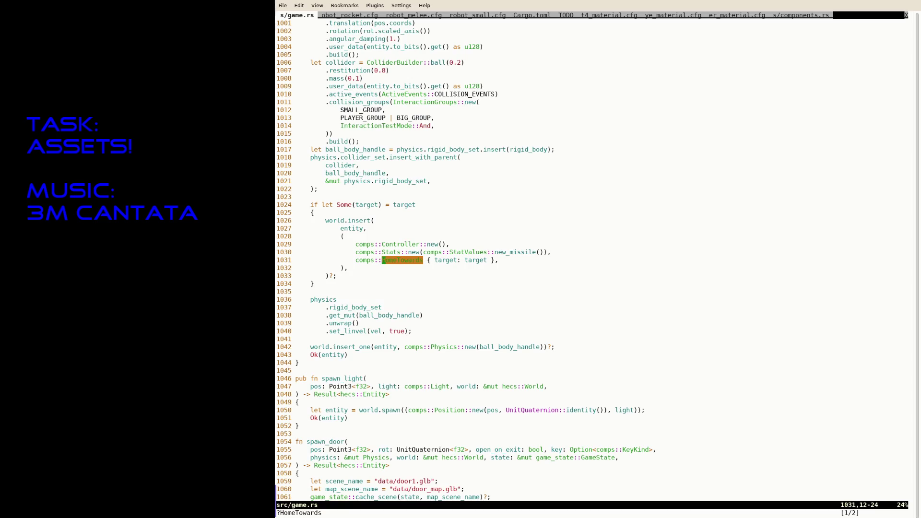
key(ctrl+b)
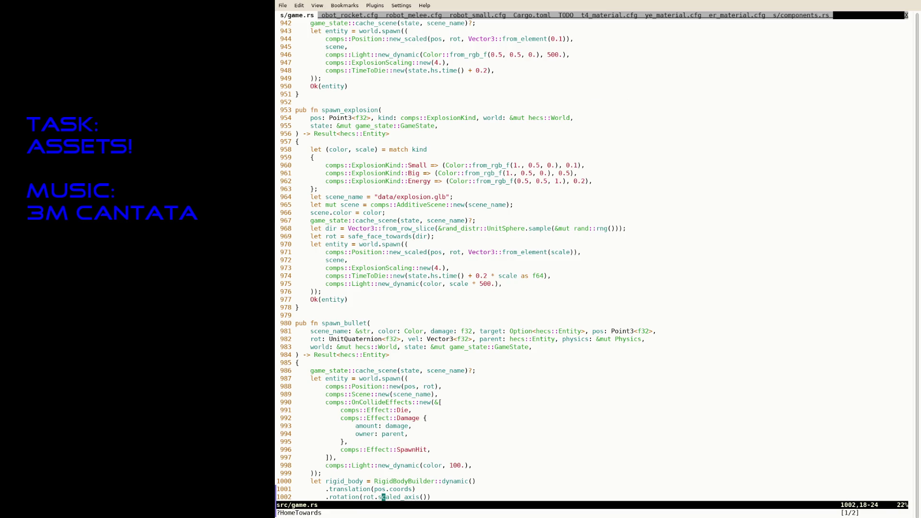
key(n)
key(j)
key(j)
key(j)
key(j)
text(o)
text(db)
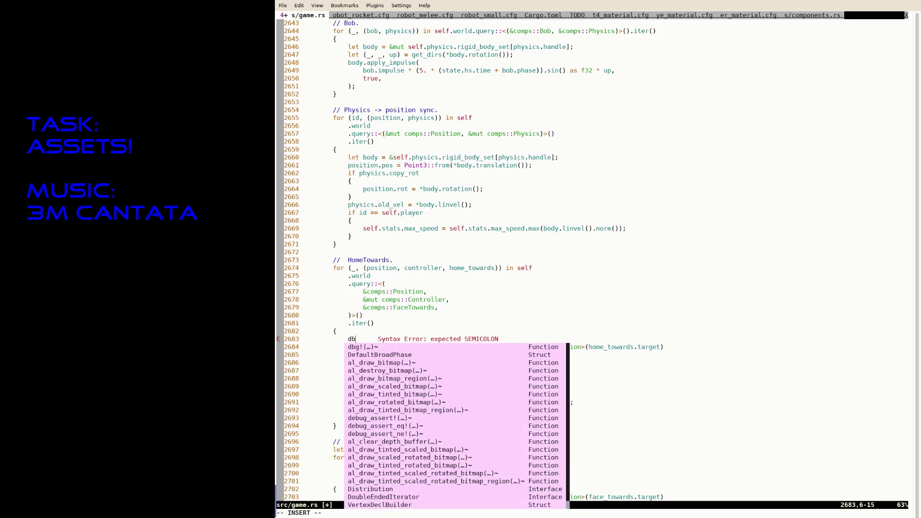
text(g!("Here!)
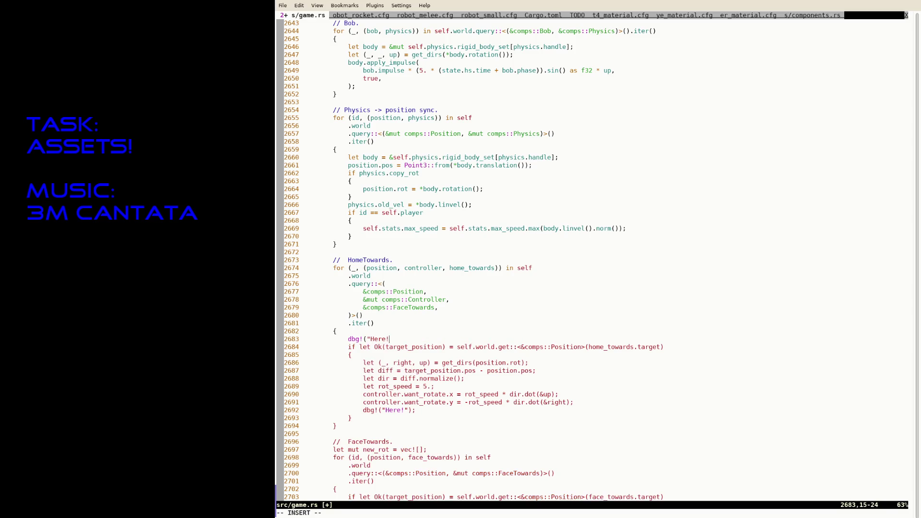
Number the prints Here 1! and Here 2!, save, and run the release build with backtraces.
key(BackSpace)
text(!");)
key(Left)
key(Left)
key(Left)
text(1)
key(Escape)
key(j)
key(j)
key(j)
key(j)
key(j)
key(j)
text(i 2)
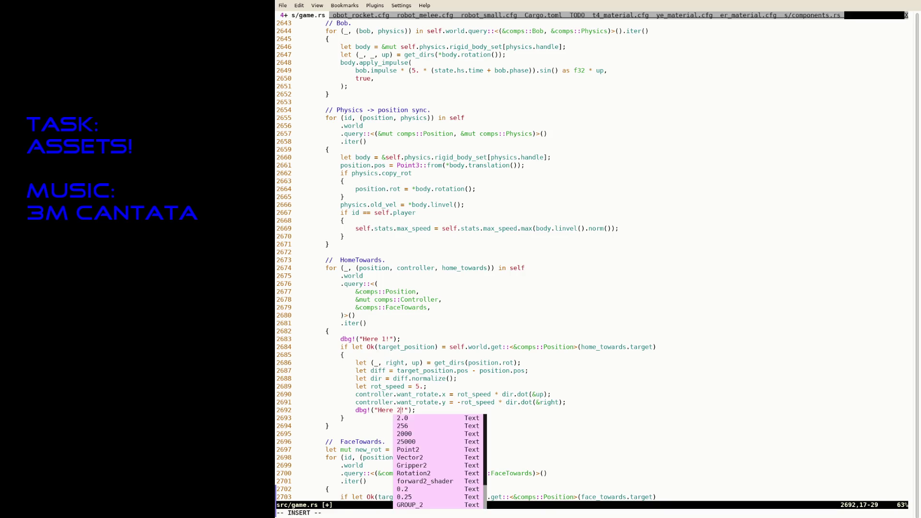
key(Escape)
key(ctrl+z)
text(RUST_BACKTRACE=1 cargo run --release)
key(Return)
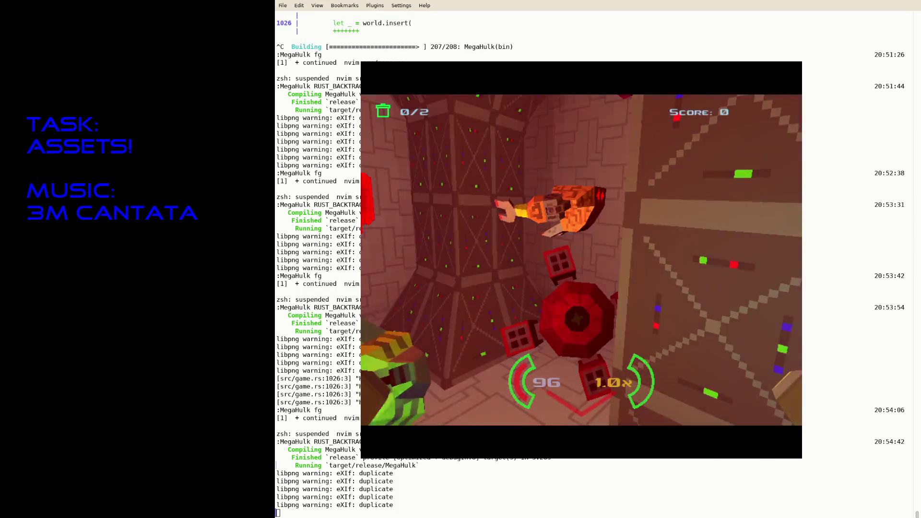
Quit the running game and resume Neovim on game.rs with fg.
key(Escape)
text(fg)
key(Return)
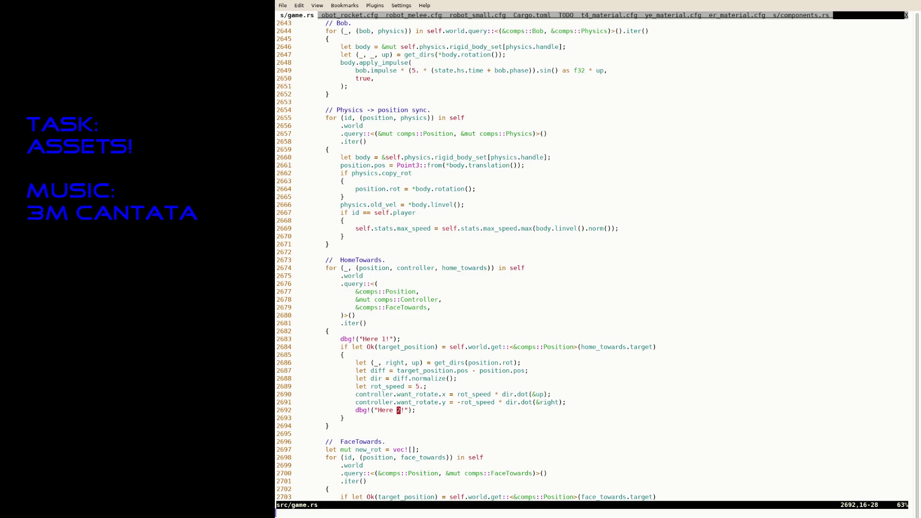
text(/)
text(HomeTo)
Add dbg!("Added homing"); above world.insert in spawn_bullet and save game.rs.
key(Return)
key(k)
key(k)
key(k)
text(Odbg)
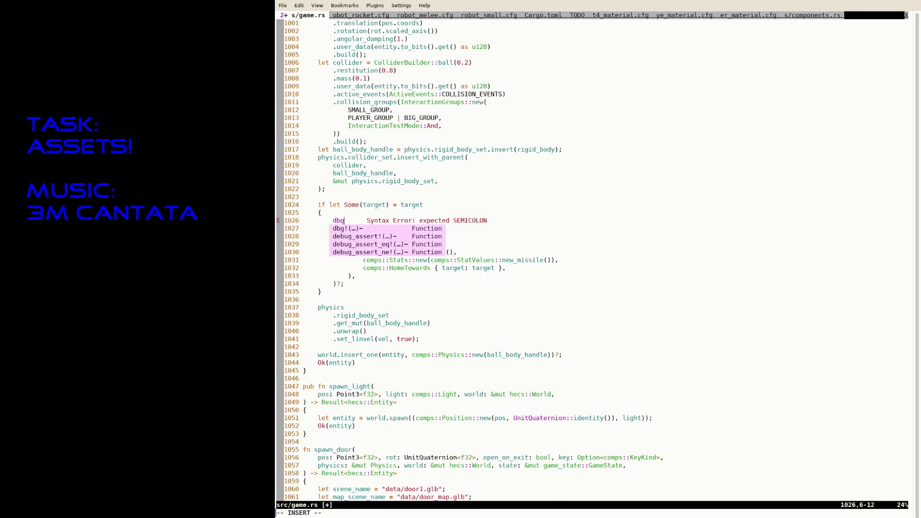
text(!("Added homin)
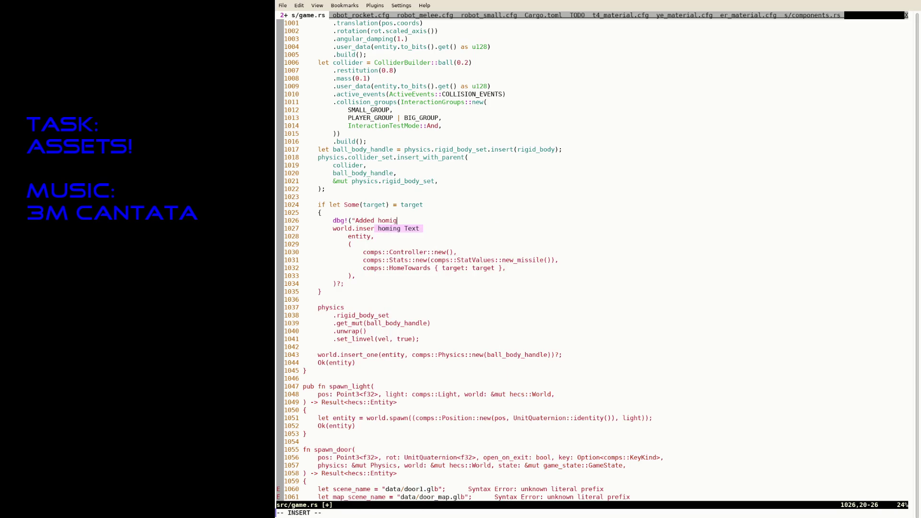
text(g");)
key(Escape)
key(ctrl+s)
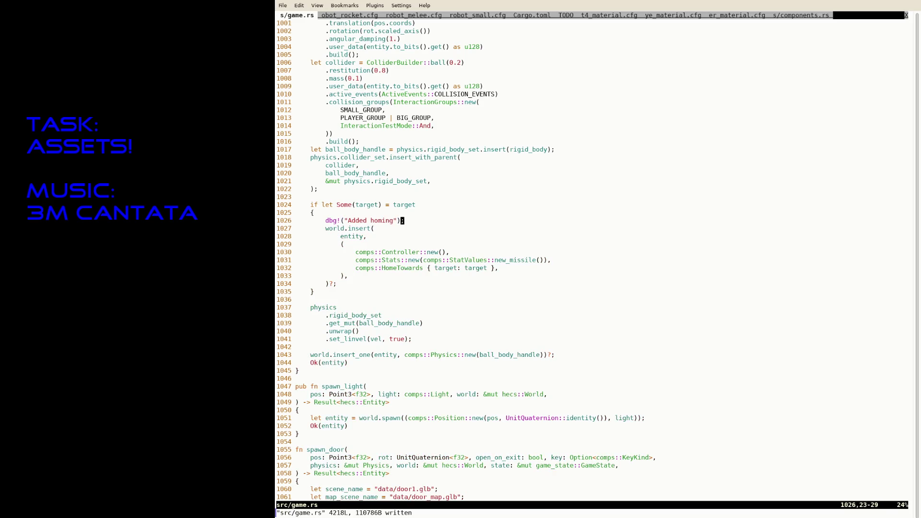
text(/)
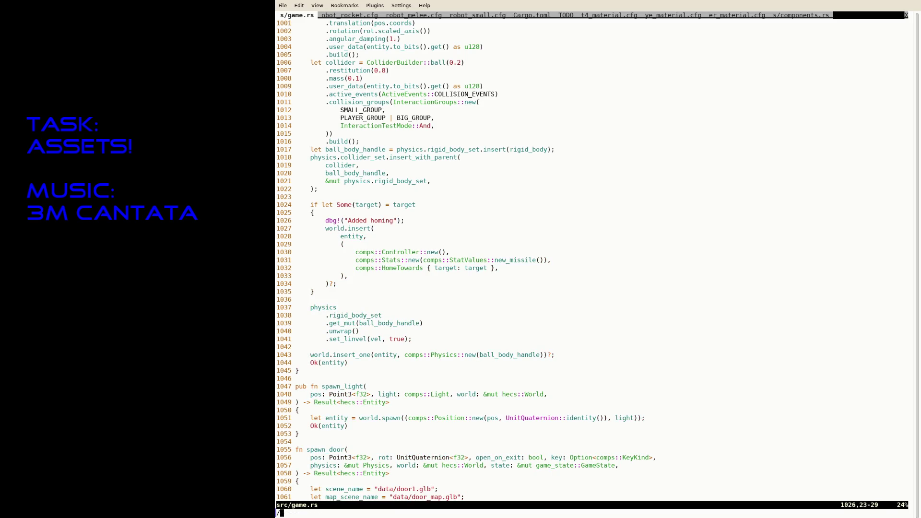
text(weapon.target)
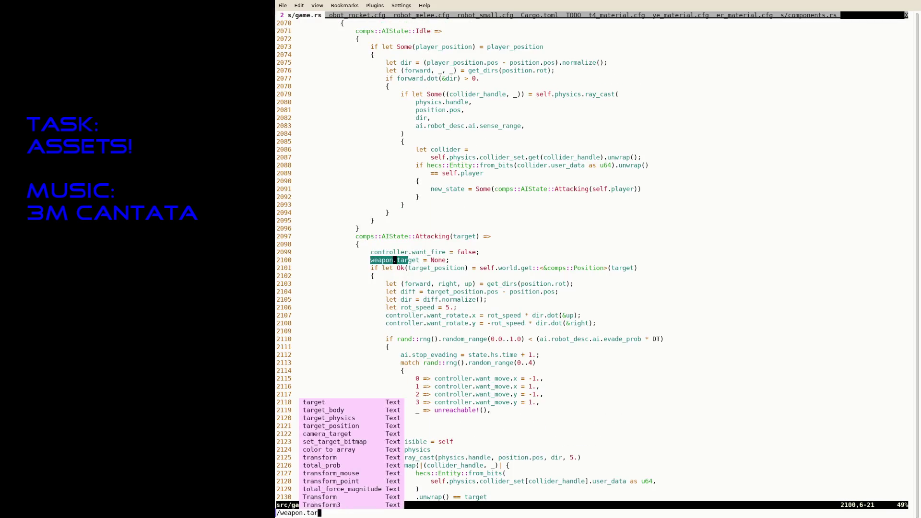
Add a dbg!("Weapon targeted") print at the weapon.target match in the AI attack branch.
key(Return)
key(n)
key(ctrl+e)
key(ctrl+e)
key(ctrl+e)
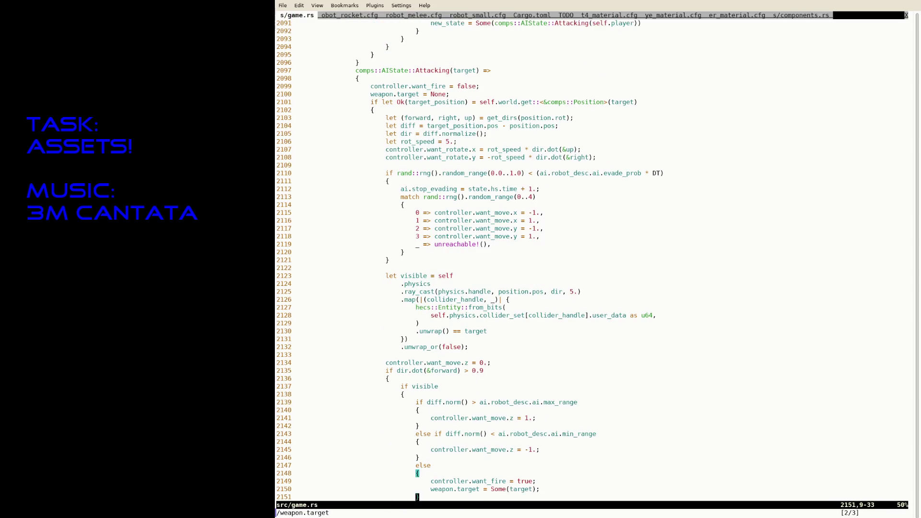
text(odbg!()
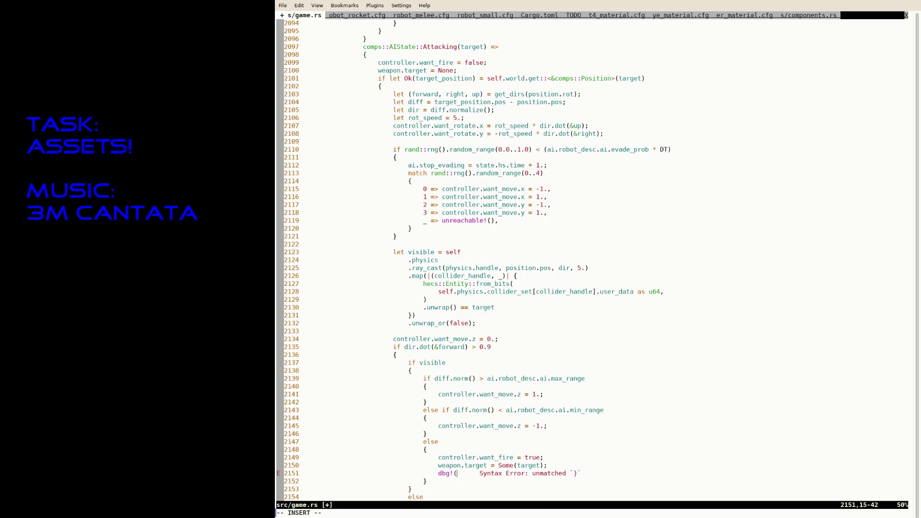
text("w)
text(eapon targeted");)
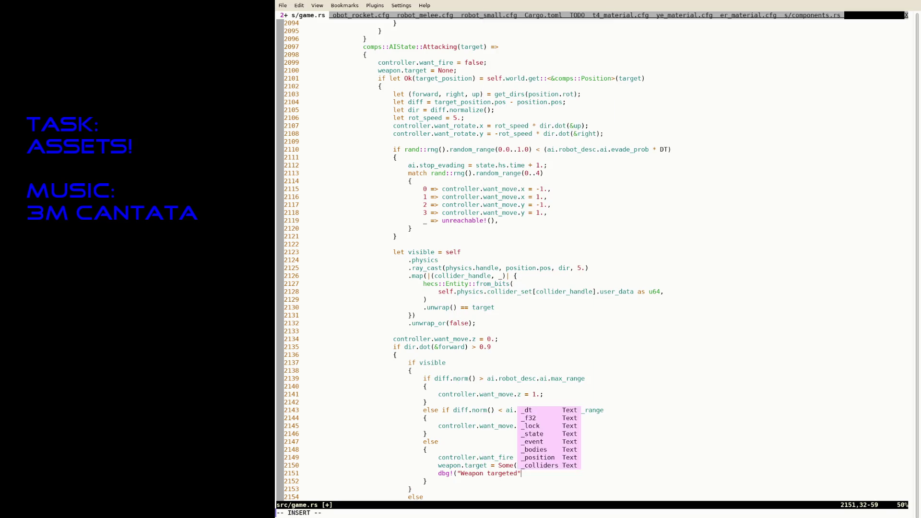
key(Escape)
text(/weapon.t)
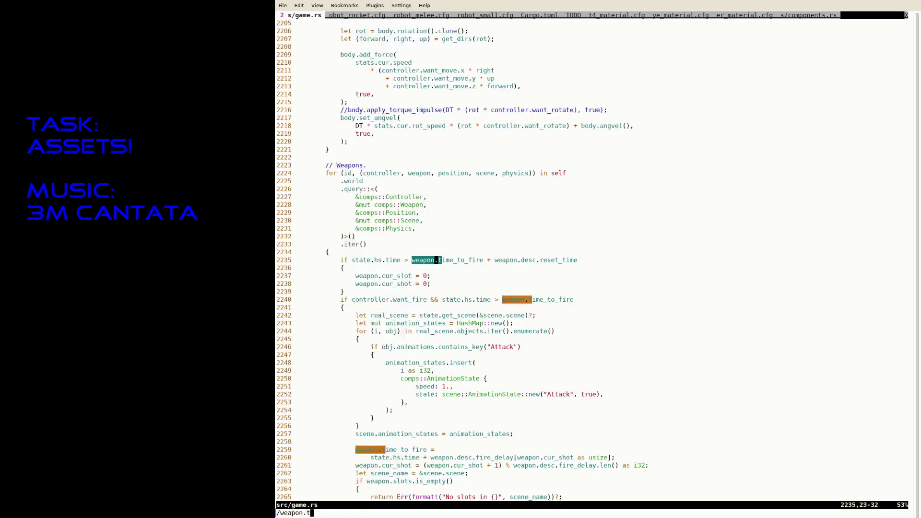
text(arget)
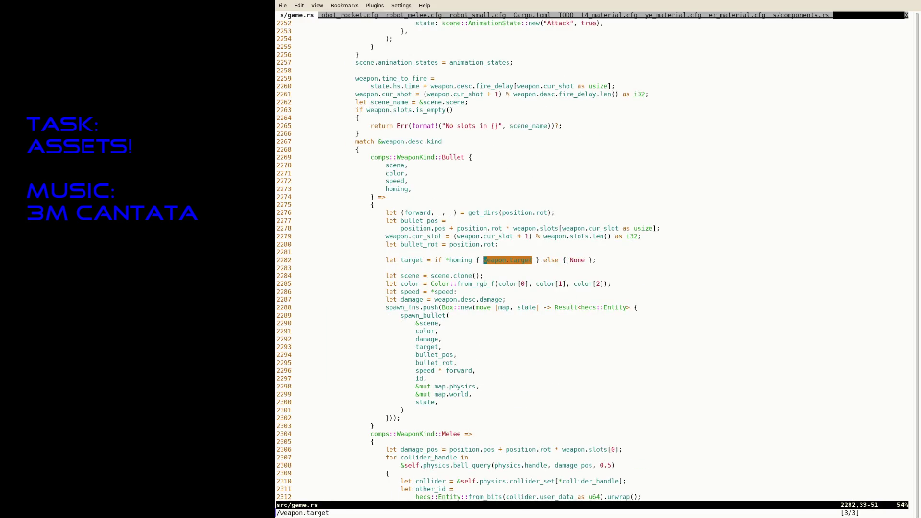
Add dbg!(target, *homing) at bullet spawning, fixing the stray ampersand, and save game.rs.
key(Return)
text(odbg!(target, &)
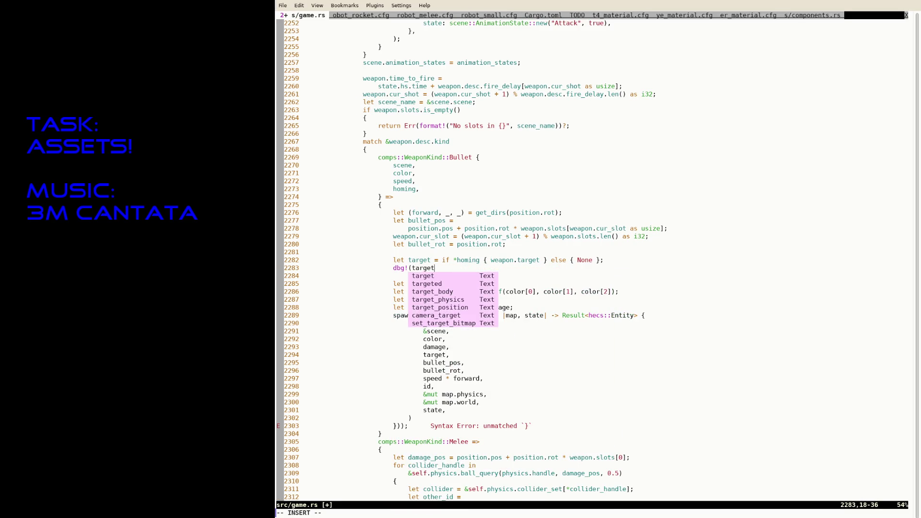
key(BackSpace)
text(*homing);)
key(Escape)
key(ctrl+z)
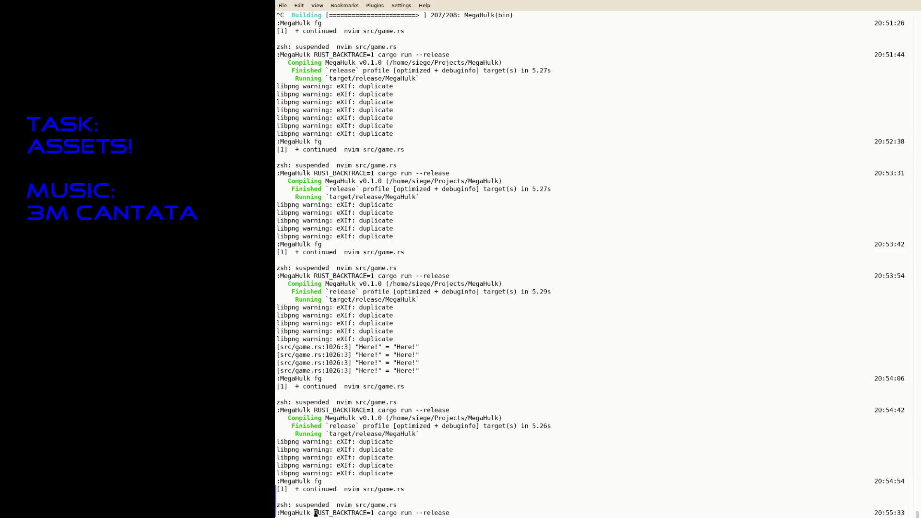
Run the release build, play, quit, select the target and homing debug output, then return to Neovim.
key(Up)
key(Return)
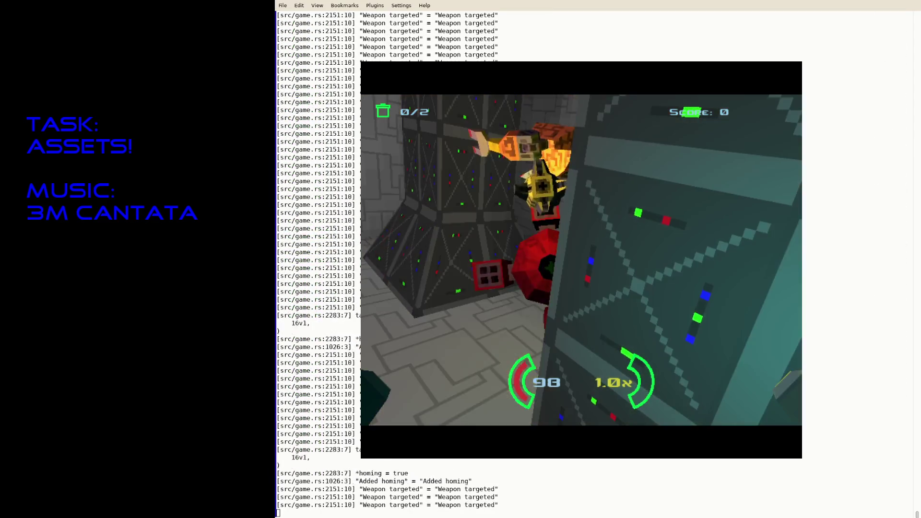
key(Escape)
text(:MegaHulk)
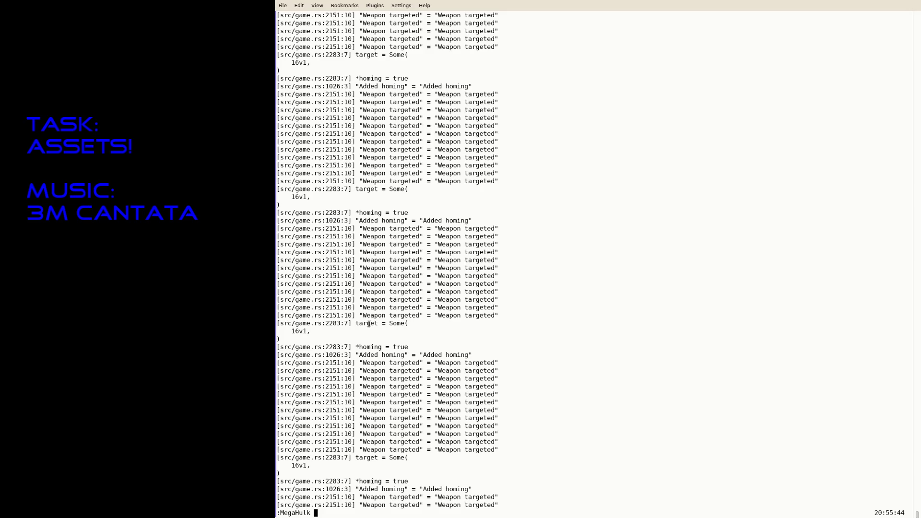
drag(368, 323, 377, 355)
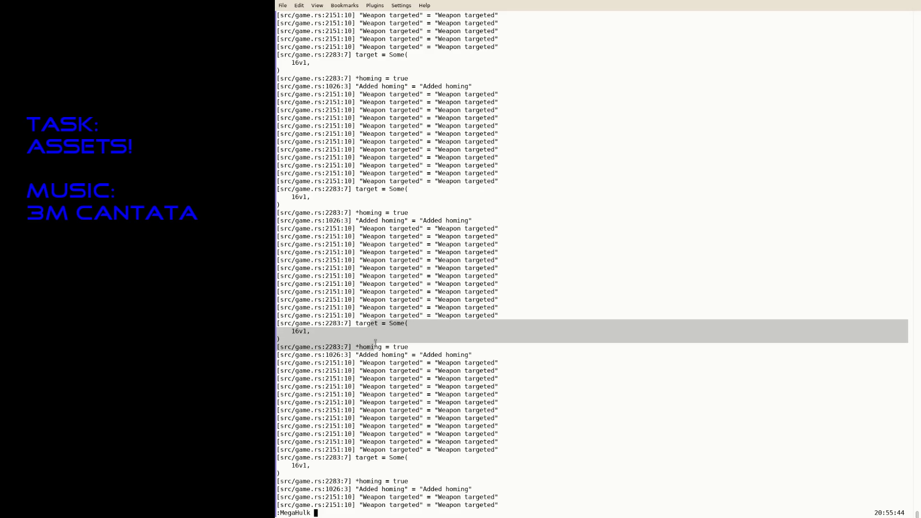
click(375, 351)
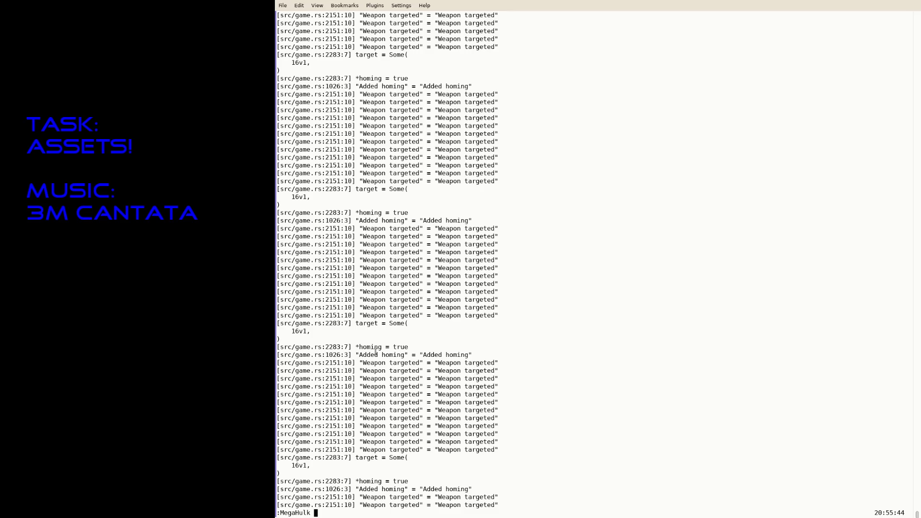
text(f)
key(ctrl+c)
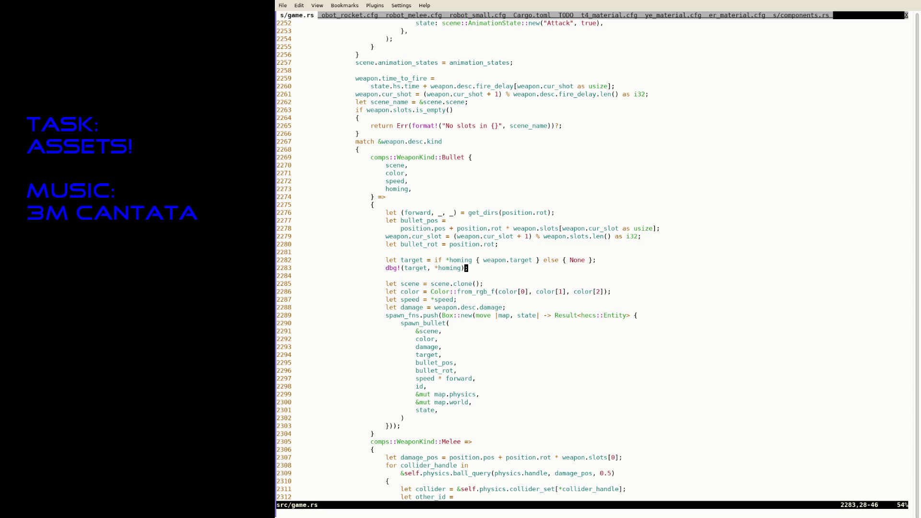
text(/HomeTo)
Change the HomeTowards loop's component query from FaceTowards to HomeTowards.
key(Return)
key(9j)
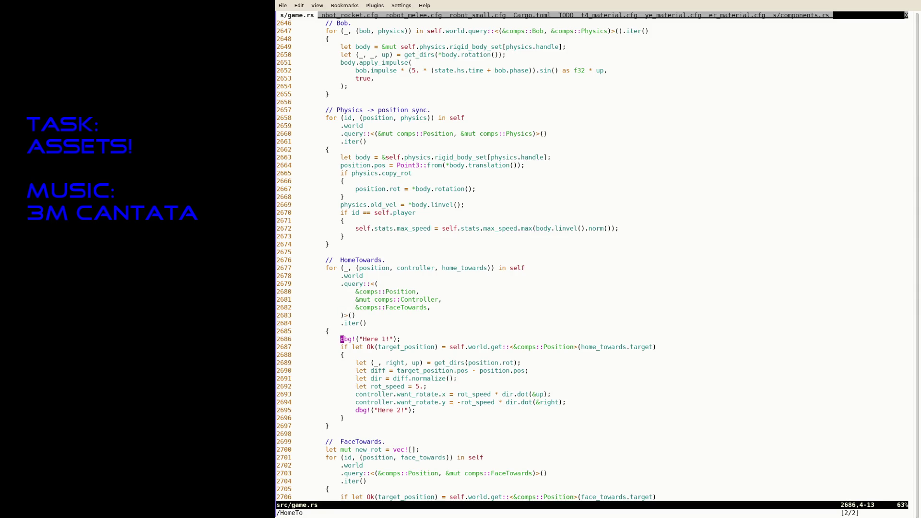
key(k)
key(k)
key(k)
key(k)
key(k)
key(k)
key(k)
key(k)
key(k)
key(j)
key(j)
key(j)
key(j)
key(j)
key(w)
key(w)
text(sHom)
key(Escape)
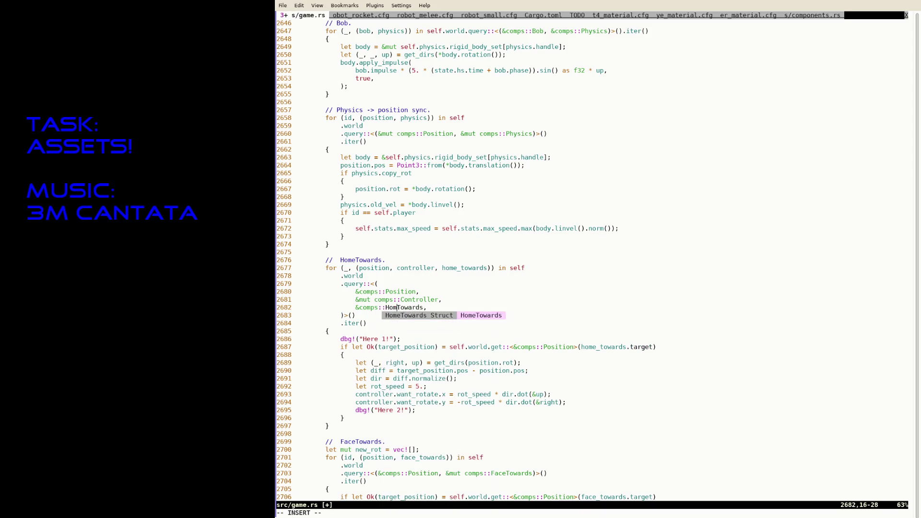
text(:w)
key(Return)
Delete the dbg!("Here 1!") print below the loop header.
key(j)
key(j)
key(j)
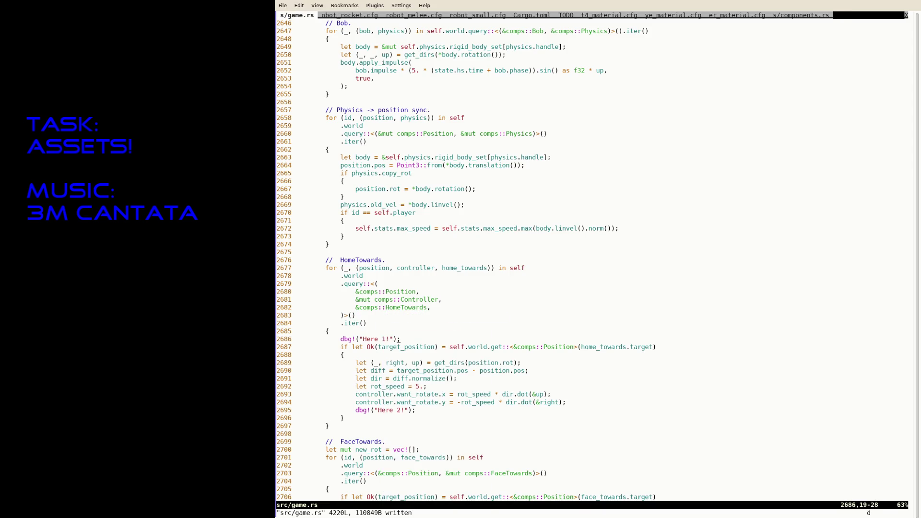
key(d)
key(d)
key(j)
key(j)
key(j)
key(j)
key(j)
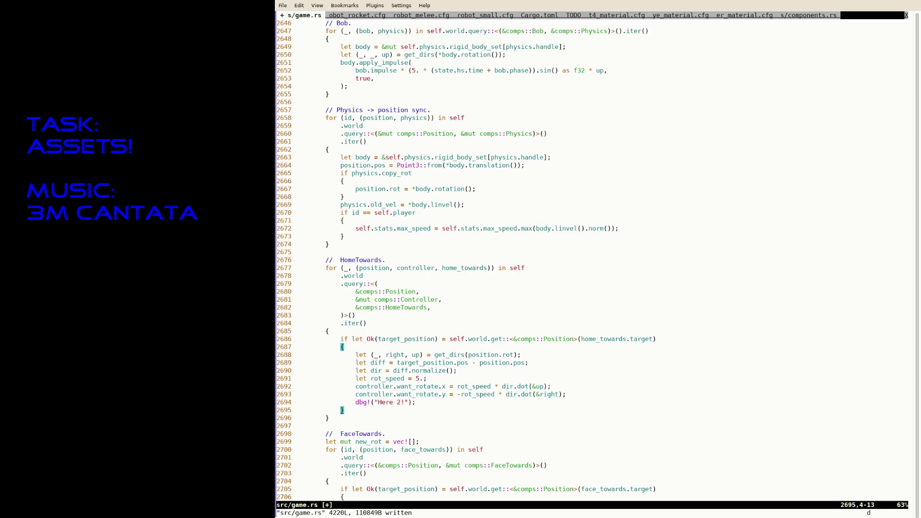
Delete the Here 2 and Added homing dbg! prints, then run RUST_BACKTRACE=1 cargo run --release.
key(d)
key(d)
text(/dbg)
key(Return)
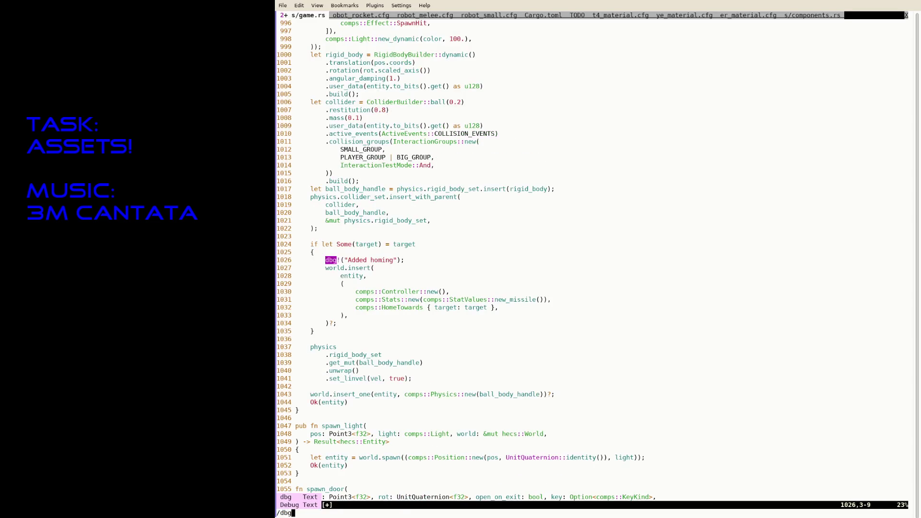
key(d)
key(d)
key(n)
key(n)
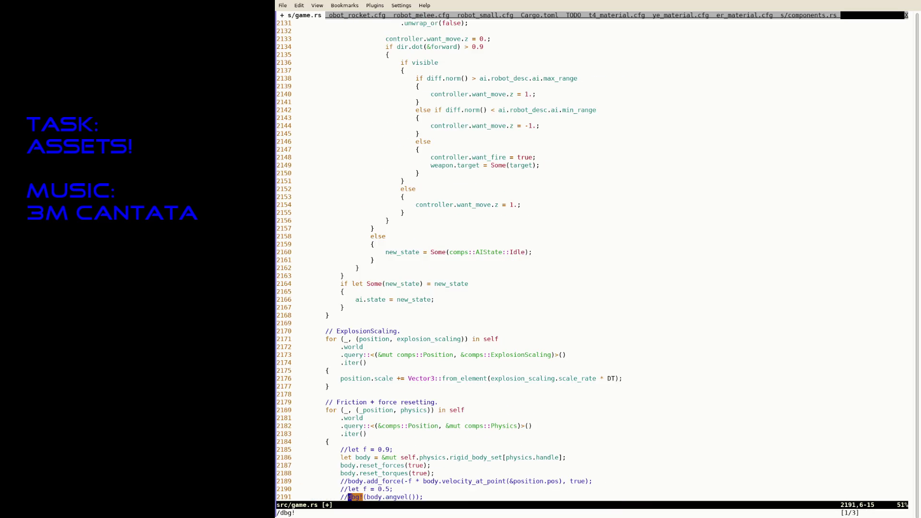
key(n)
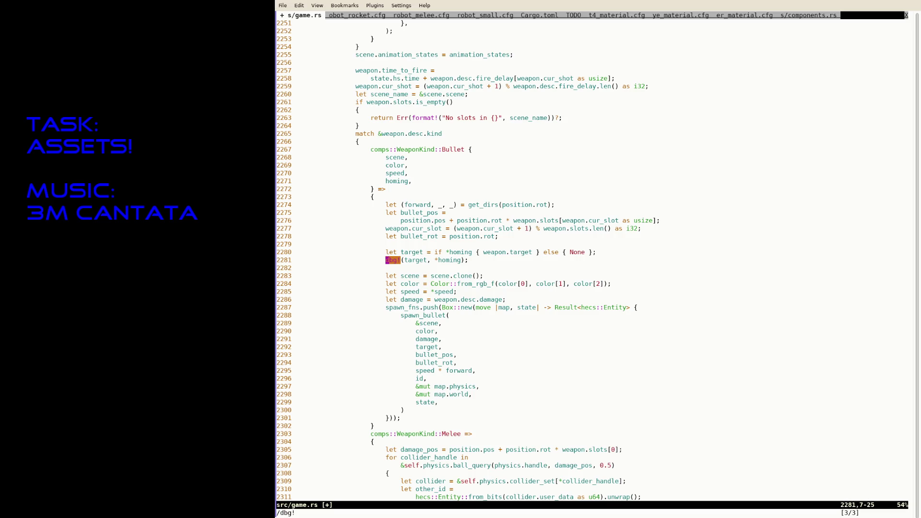
key(N)
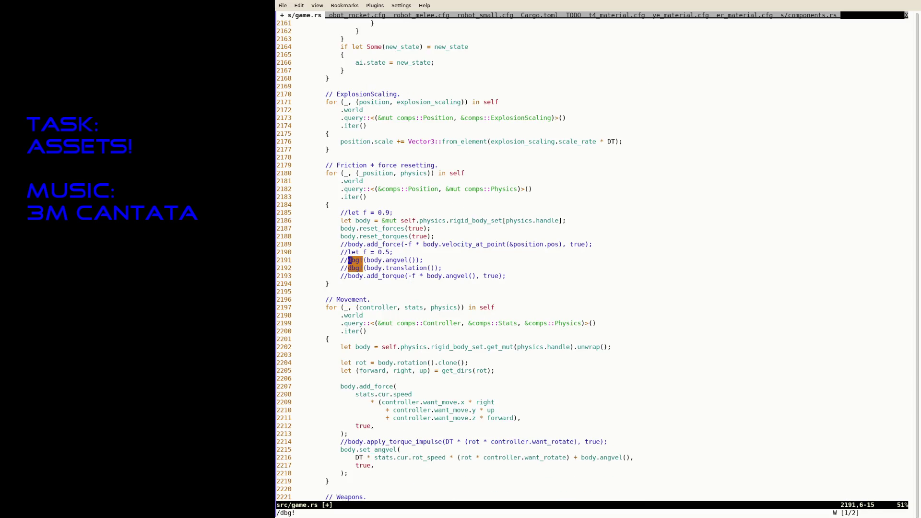
key(ctrl+z)
text(RUST_BACKTRACE=1 cargo run --release)
key(Return)
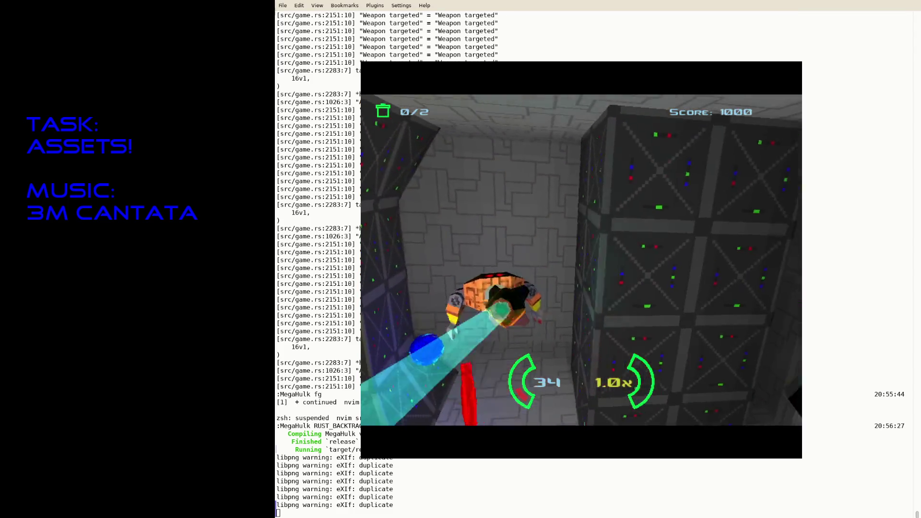
Quit the playtest and bring Neovim back with fg.
key(Escape)
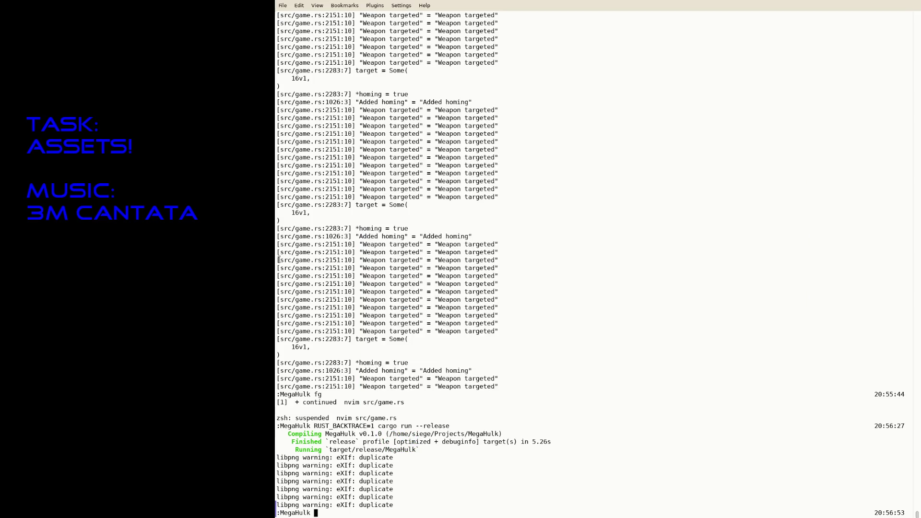
text(fg)
key(Return)
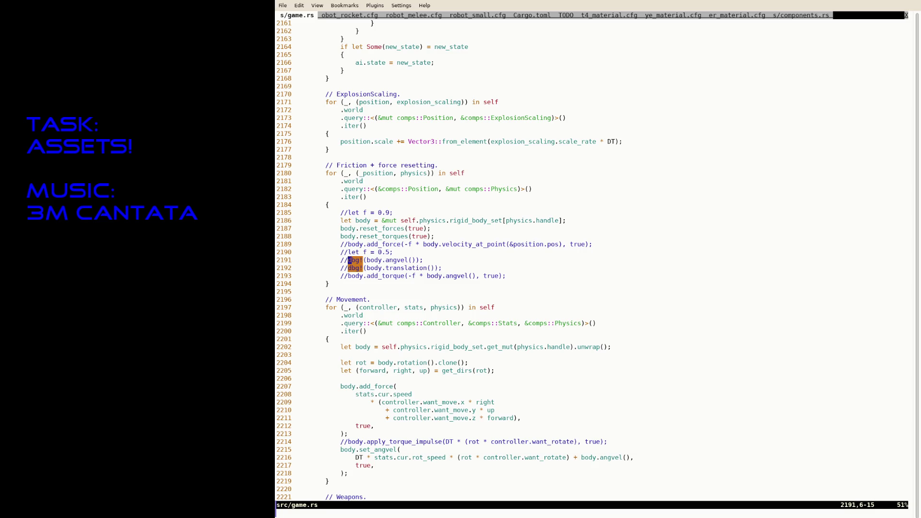
text(/spawn_bull)
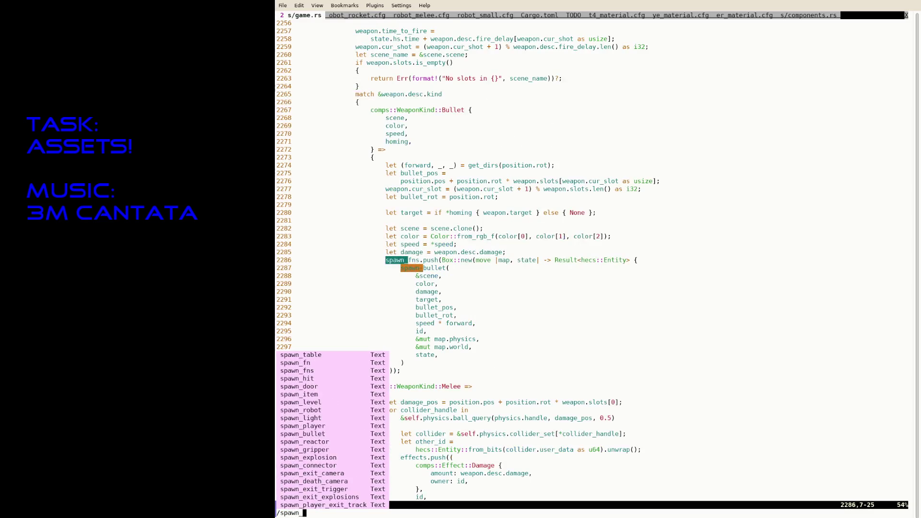
Jump to the spawn_bullet definition and down to its velocity-setting code.
key(Return)
key(n)
key(Escape)
key(j)
key(j)
key(ctrl+d)
key(j)
key(j)
key(j)
key(j)
key(j)
key(j)
key(j)
key(j)
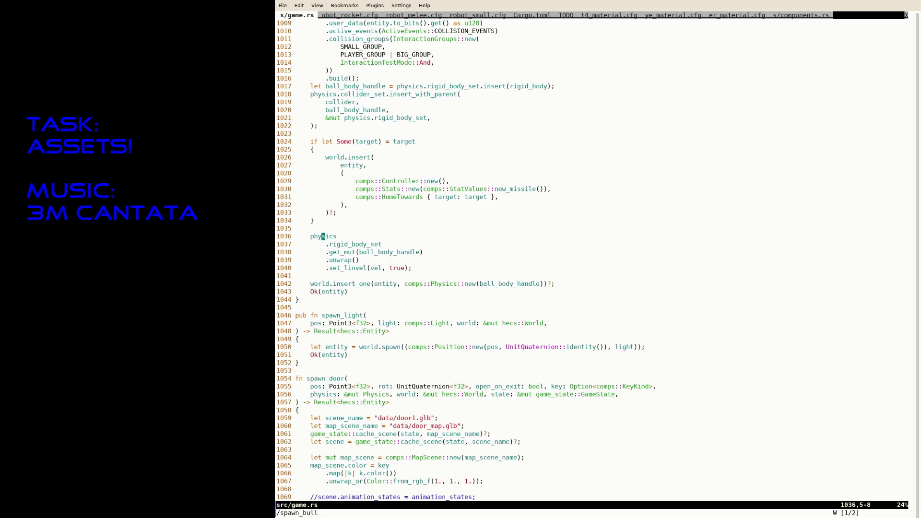
text(Oelse {)
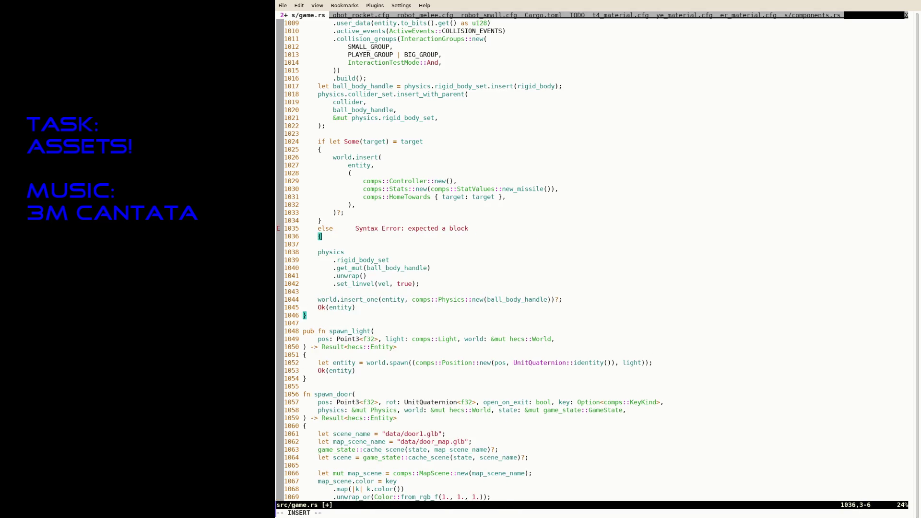
Wrap the initial velocity in a new non-homing else branch, save, run :RustFmt, save again.
key(Delete)
key(Down)
key(Down)
key(Down)
key(End)
text(;)
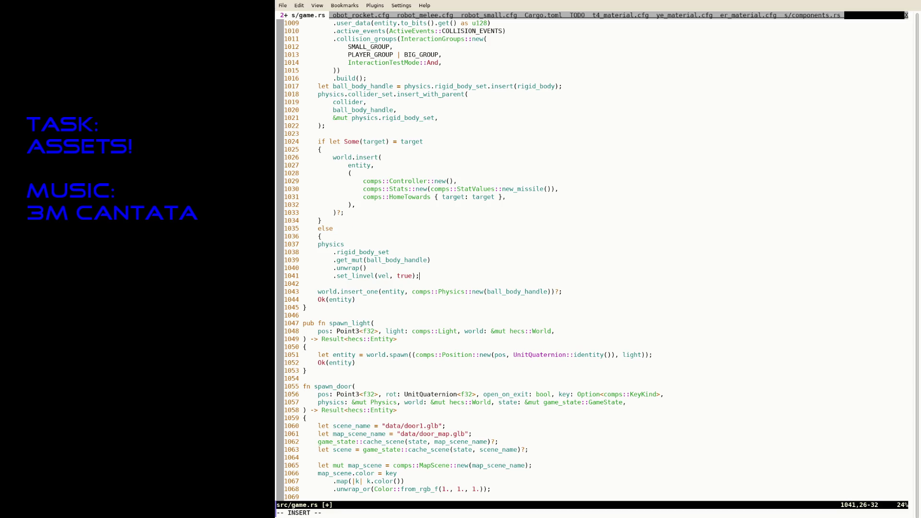
text(     })
key(Escape)
text(:w :RustFmt)
key(Tab)
key(Return)
text(:w /)
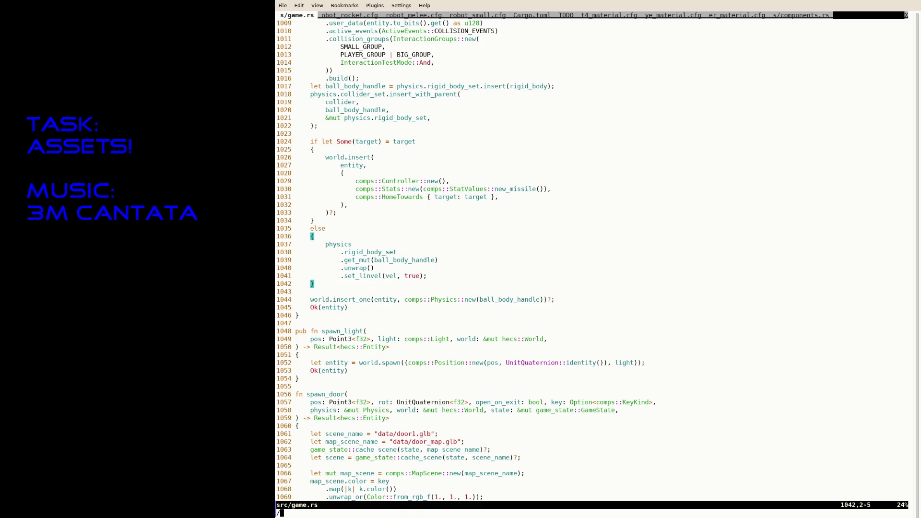
text(Home)
key(Return)
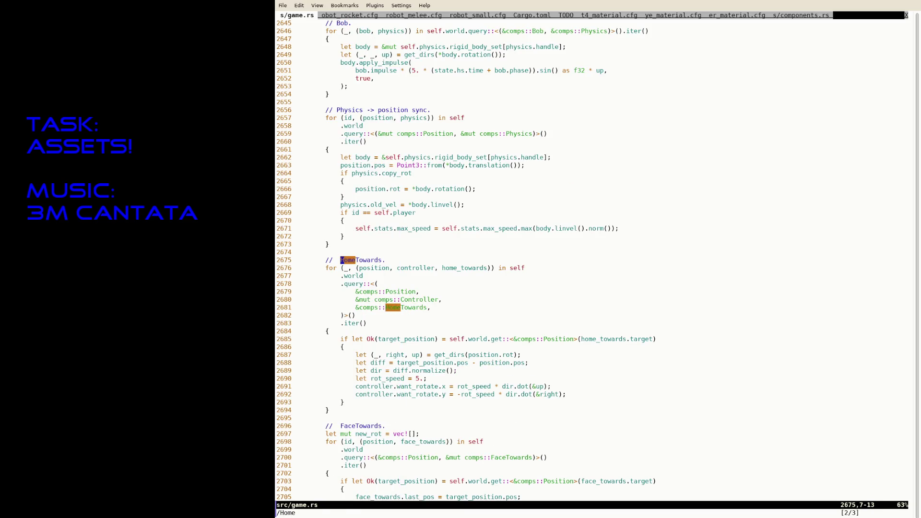
Copy the want_rotate.y line and paste it below the HomeTowards loop's closing brace.
key(j)
key(j)
key(j)
text(13jj)
key(shift+v)
key(y)
key(j)
key(p)
key(j)
Dedent the pasted line, change its axis to z and its value to 1., and save.
key(k)
key(less)
key(less)
key(f)
key(=)
key(i)
key(BackSpace)
text(z)
key(Escape)
key(f)
key(-)
key(a)
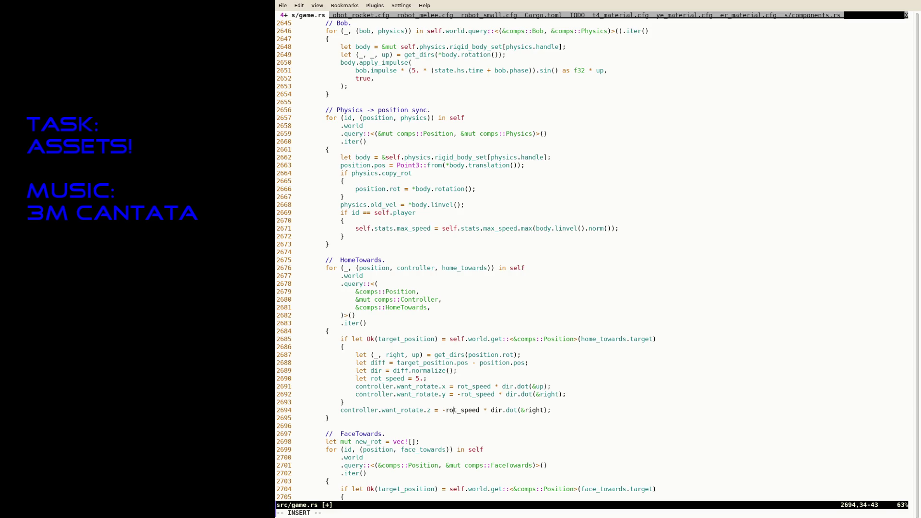
text(1.)
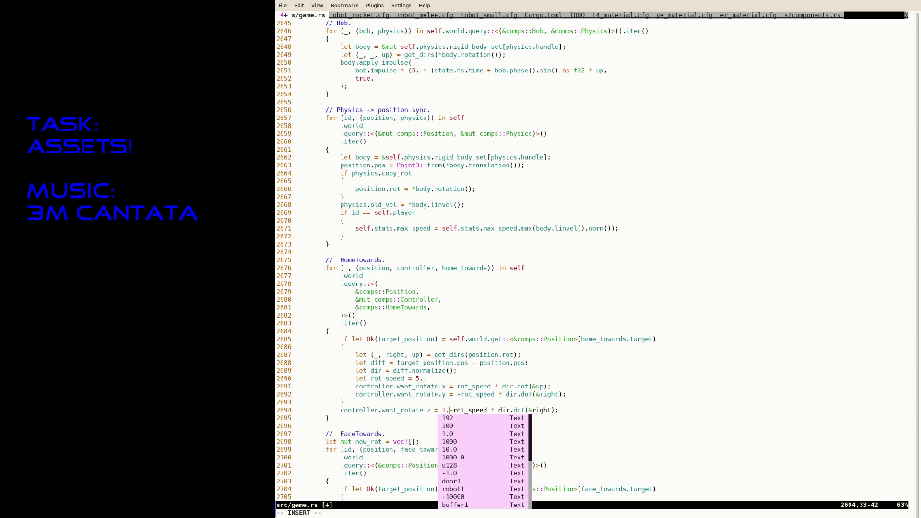
key(Escape)
key(l)
key(D)
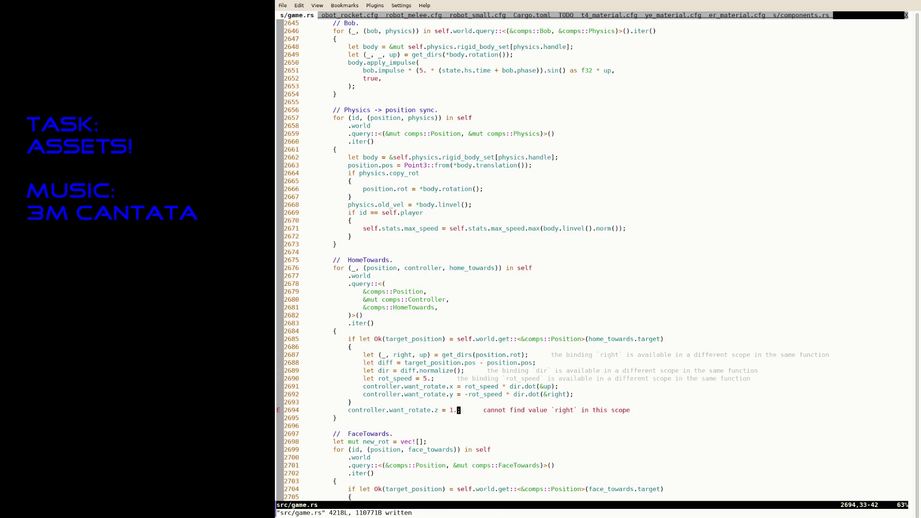
key(ctrl+s)
text(a;)
Rename the pasted line's field from want_rotate to want_move and save game.rs.
key(Escape)
key(b)
key(i)
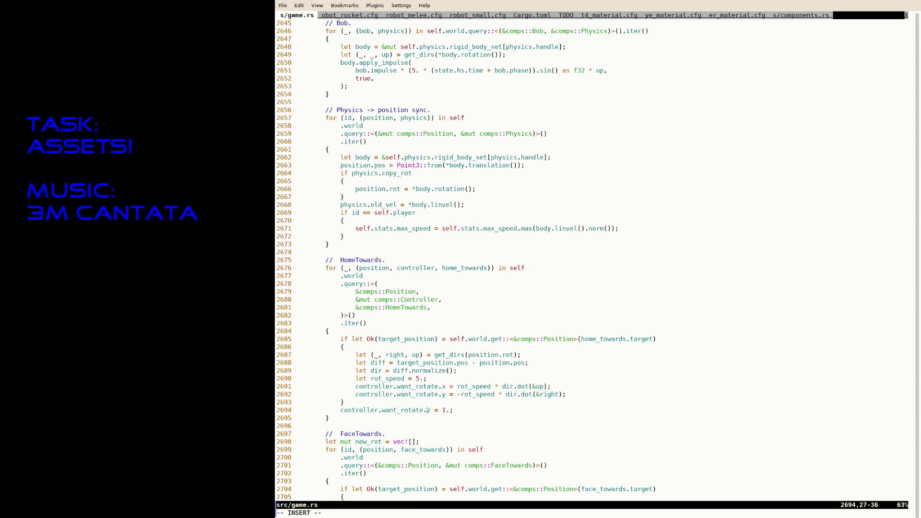
key(BackSpace)
key(BackSpace)
key(BackSpace)
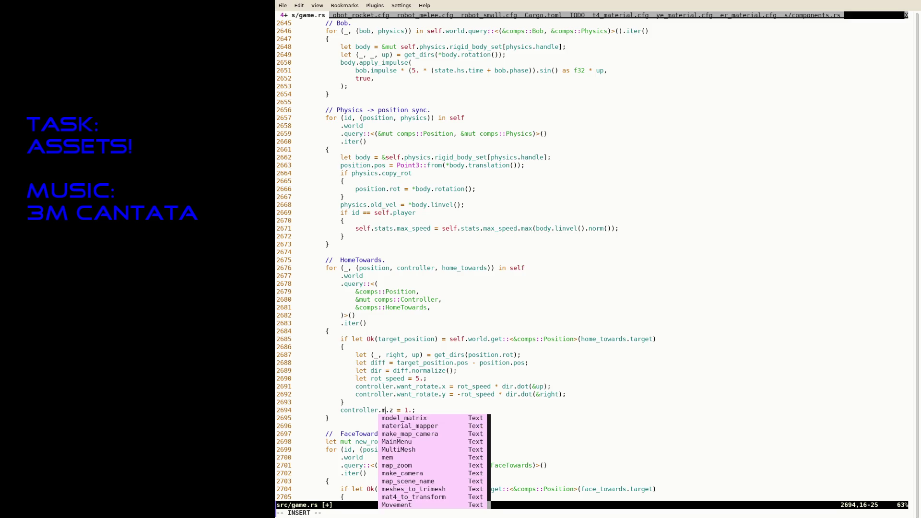
text(m)
key(Tab)
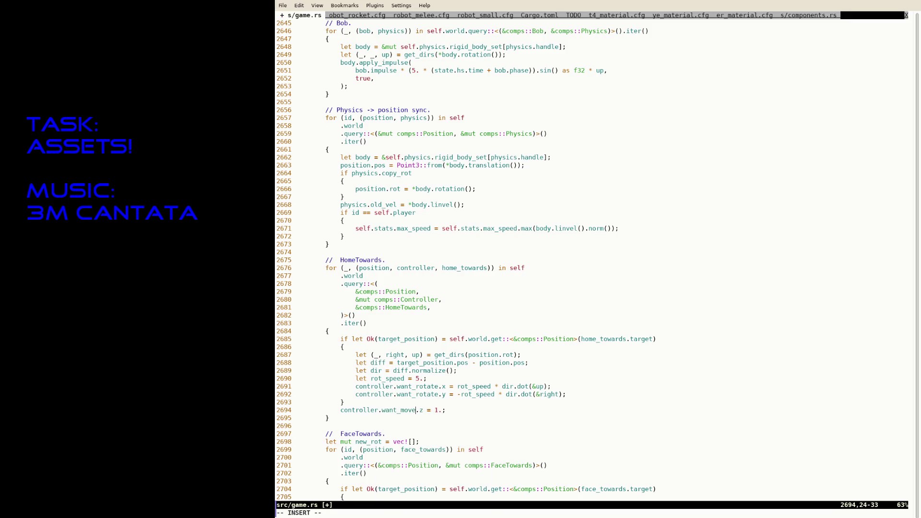
key(Escape)
key(:w)
key(Return)
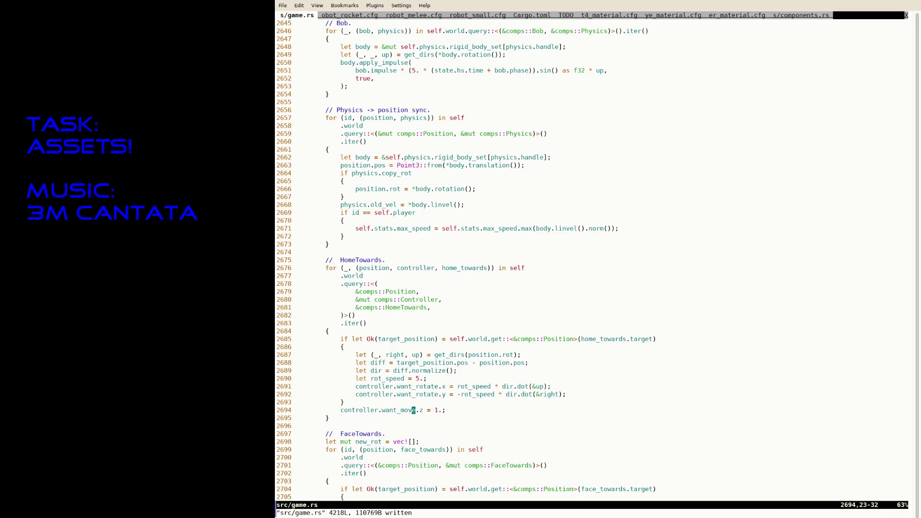
Suspend Neovim and rerun RUST_BACKTRACE=1 cargo run --release.
key(ctrl+z)
key(Up)
key(Return)
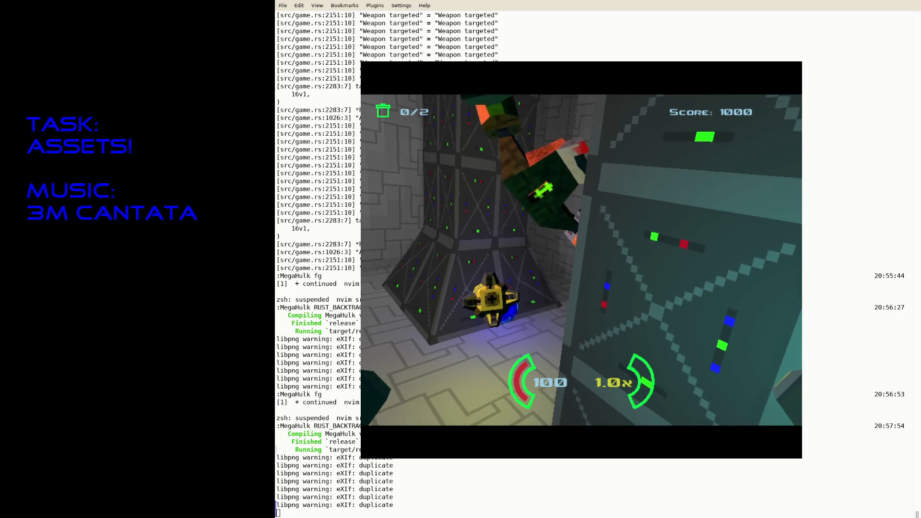
Quit the homing playtest and resume Neovim with fg.
key(Escape)
text(fg)
key(Return)
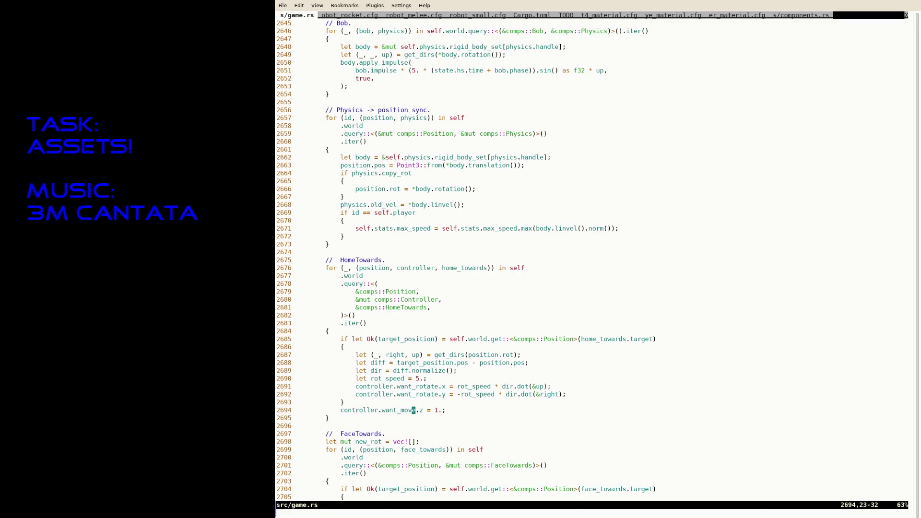
text(:tabp)
Switch to components.rs, edit new_missile's speed value and save.
key(Return)
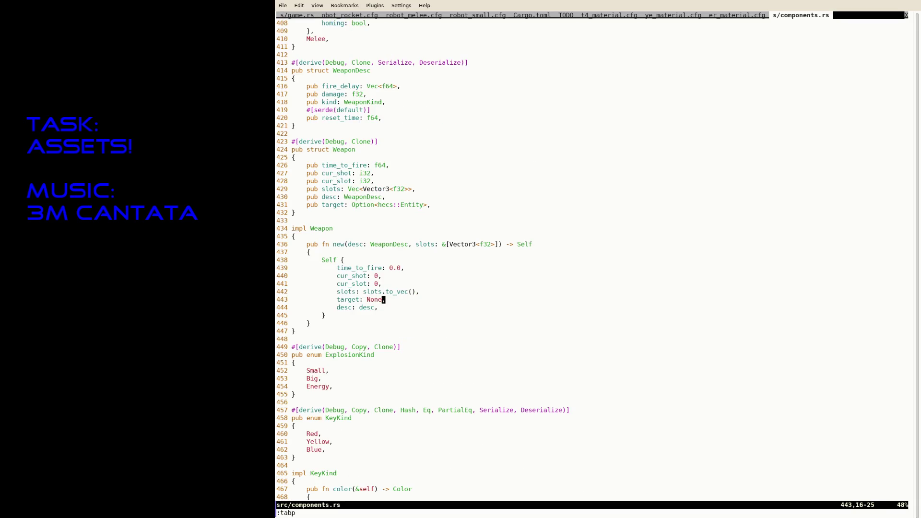
text(/new_m)
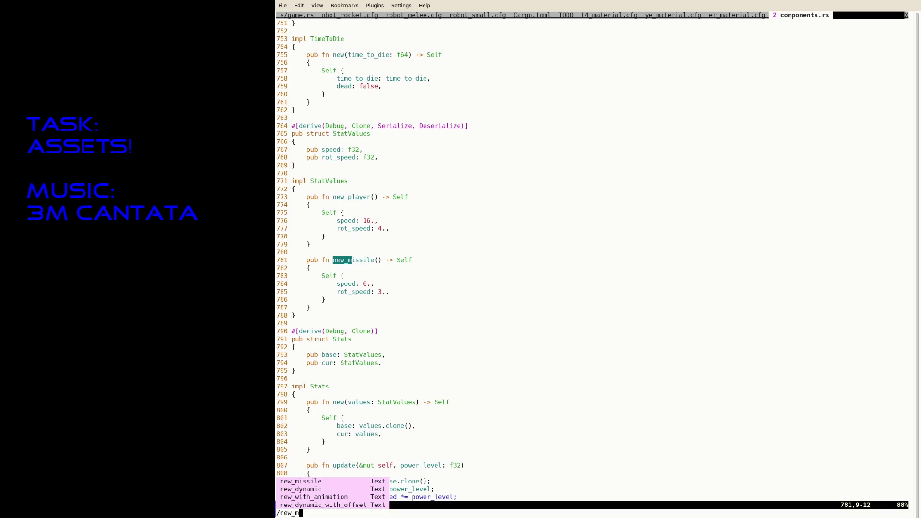
key(Return)
key(j)
key(j)
key(j)
key(e)
key(e)
text(a8)
key(Escape)
text(:w)
key(Return)
Suspend Neovim and rerun the release build command.
key(ctrl+z)
key(Up)
key(Return)
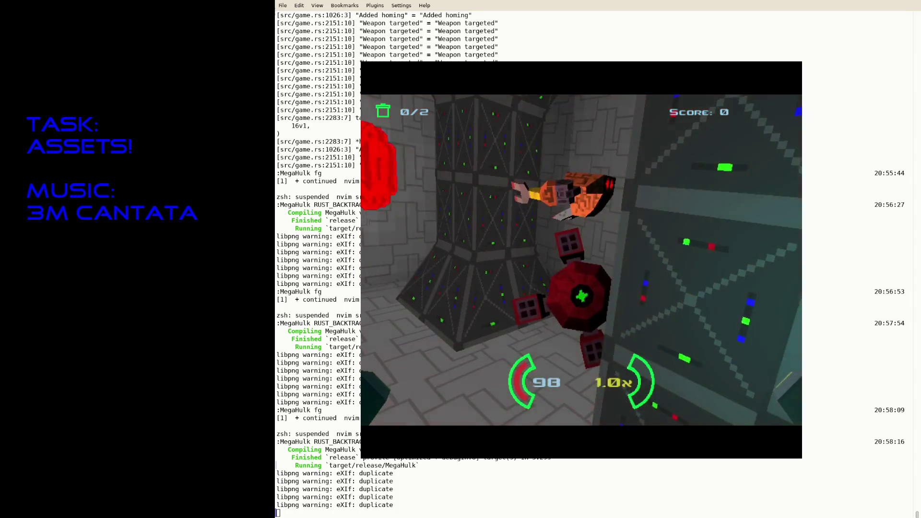
Quit the game, retune new_missile's speed a first time, save and relaunch.
key(Escape)
text(fg)
key(Return)
text(i8)
key(Escape)
text(:w)
key(Return)
key(ctrl+z)
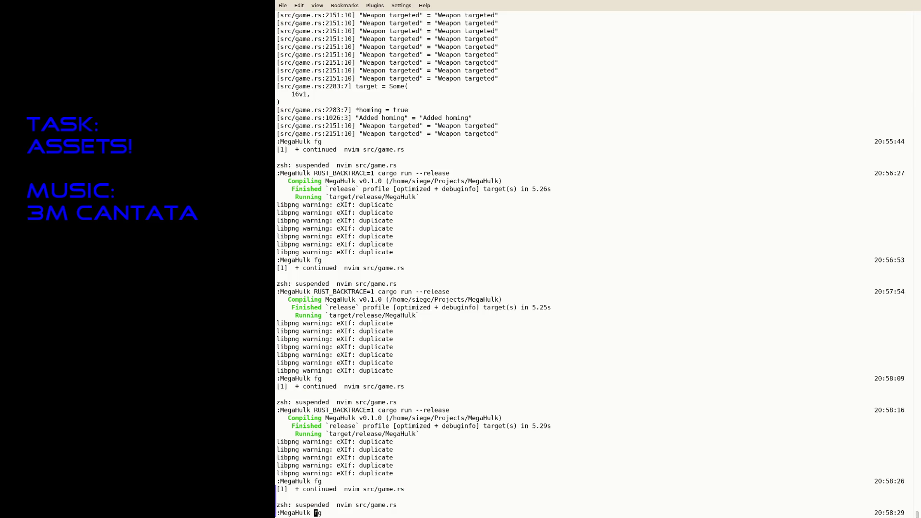
key(Up)
key(Up)
key(Return)
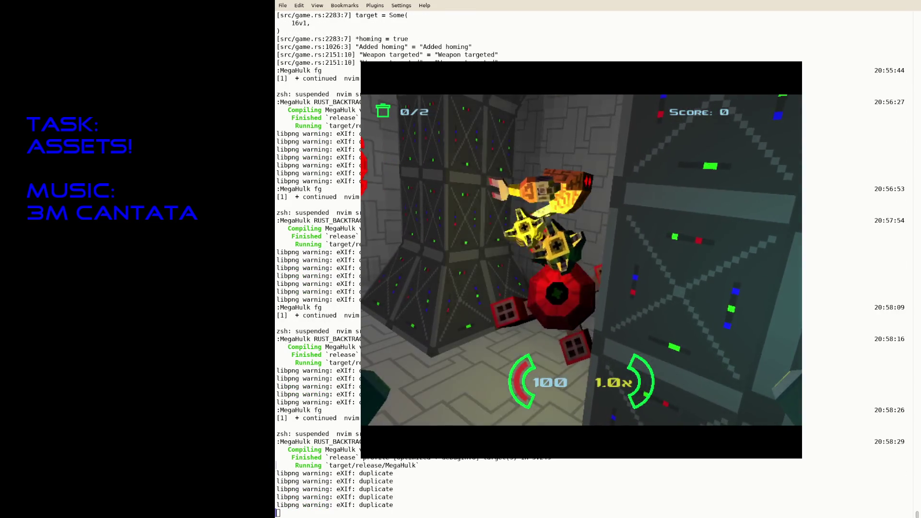
Quit again, retune the speed a second time, save, relaunch, playtest and quit.
key(Escape)
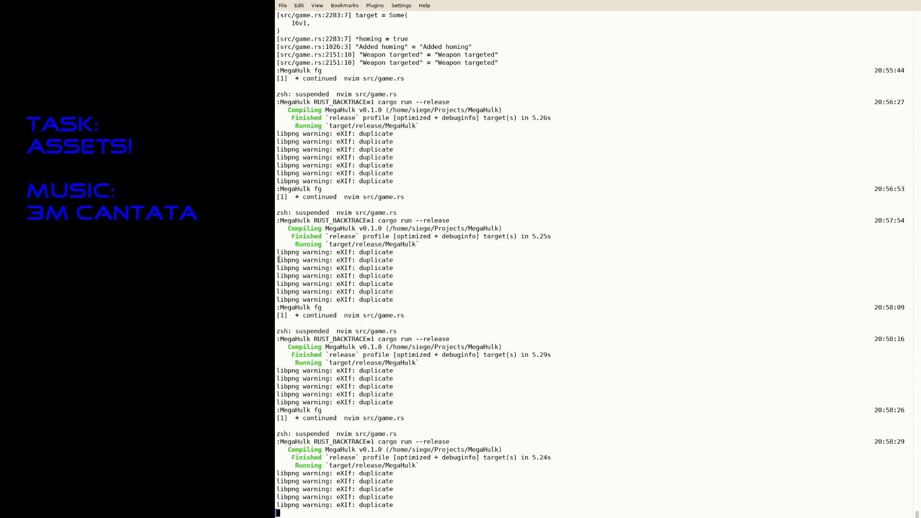
text(fg)
key(Return)
key(Escape)
text(:w)
key(Return)
key(ctrl+z)
key(Up)
key(Up)
key(Return)
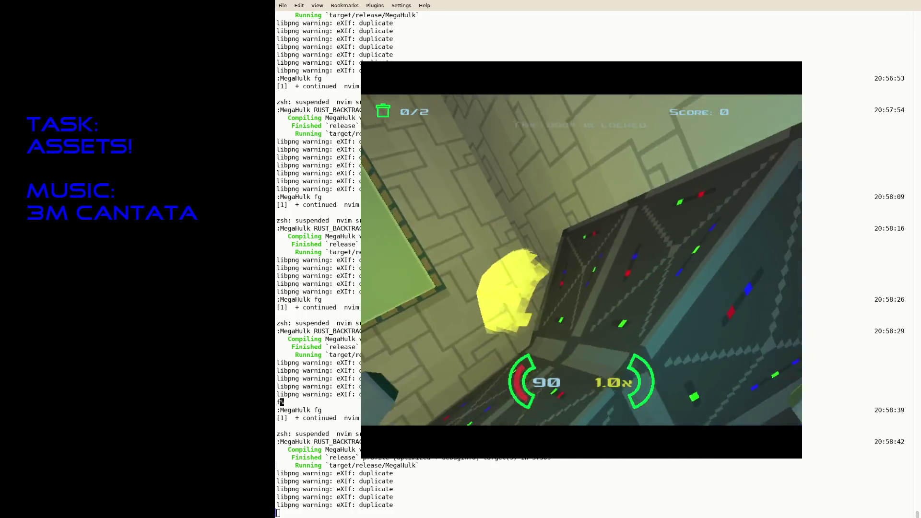
key(Escape)
text(fg)
Resume Neovim, adjust new_missile's speed once more, save and relaunch the release build.
key(Return)
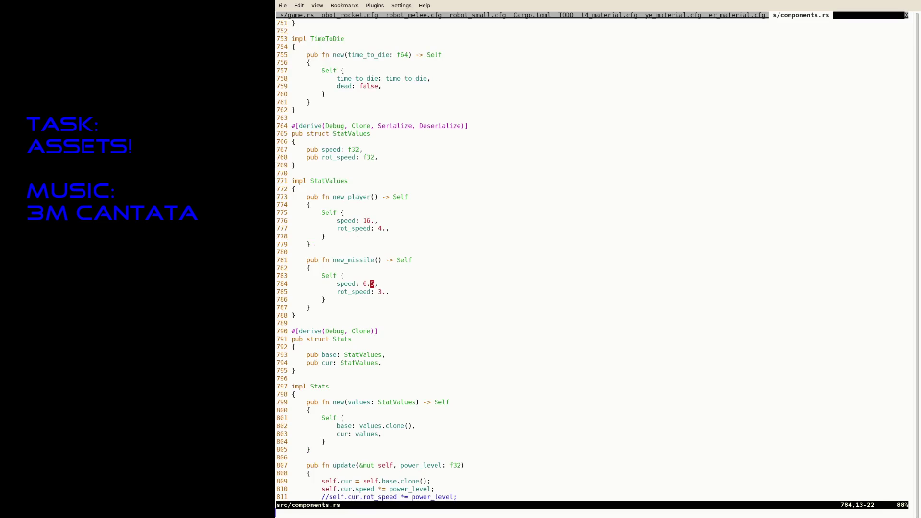
key(i)
key(Escape)
text(:w)
key(Return)
key(ctrl+z)
key(Up)
key(Up)
key(Return)
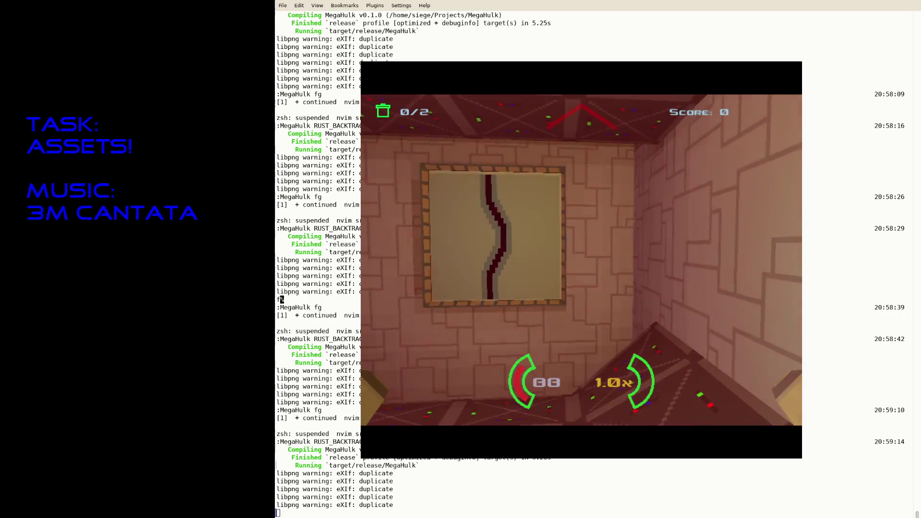
Prefix new_missile's rot_speed with 1, save, relaunch and playtest, then quit and recall the run command.
key(Escape)
text(fg)
key(Return)
text(i1)
key(Escape)
text(:w)
key(ctrl+z)
text(RUST_BACKTRACE=1 cargo run --release)
key(Return)
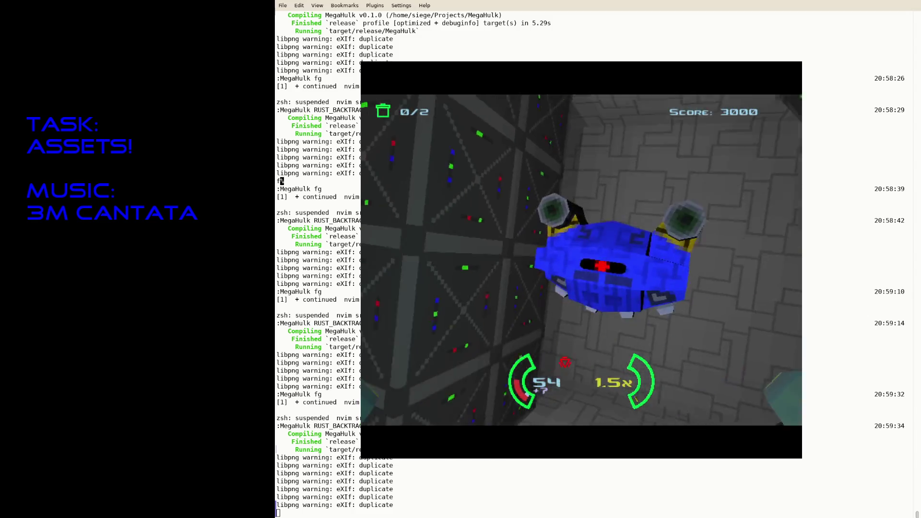
key(Escape)
key(Up)
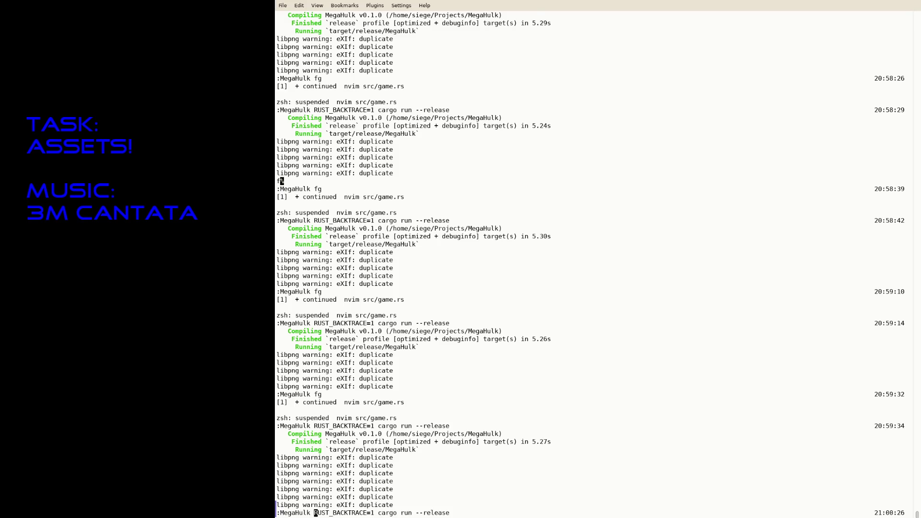
Playtest the current MegaHulk build, quit it and resume the suspended Neovim.
key(Return)
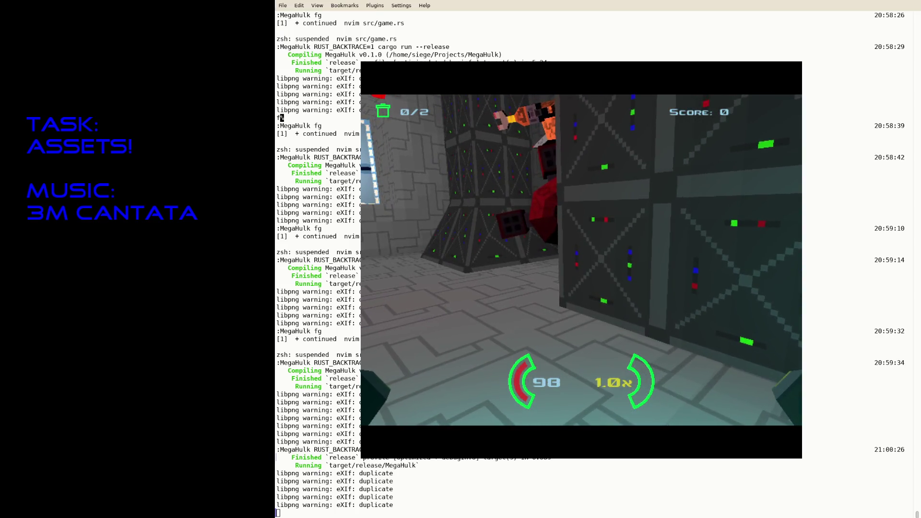
key(Escape)
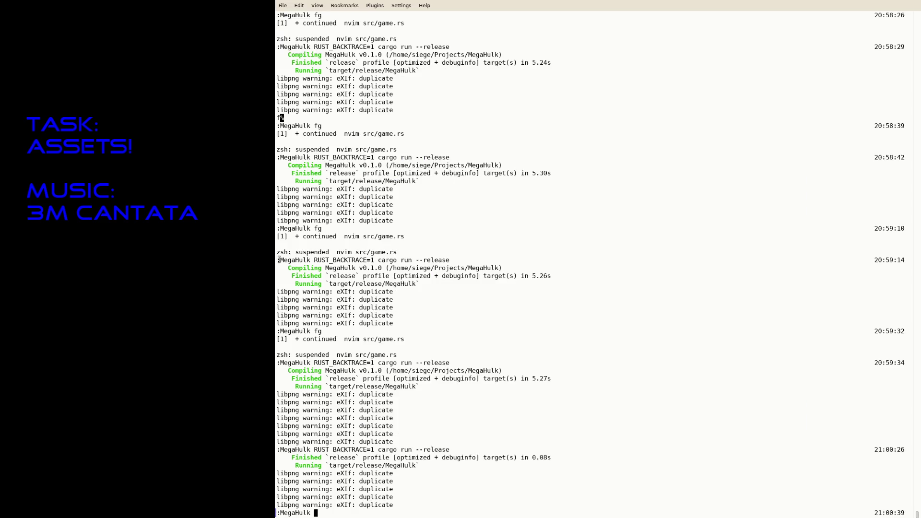
text(fg)
key(Return)
Change the missile speed value from 0.5 to 0.7 and save the file.
key(k)
key(A)
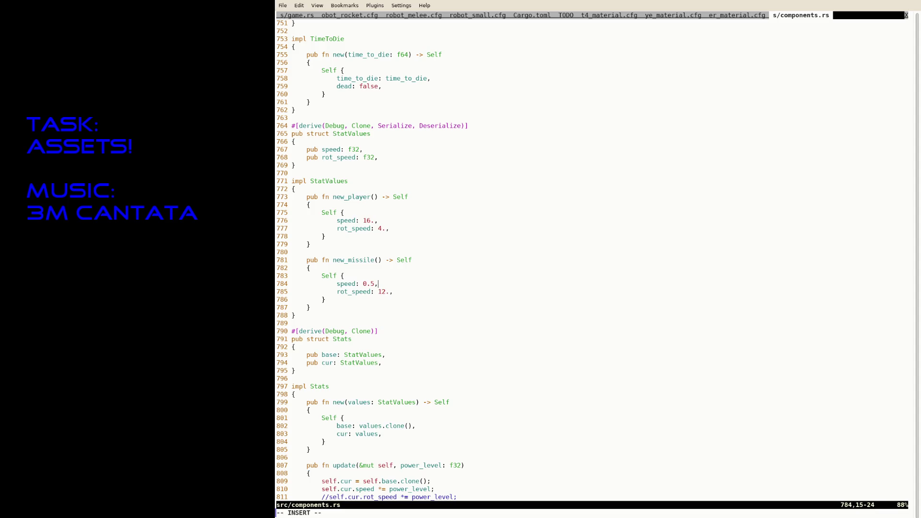
key(BackSpace)
key(Escape)
text(:wq)
key(ctrl+z)
Rebuild and playtest the game with the faster missiles, then quit it.
key(Up)
key(Return)
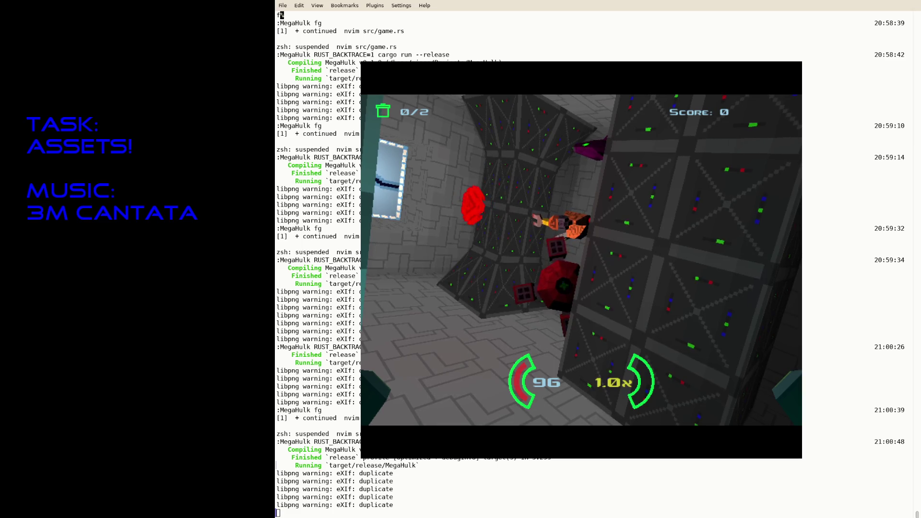
key(Escape)
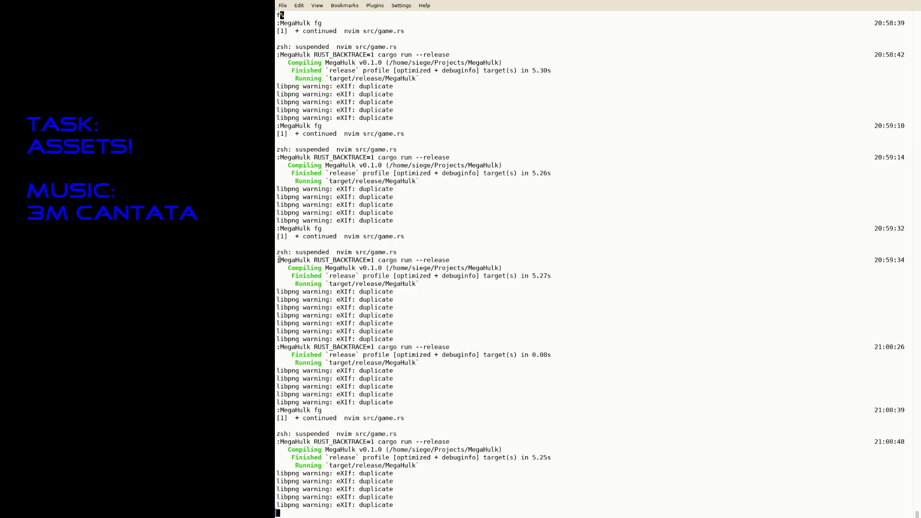
text(fg)
In robot_rocket.cfg set max_range to 16, adjust sense_range, save and suspend Neovim.
key(Return)
text(:tabn)
key(Return)
key(j)
key(j)
key(j)
key(j)
key(j)
key(j)
key(i)
key(Delete)
text(16)
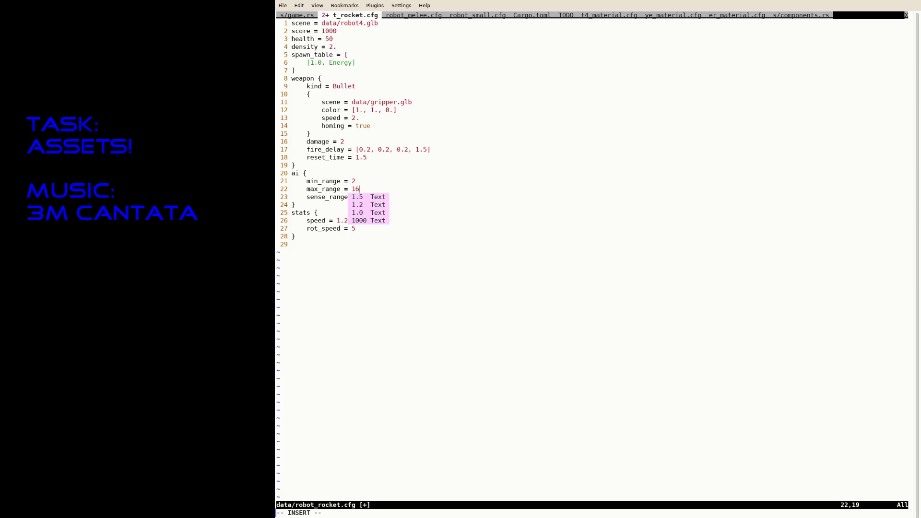
text(5)
key(Escape)
text(:w)
key(ctrl+z)
text(RUST_BACKTRACE=1 cargo run --release)
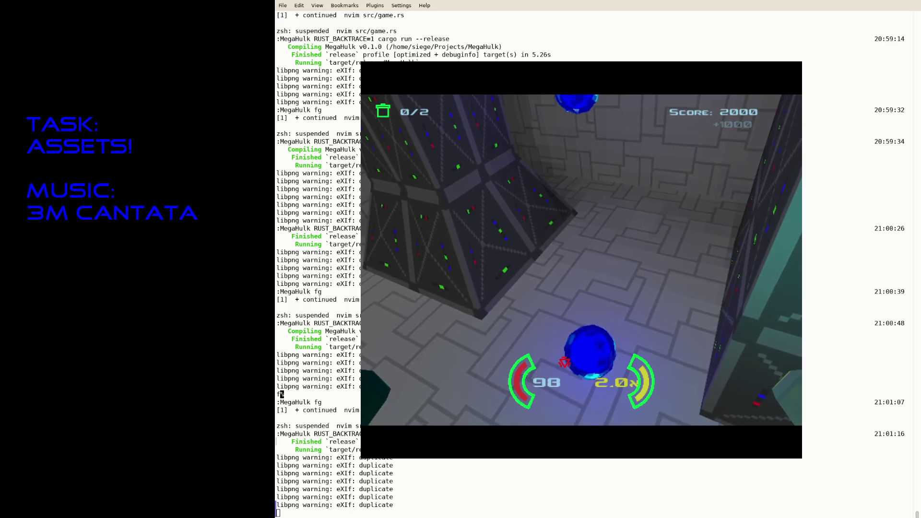
Relaunch MegaHulk, fight the retuned rocket robot until destroyed, then quit to the shell.
key(Escape)
key(Up)
key(Return)
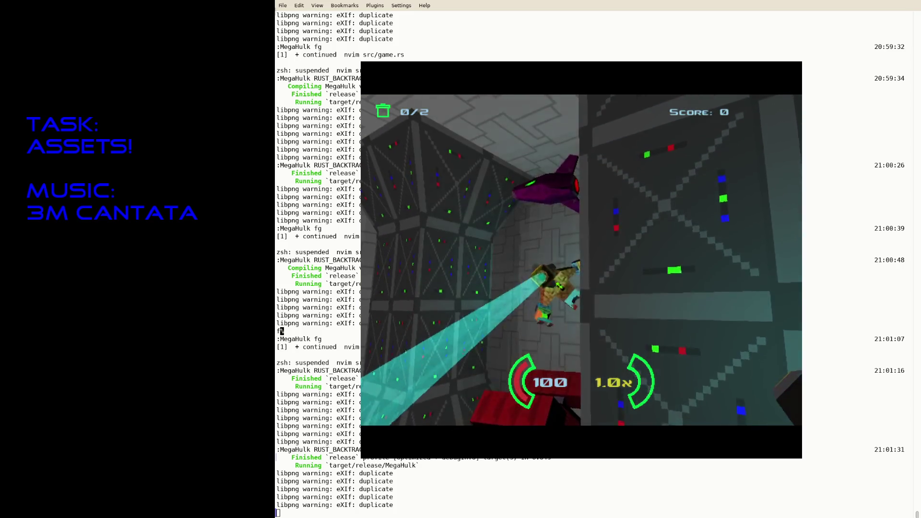
click(555, 288)
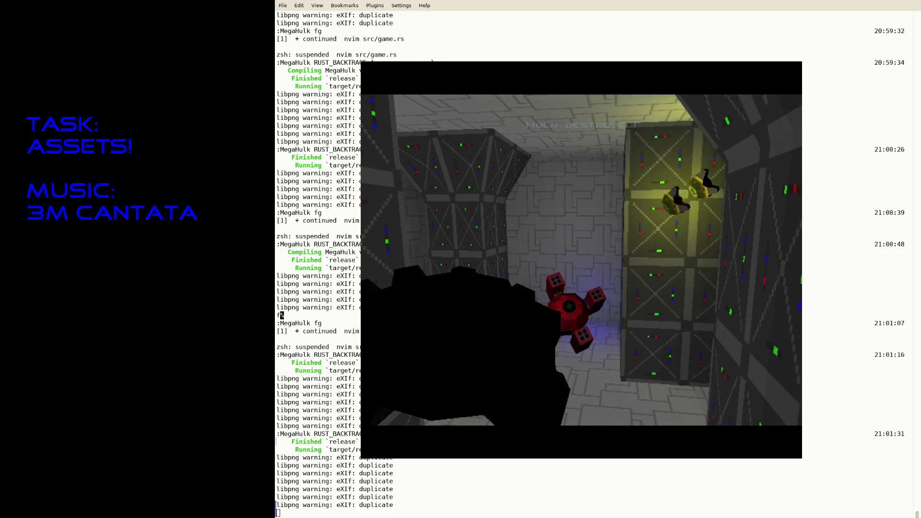
key(Escape)
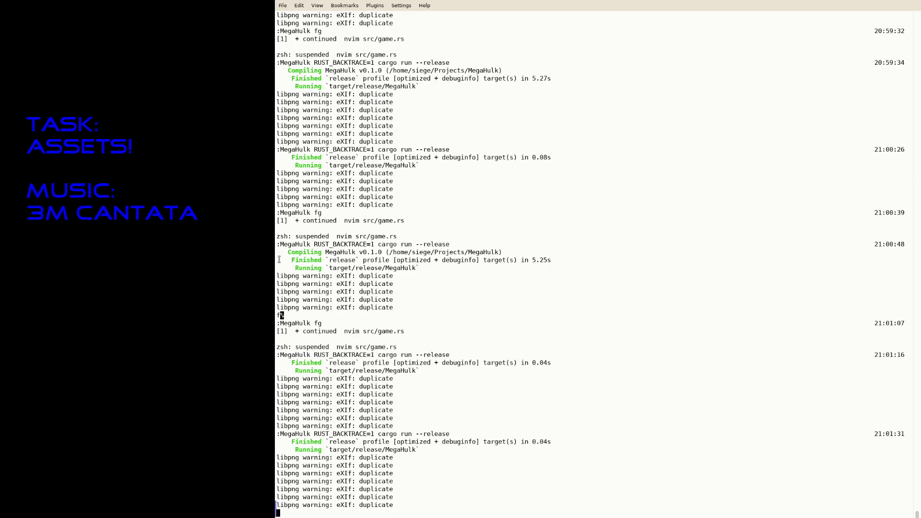
text(git diff)
Review the diff, run cargo fmt, stage everything and commit 'Add robot 4', then resume Neovim.
key(Return)
text(cargo fmt)
key(Return)
text(git status)
key(Return)
text(git add .)
key(Return)
text(git comm)
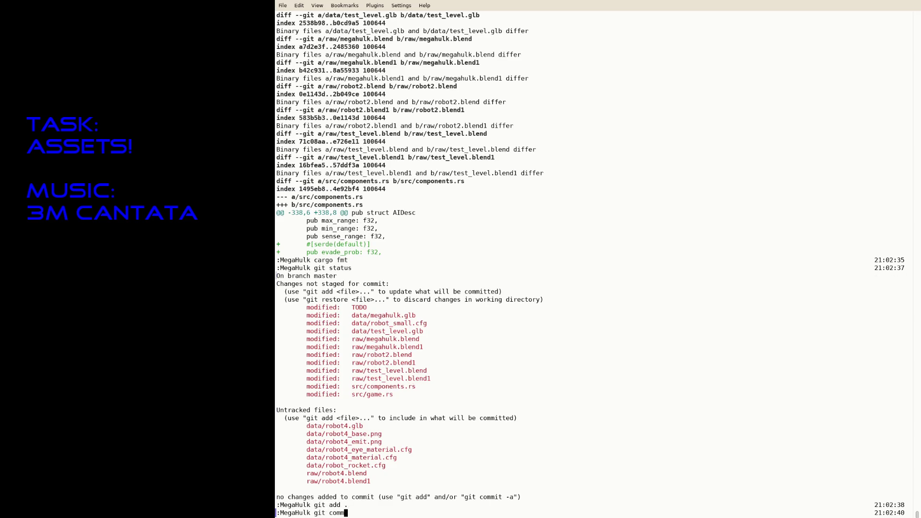
text(it -a -m "Add robot)
text( 4")
key(Return)
key(ctrl+z)
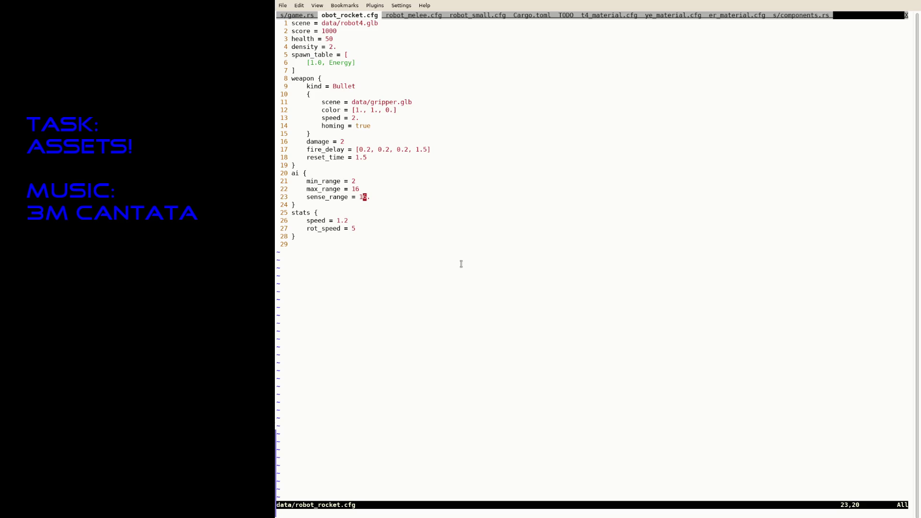
Suspend Neovim and relaunch the release build to meet the new blue robot.
key(ctrl+z)
text(RUST_BACKTRACE=1 cargo run --release)
key(Return)
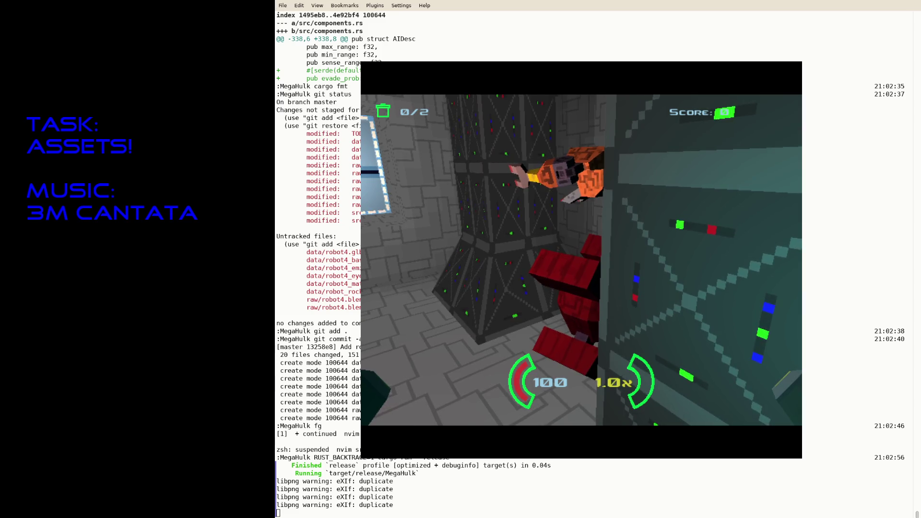
Quit the MegaHulk test run back to the zsh prompt.
key(Escape)
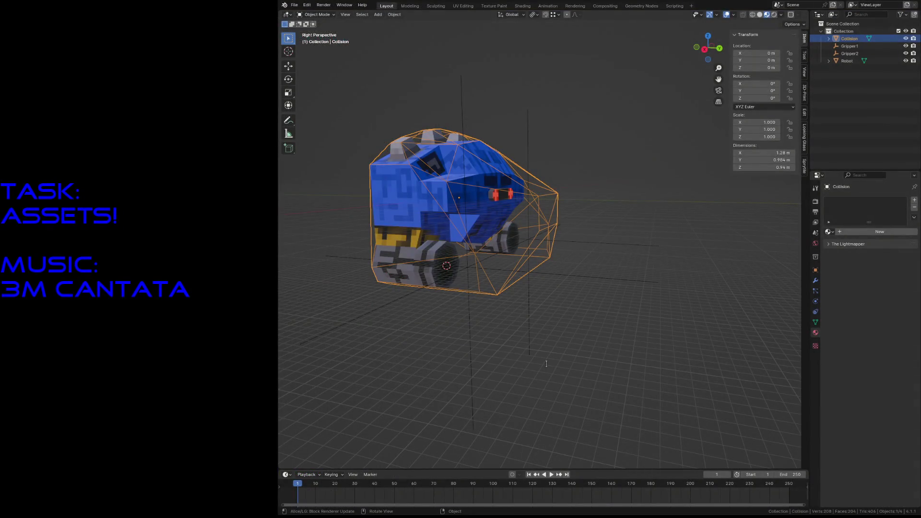
Select Gripper2, orbit and fly around the robot model, then bring up Open Recent.
click(469, 370)
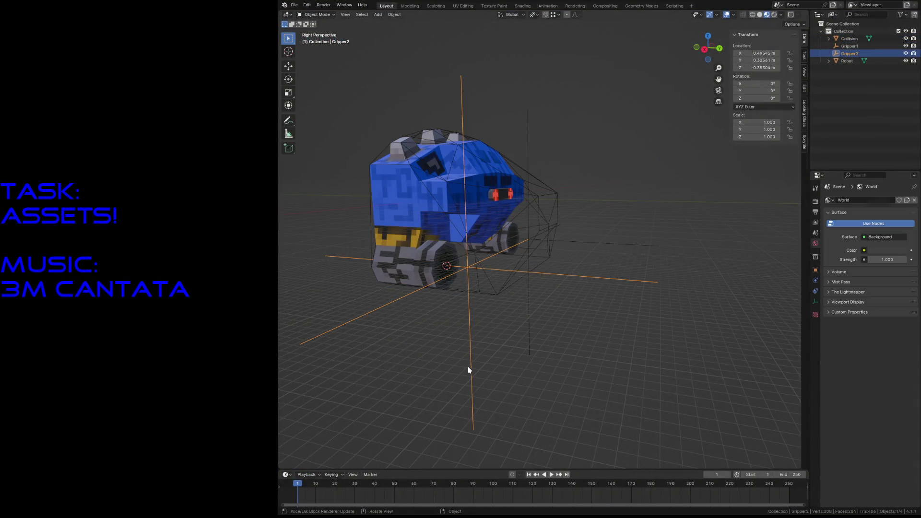
click(584, 378)
key(KP_4)
key(KP_4)
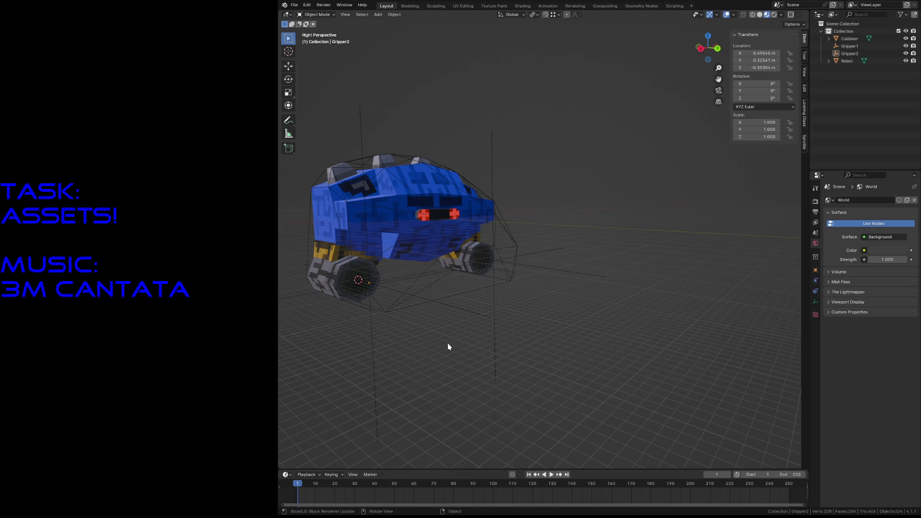
key(shift+grave)
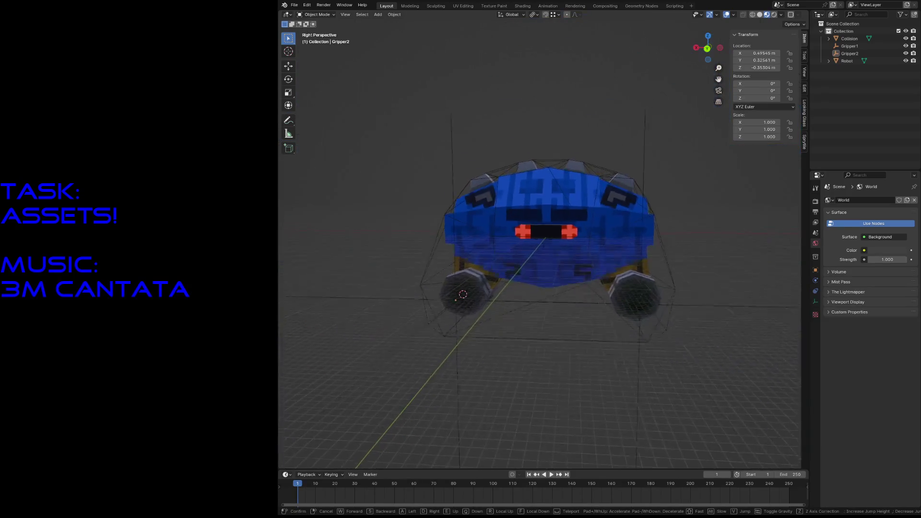
click(394, 218)
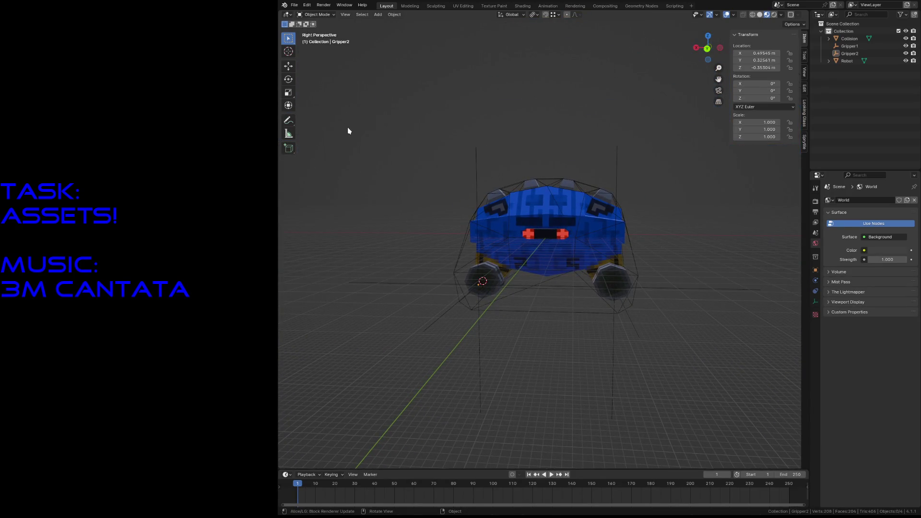
click(295, 6)
mouse_move(313, 28)
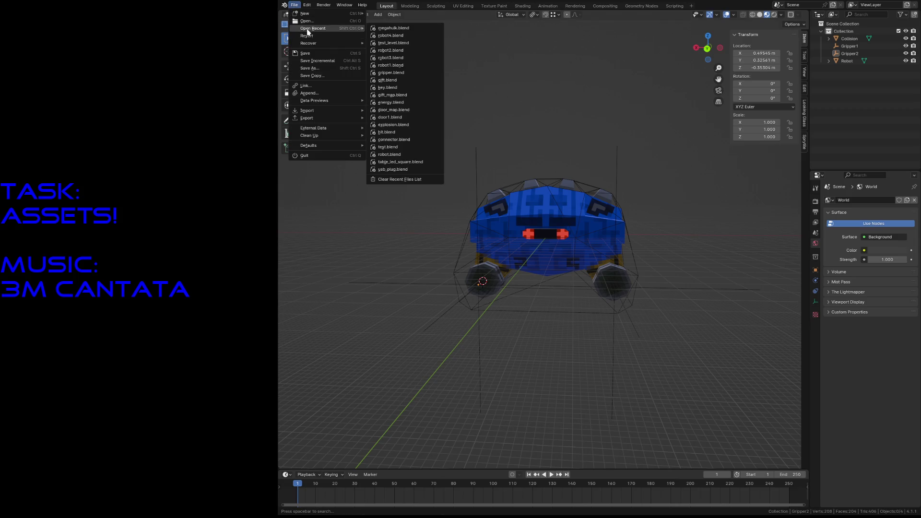
Load robot4.blend without saving, switch to Material Preview shading and front view.
click(398, 36)
click(655, 271)
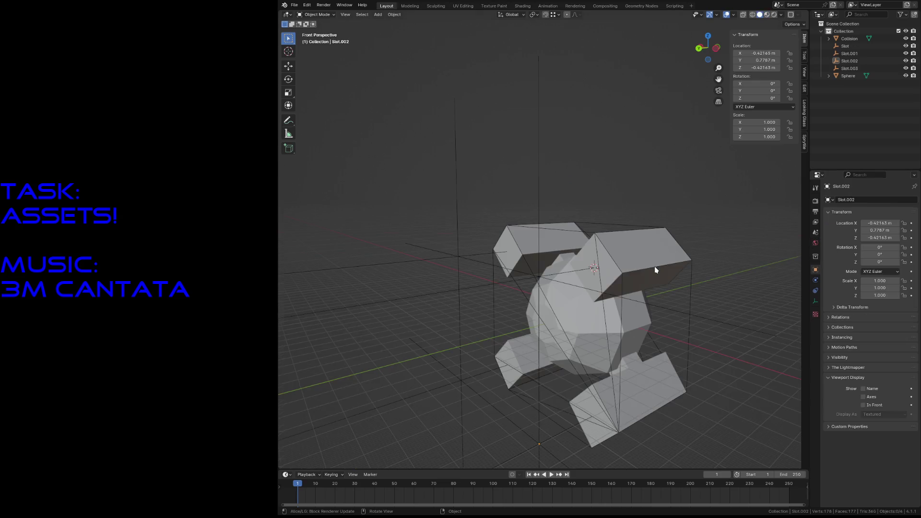
key(z)
click(624, 203)
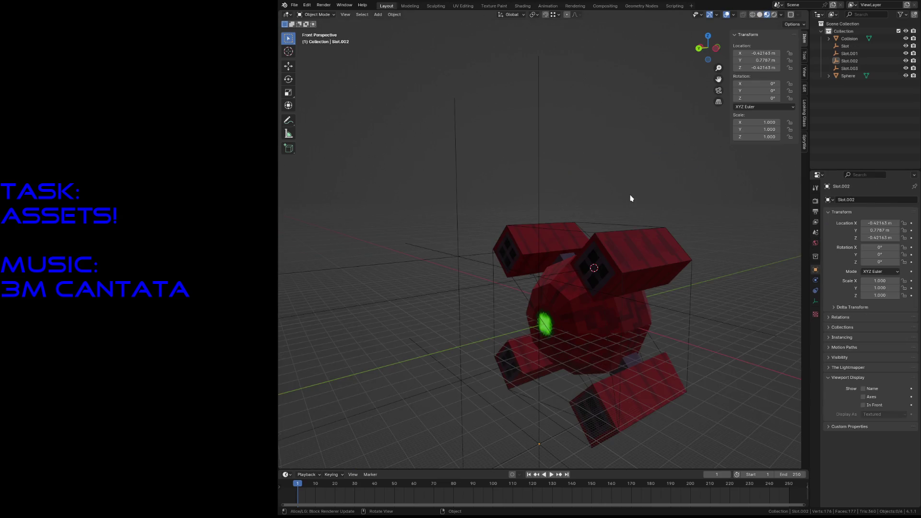
key(KP_1)
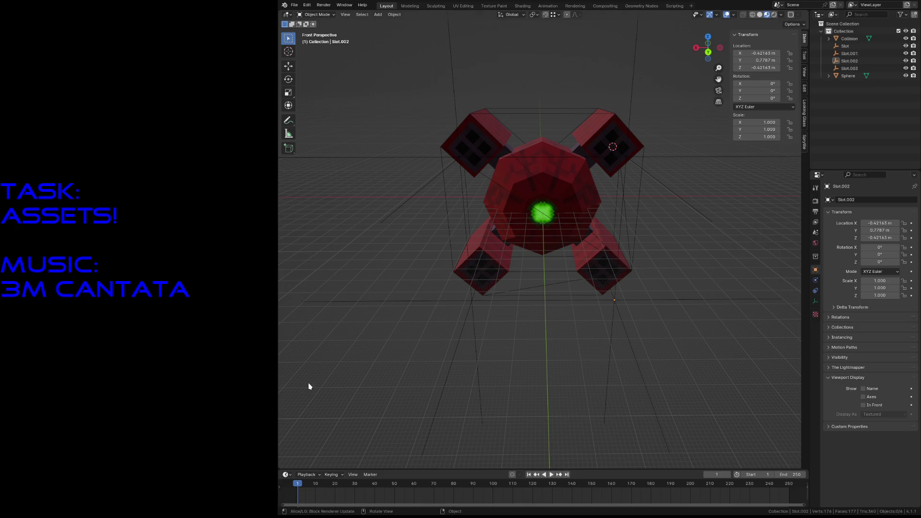
key(shift+grave)
key(w)
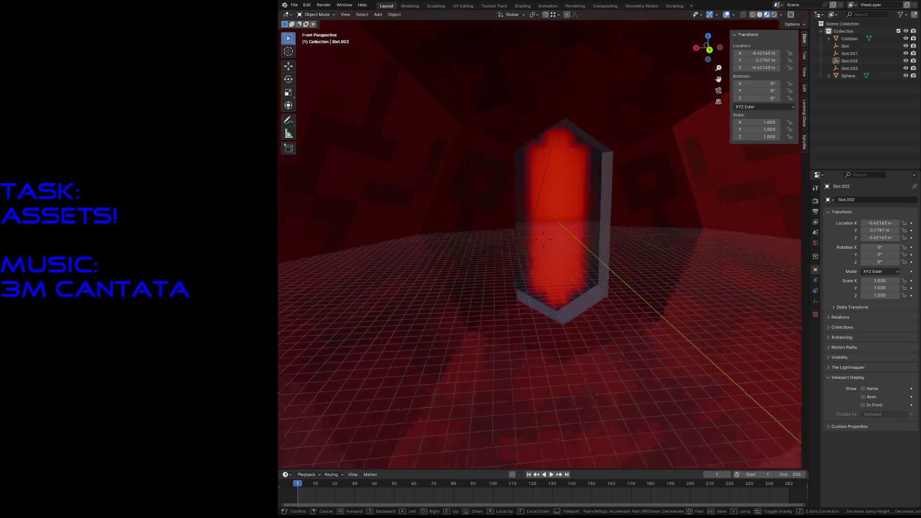
key(s)
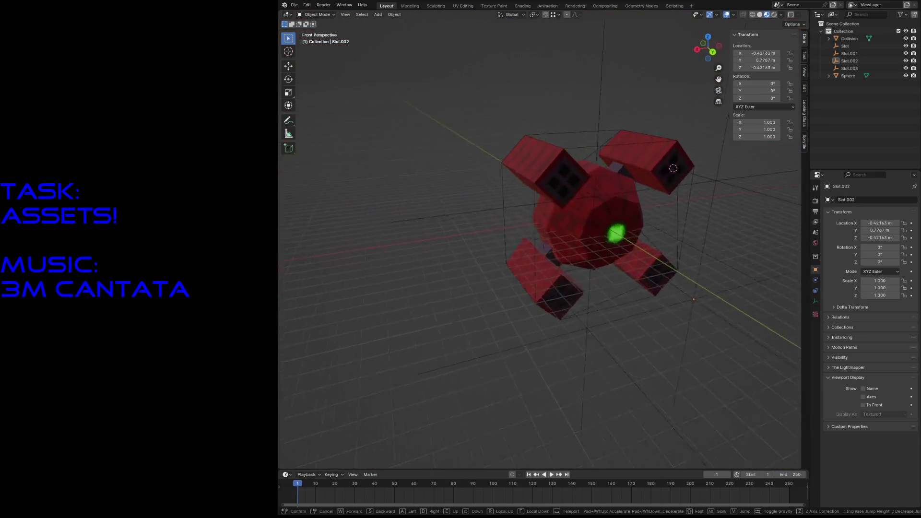
key(w)
key(s)
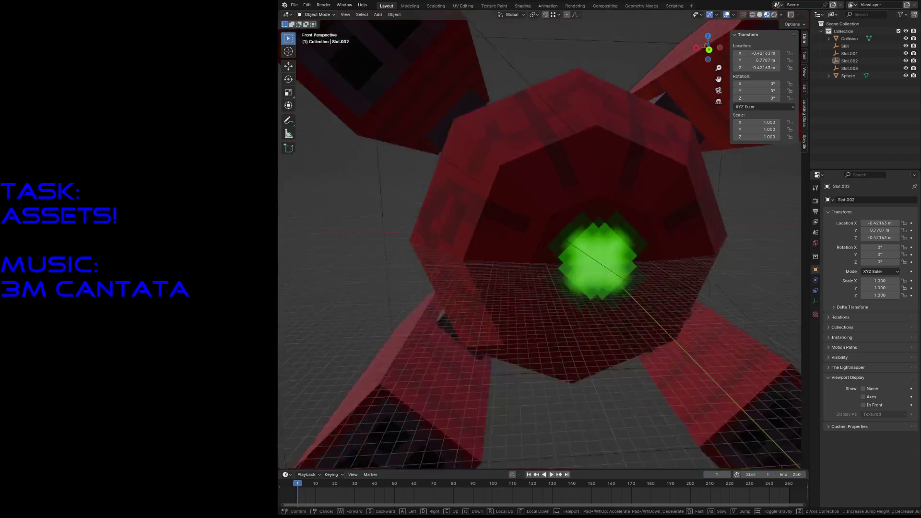
key(w)
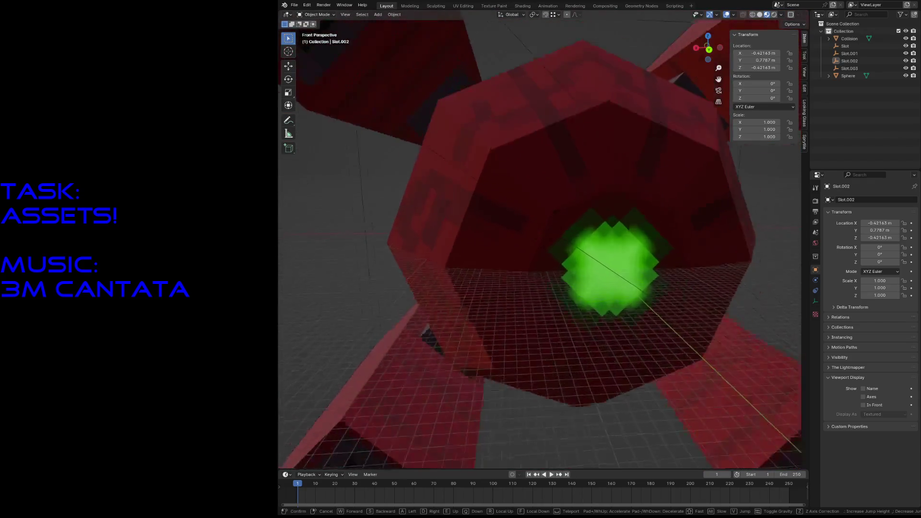
key(s)
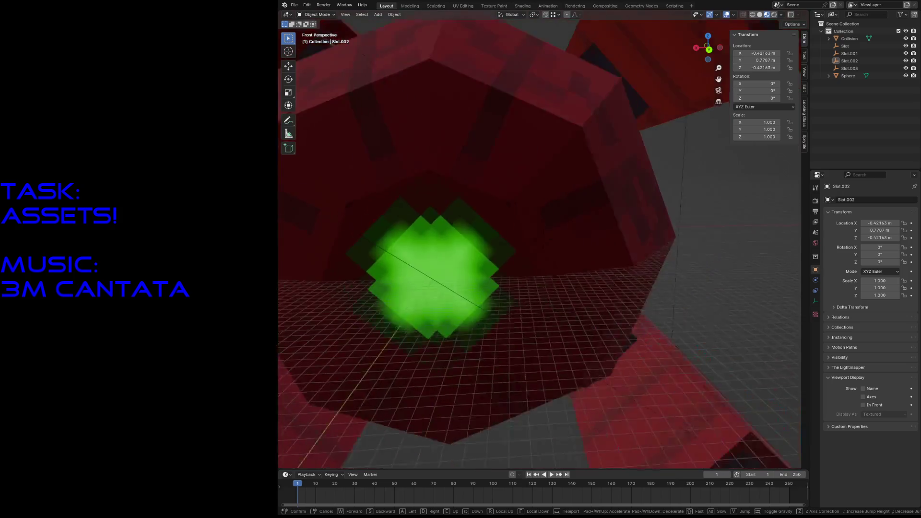
click(339, 368)
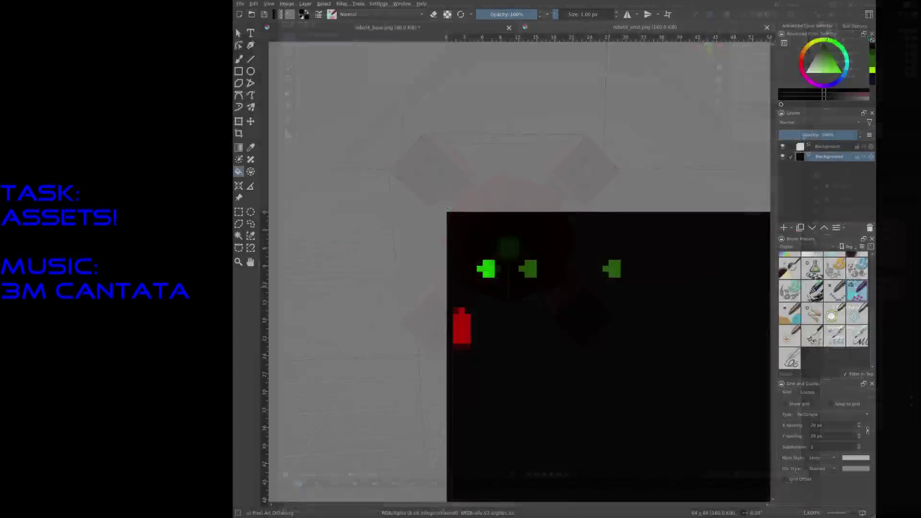
scroll(502, 272, up, 2)
scroll(501, 271, down, 3)
scroll(501, 272, up, 1)
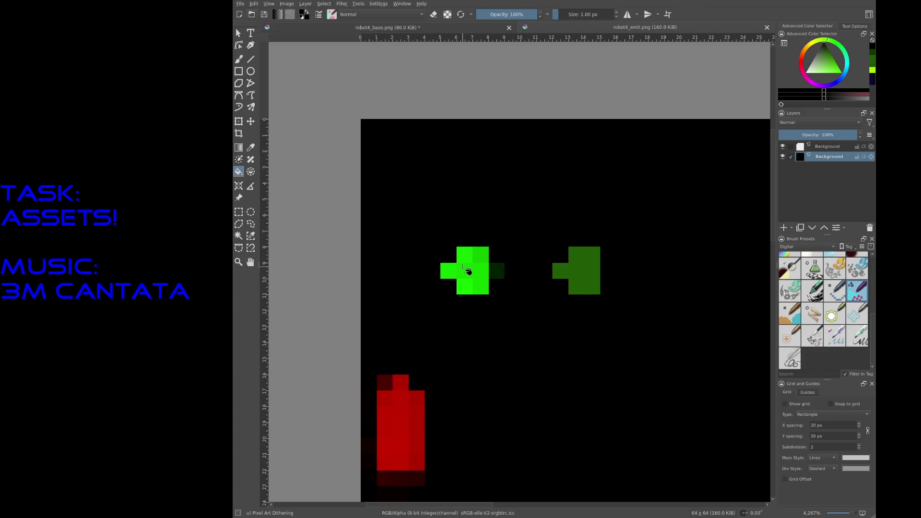
Delete the duplicate Background layer from robot4_emit.png.
click(827, 149)
key(ctrl+r)
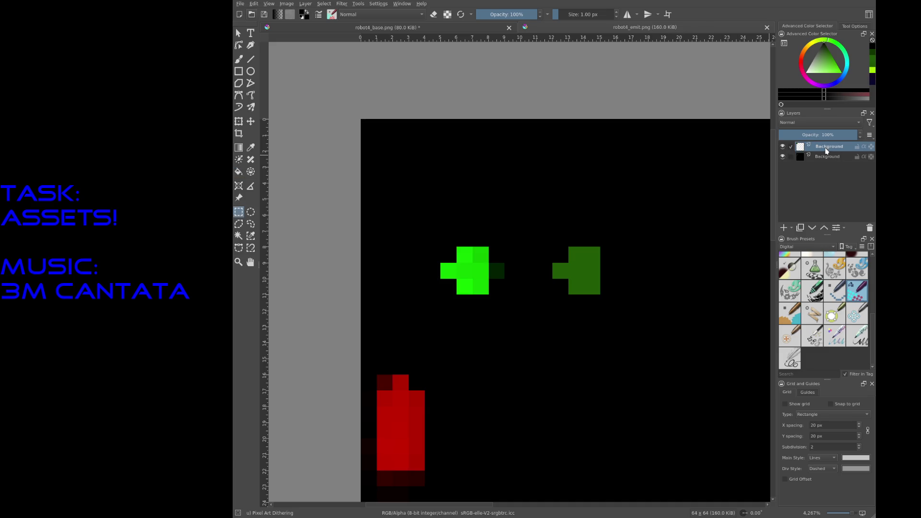
click(827, 157)
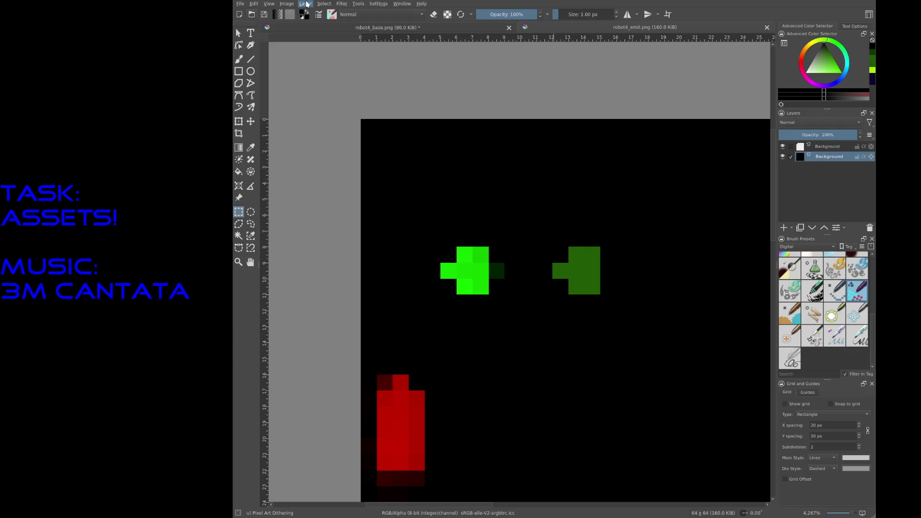
key(Delete)
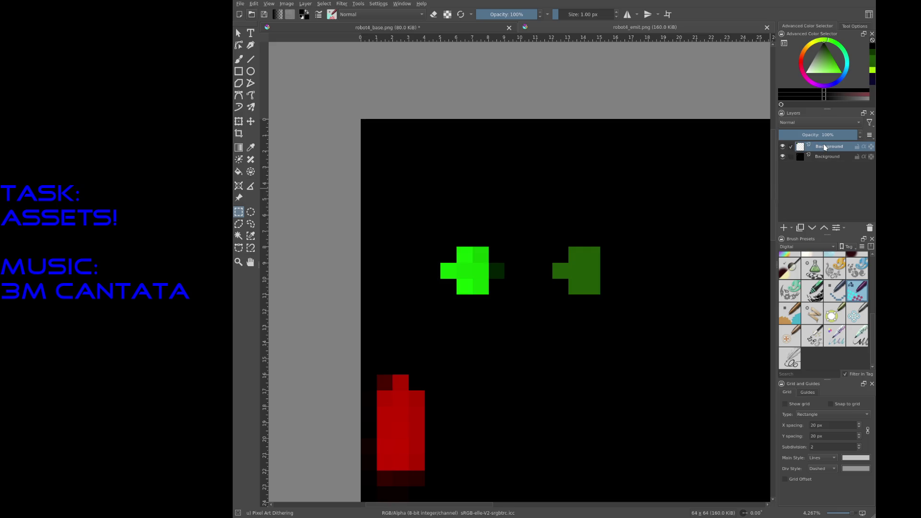
Fill the bright-green and dark-green crosses into solid squares using eyedropped colours.
key(b)
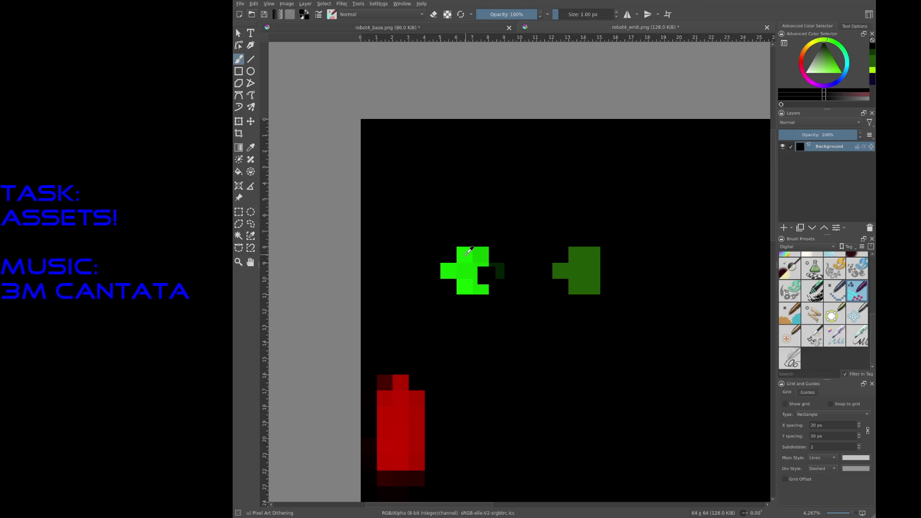
ctrl+click(464, 252)
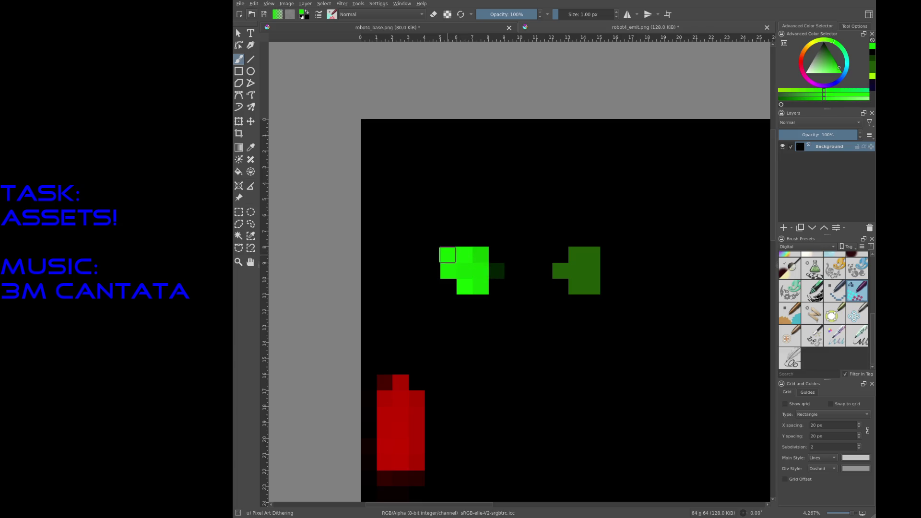
click(450, 286)
ctrl+click(583, 256)
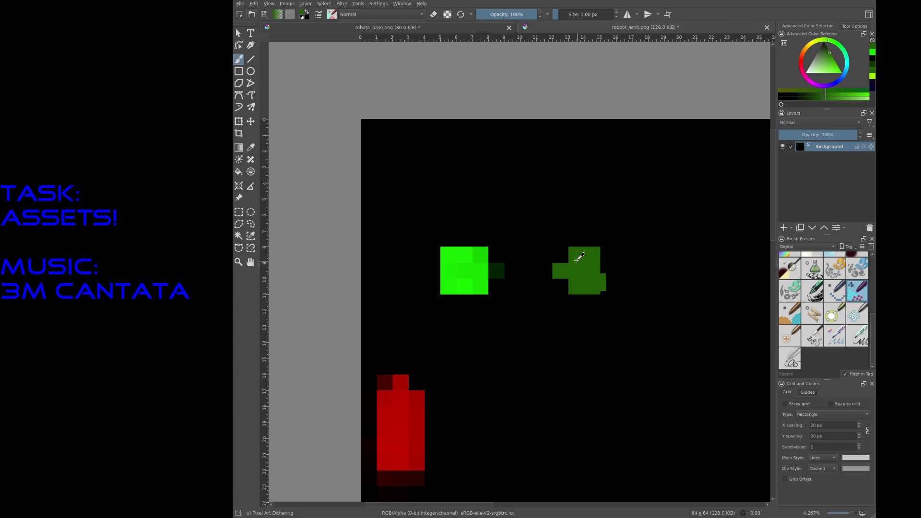
click(562, 254)
click(561, 284)
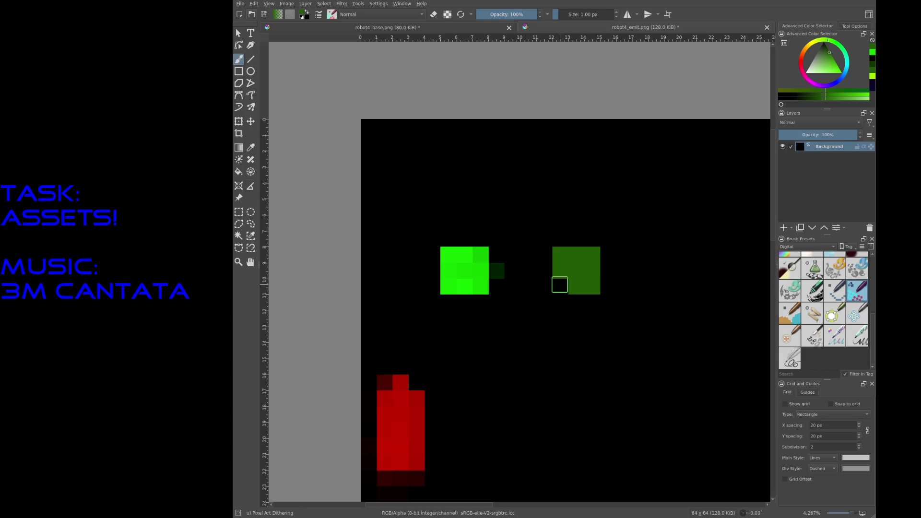
scroll(573, 276, down, 2)
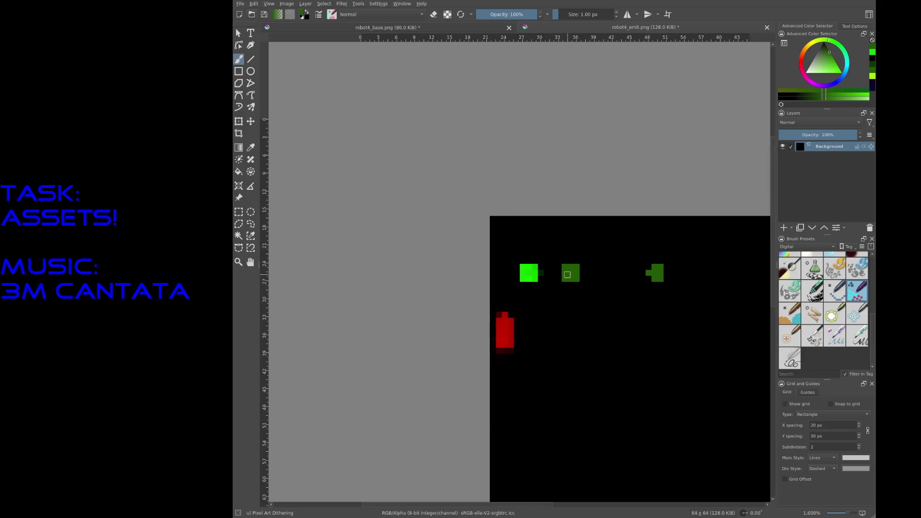
scroll(677, 279, up, 4)
Square off the right-hand shape in dark green, undoing stray cells.
drag(633, 285, 658, 284)
key(ctrl+z)
click(592, 255)
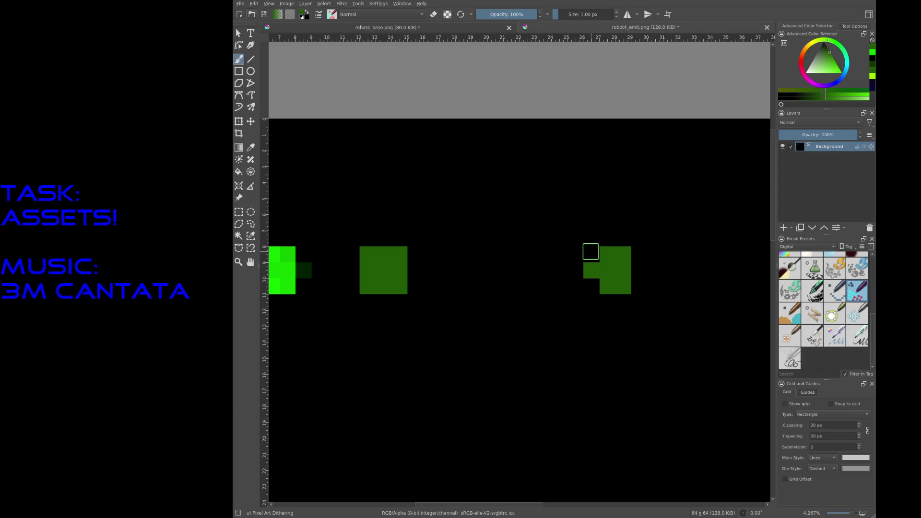
click(592, 285)
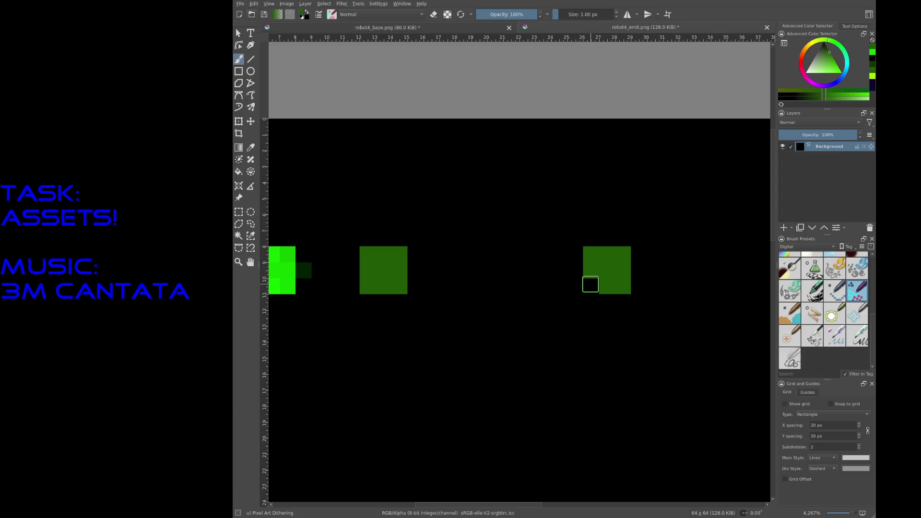
click(590, 286)
key(ctrl+z)
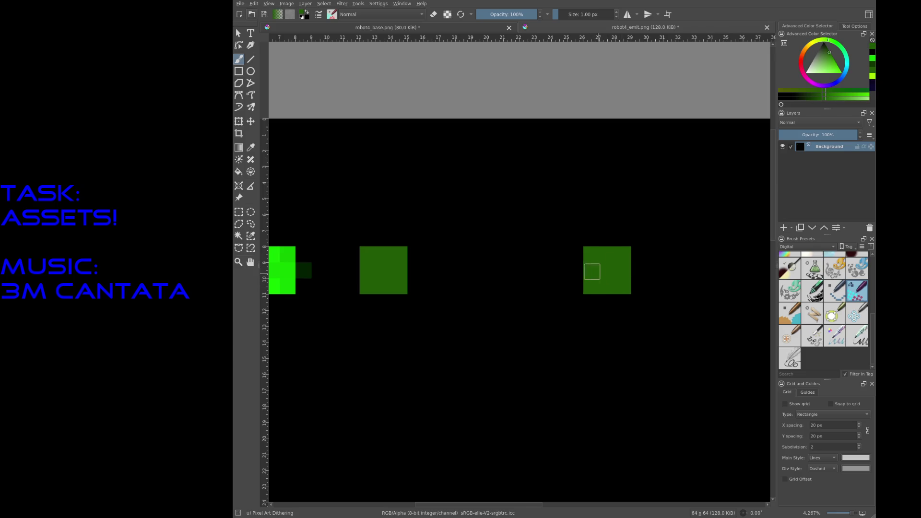
Paint a new darker-green square between the others and save the texture.
mouse_move(478, 252)
mouse_down()
mouse_move(479, 269)
mouse_move(510, 285)
mouse_move(511, 253)
mouse_move(495, 253)
mouse_up()
click(495, 270)
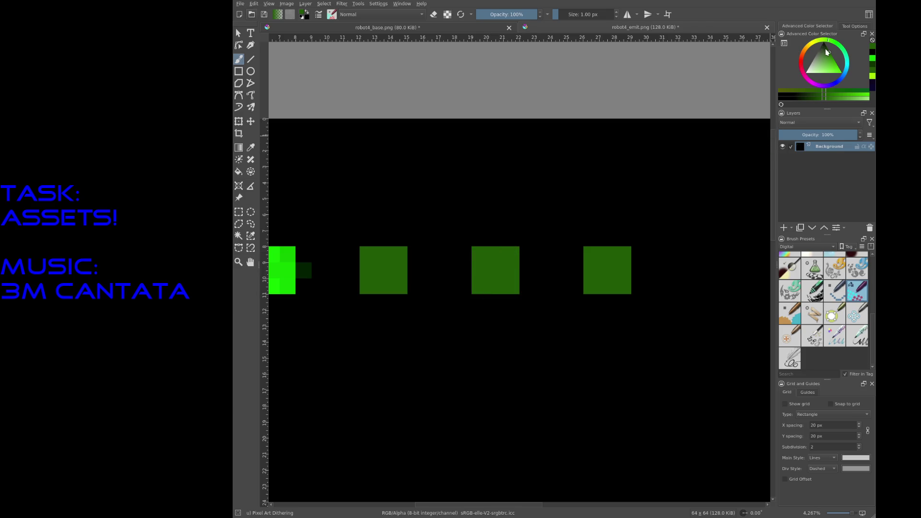
mouse_move(479, 253)
mouse_down()
mouse_move(480, 285)
mouse_move(511, 254)
mouse_move(511, 285)
mouse_up()
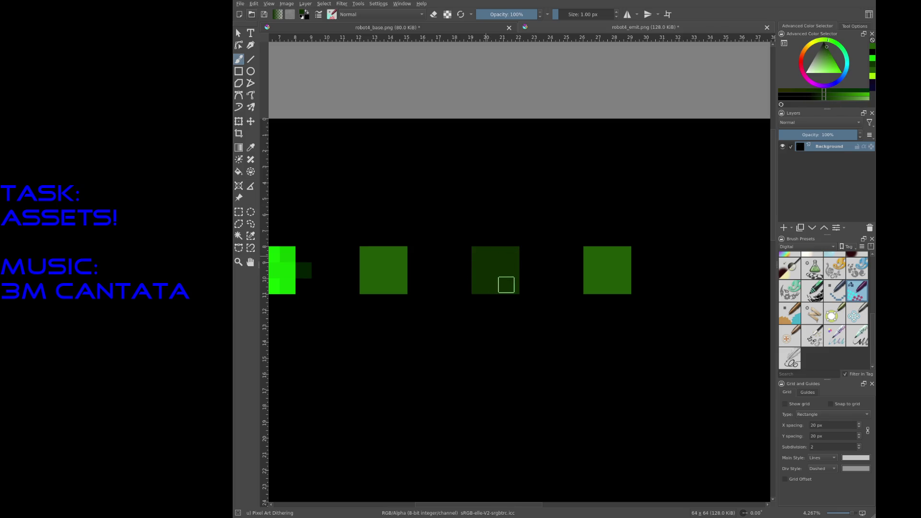
scroll(469, 223, down, 1)
scroll(469, 223, down, 1)
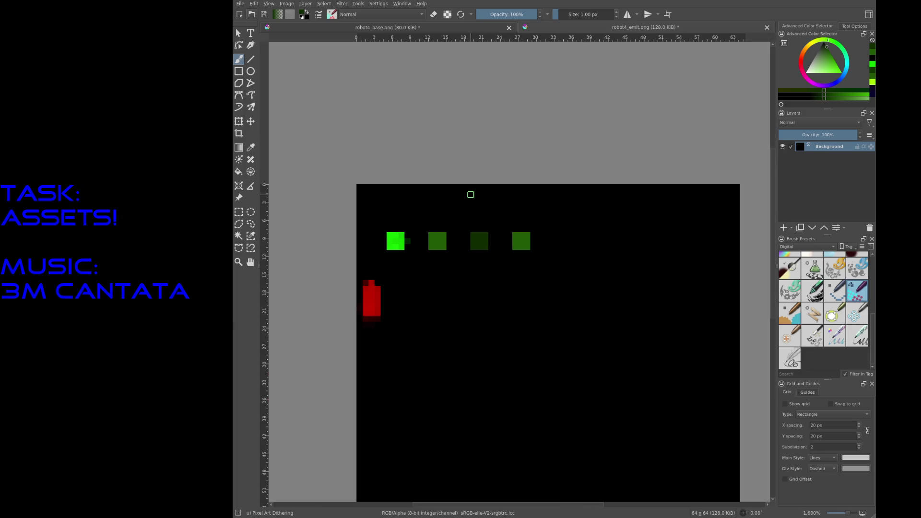
key(ctrl+s)
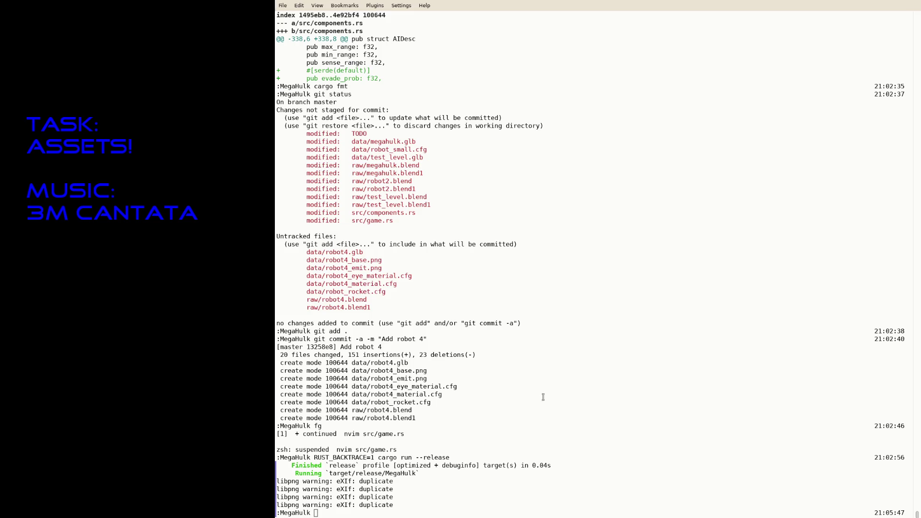
Rerun cargo run --release to test the updated robot textures.
key(Up)
key(Return)
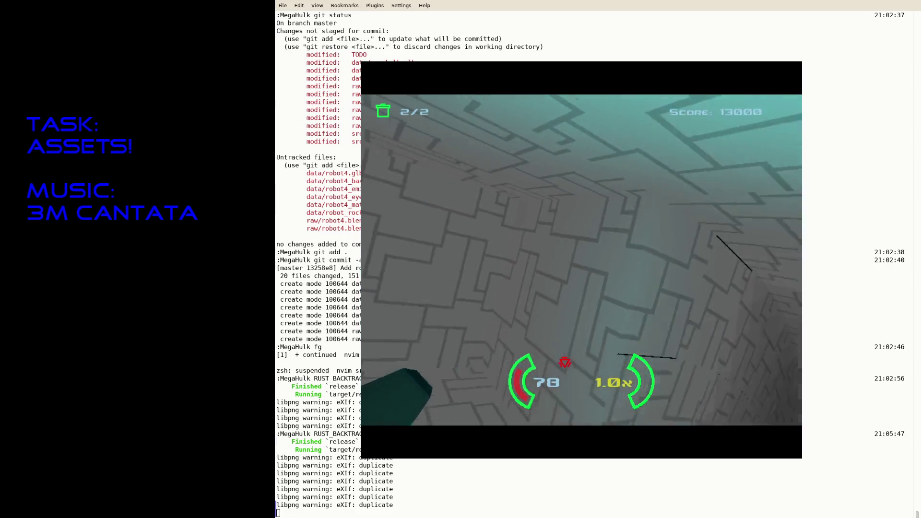
Quit the MegaHulk test game with Escape, returning to the zsh terminal.
key(Escape)
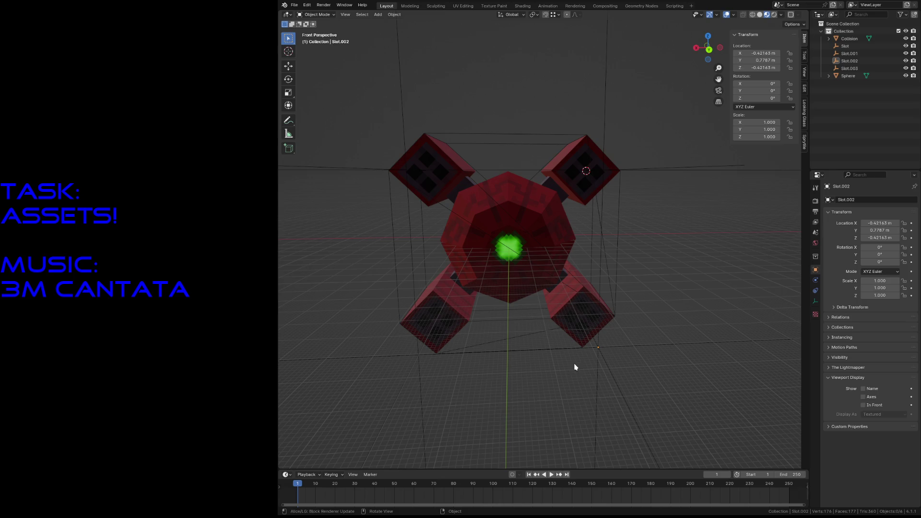
Glance at the File menu, then save the current scene as robot5.blend.
click(291, 6)
click(310, 75)
key(ctrl+s)
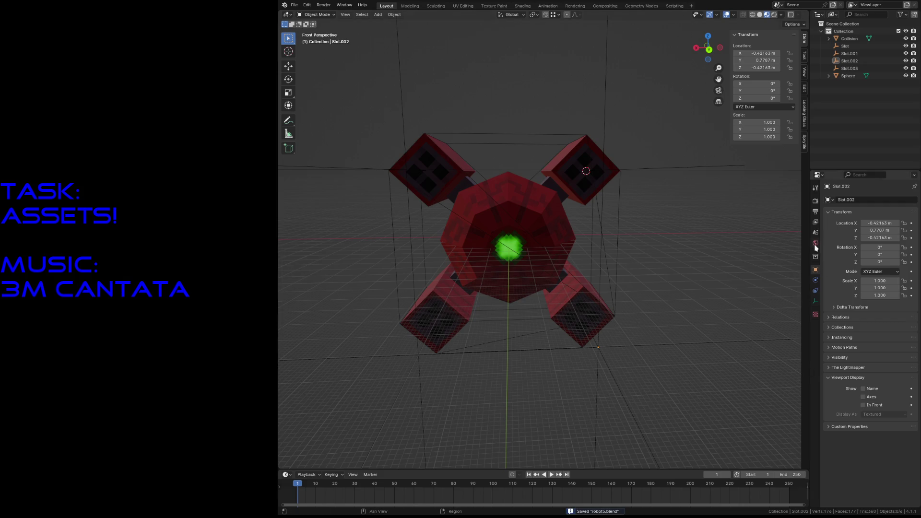
Delete the Collision cage, Sphere body and Slot objects, leaving one Slot marker selected.
click(814, 243)
click(537, 242)
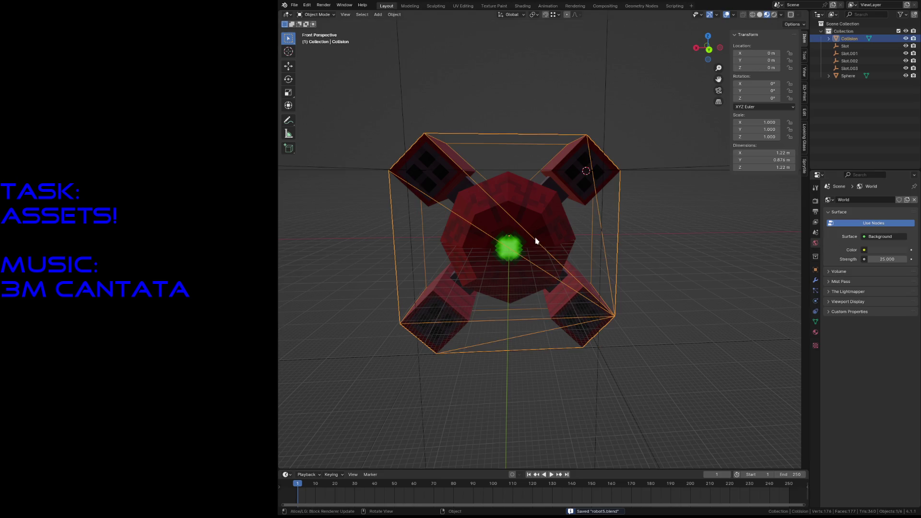
click(534, 216)
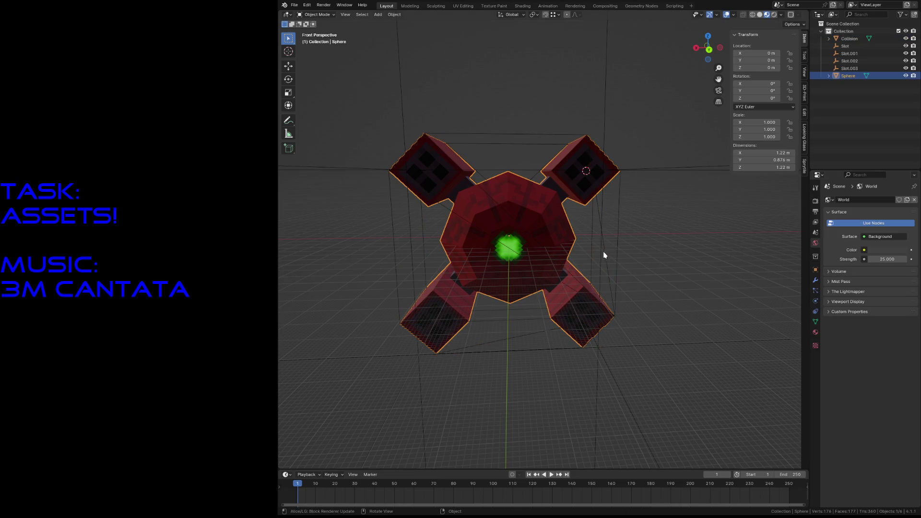
click(849, 38)
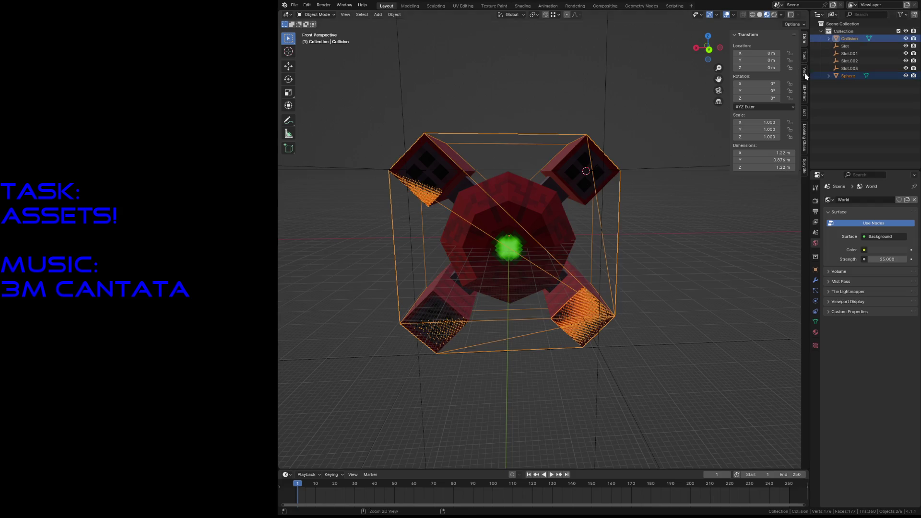
click(849, 68)
key(x)
click(651, 135)
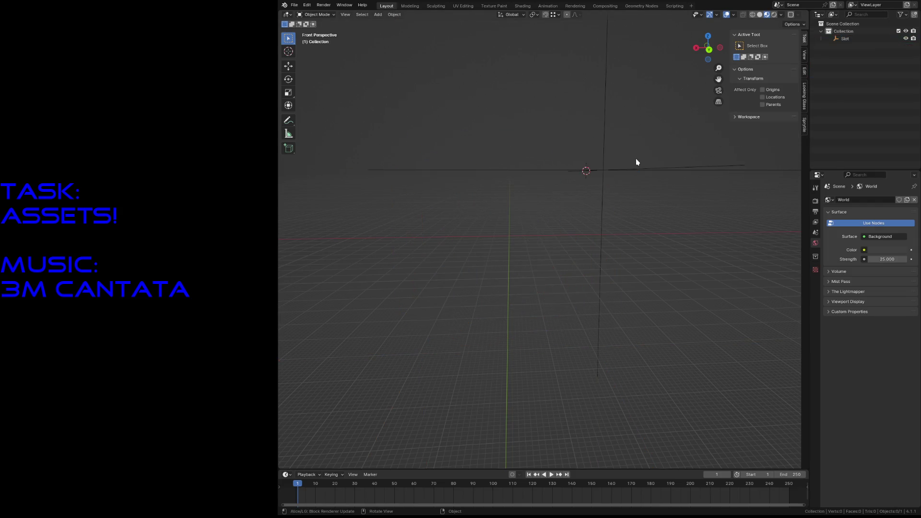
click(622, 162)
Delete the last Slot marker and add a new cube reset to the world origin.
key(x)
click(590, 156)
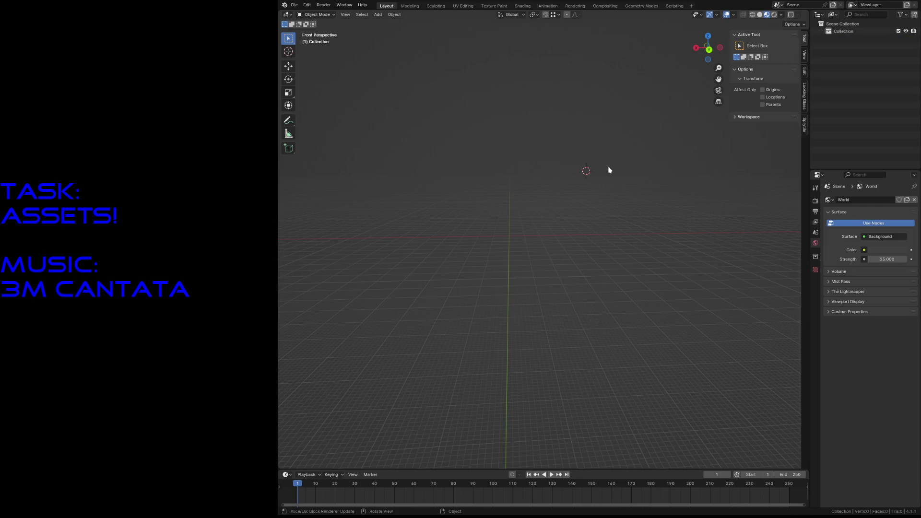
key(shift+a)
mouse_move(576, 95)
click(646, 104)
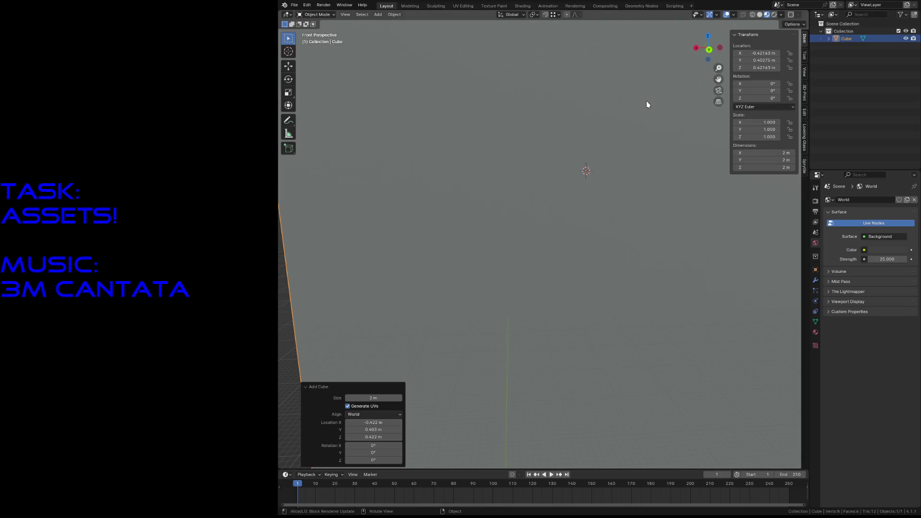
key(s)
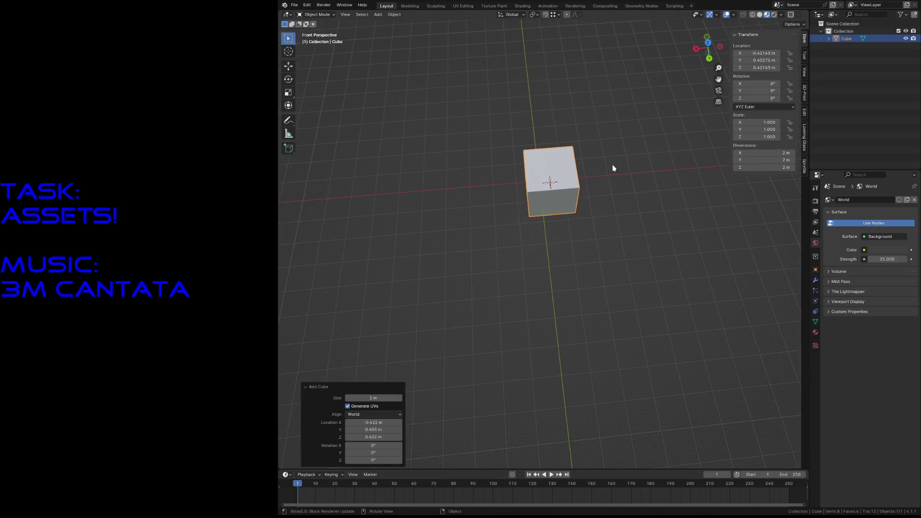
key(alt+g)
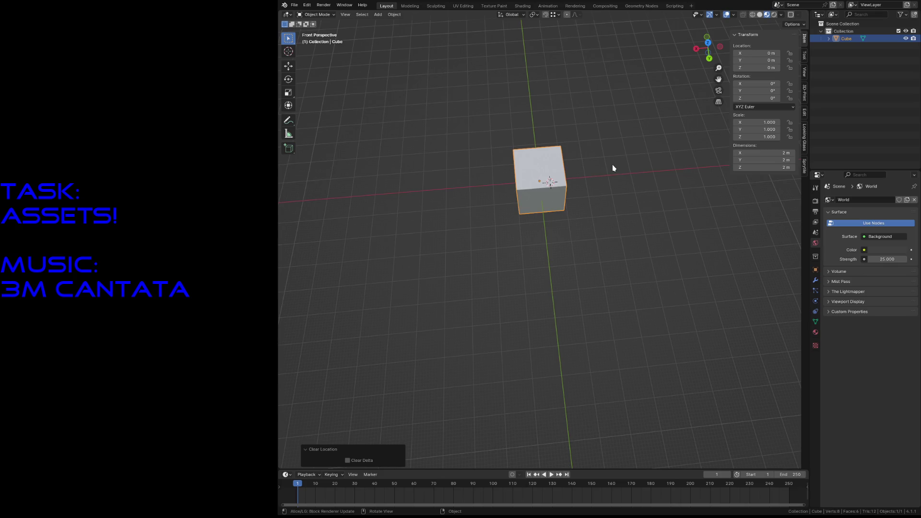
Fly around to inspect the cube, then enter Edit Mode with all geometry selected.
key(shift+grave)
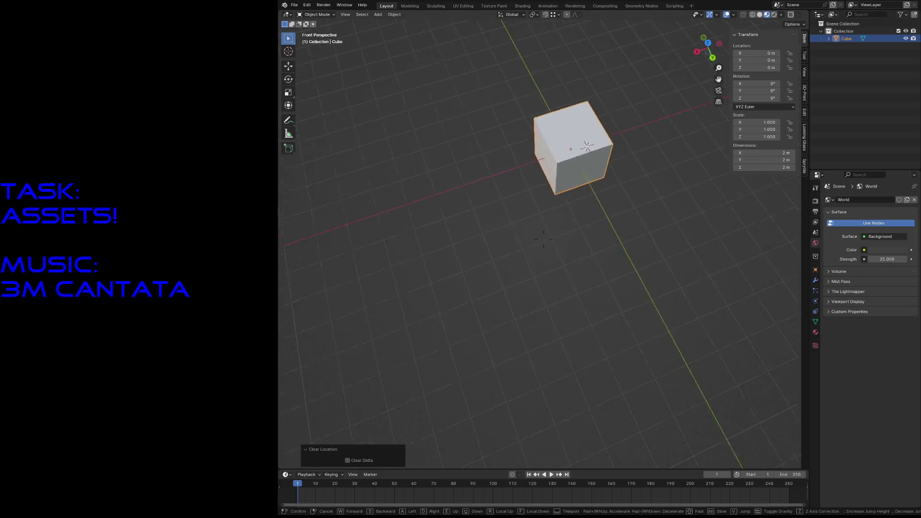
key(w)
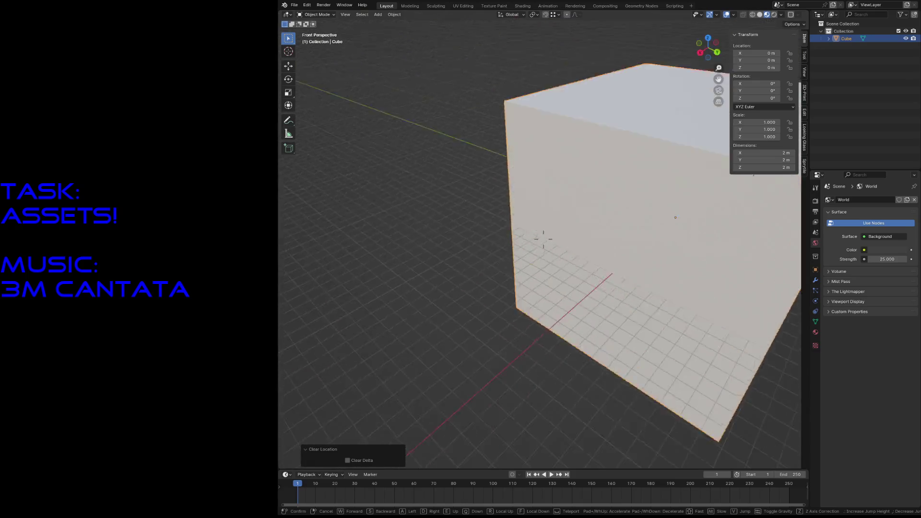
key(w)
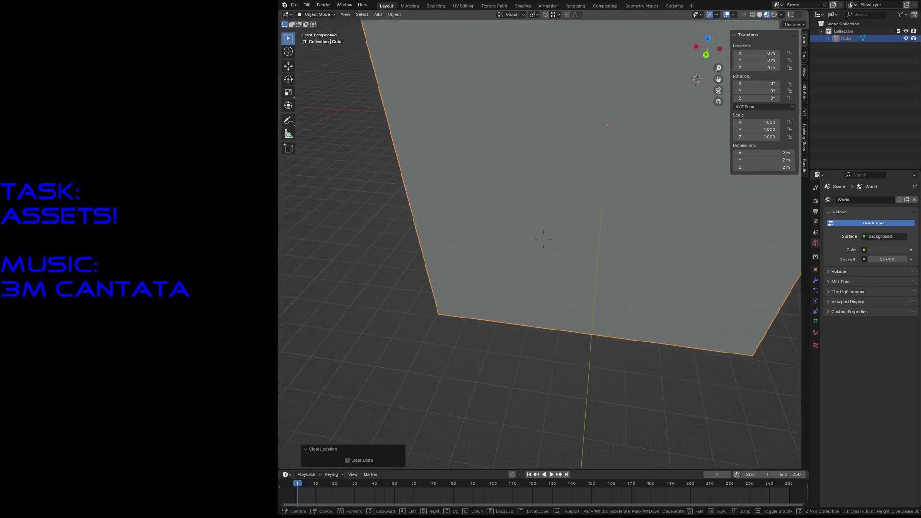
key(s)
key(s)
click(543, 238)
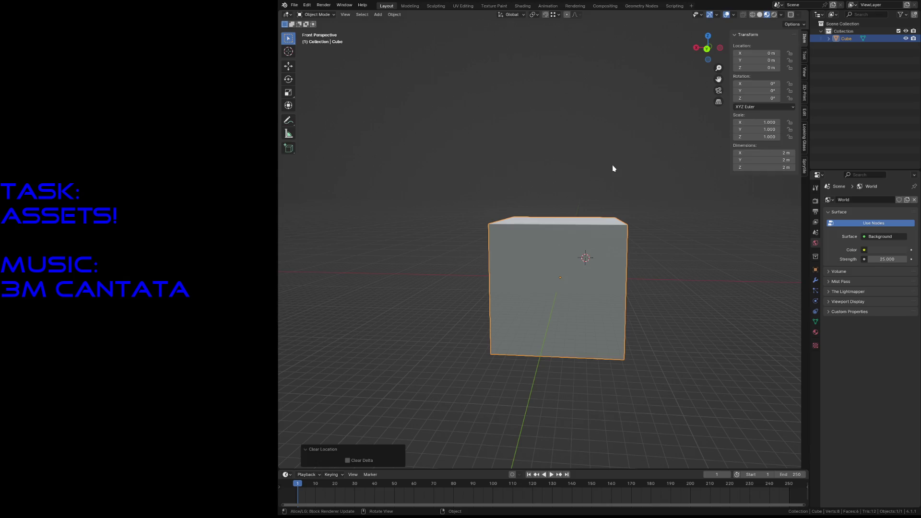
key(Tab)
key(s)
Flatten the cube into a slab along Z and split it with two loop cuts.
key(z)
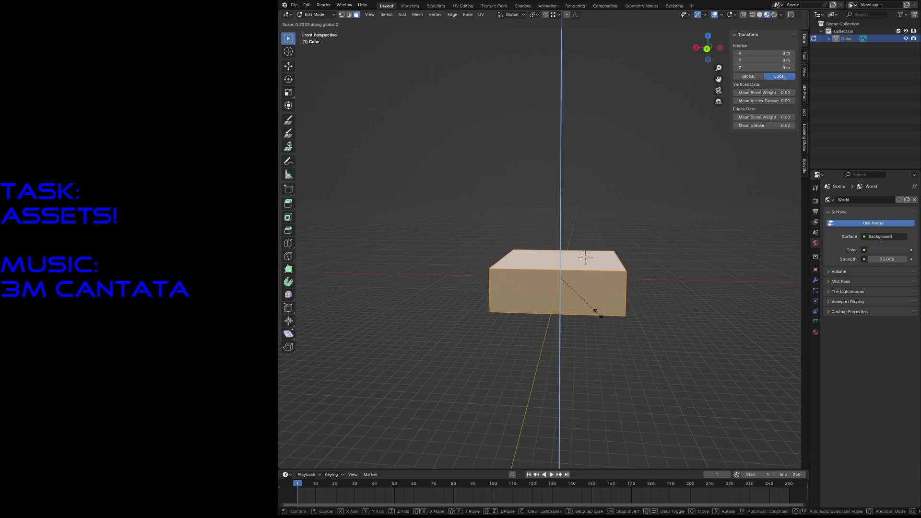
click(589, 308)
key(ctrl+r)
scroll(549, 277, up, 1)
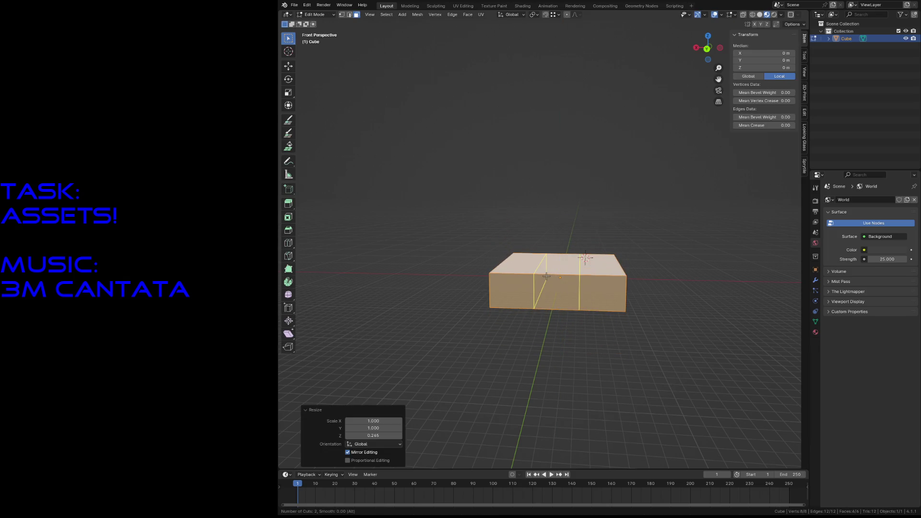
click(547, 276)
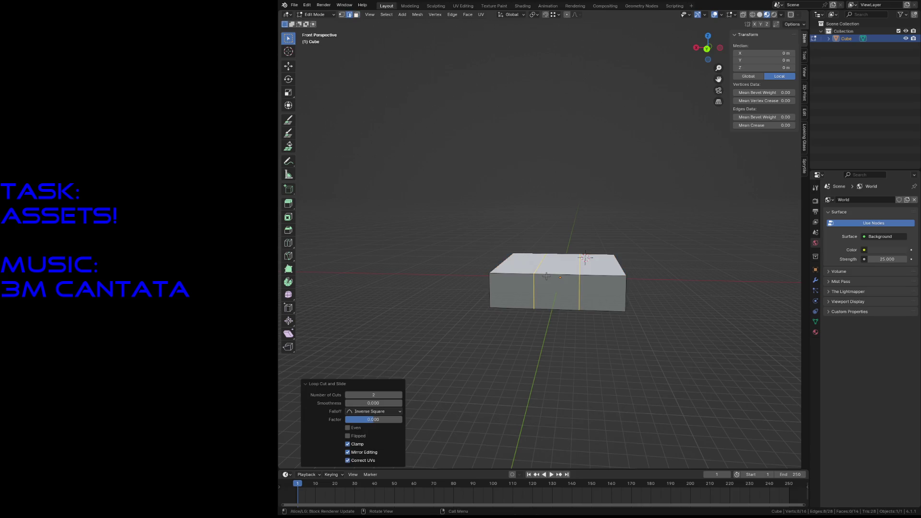
Extrude the two outer top faces upward into blocks and shift them along Y.
click(520, 267)
shift+click(607, 265)
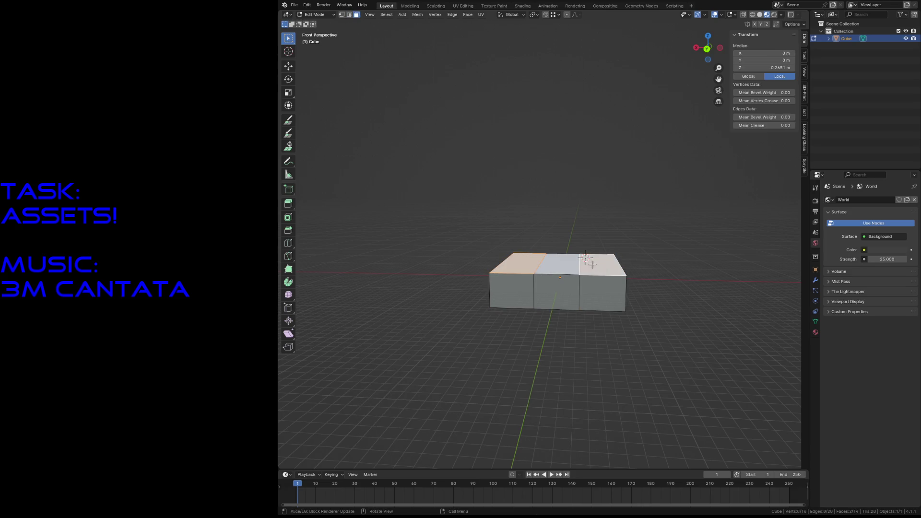
key(e)
click(606, 245)
mouse_move(607, 245)
middle_down()
mouse_move(531, 232)
mouse_move(504, 238)
middle_up()
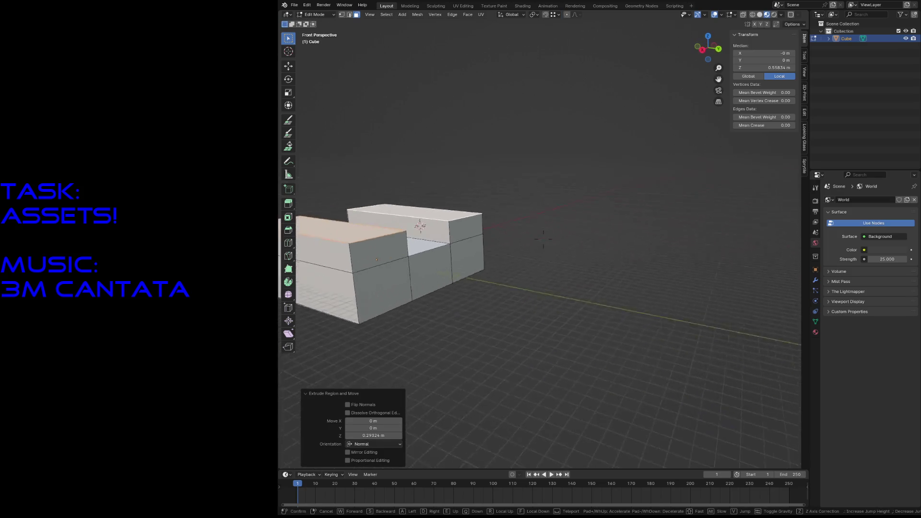
key(g)
key(y)
click(612, 239)
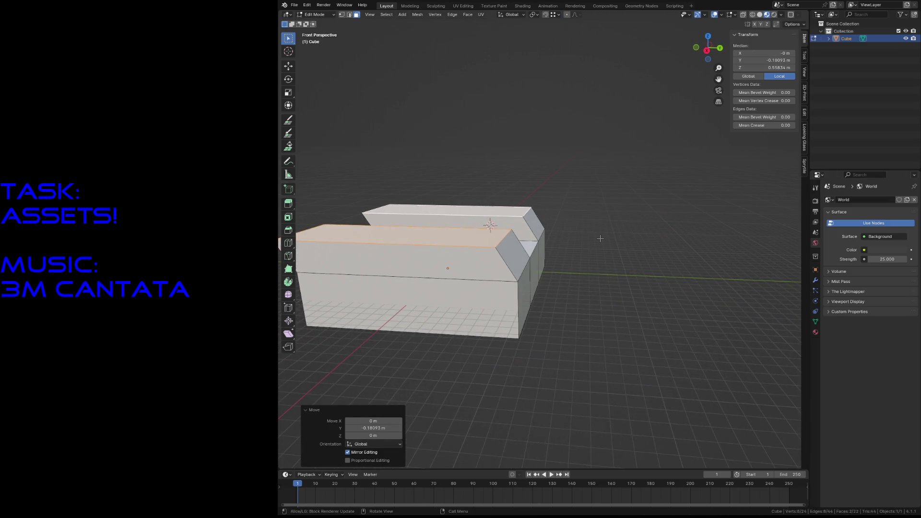
Extrude a second layer upward along Z and slant it by moving along Y.
key(e)
key(z)
click(596, 217)
key(g)
key(y)
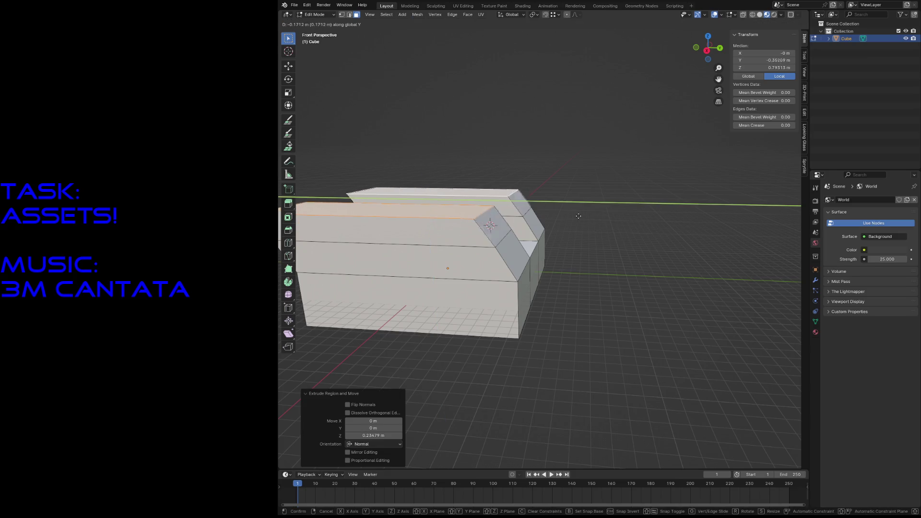
click(504, 216)
mouse_move(504, 216)
middle_down()
mouse_move(556, 208)
mouse_move(533, 213)
middle_up()
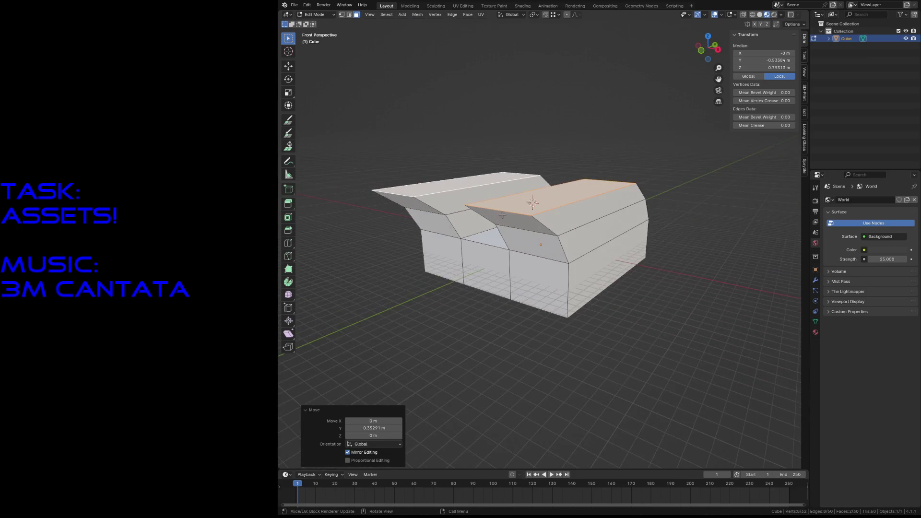
Extrude the two slanted faces outward into flaps and slide them along Y.
click(518, 219)
shift+click(407, 208)
key(g)
key(z)
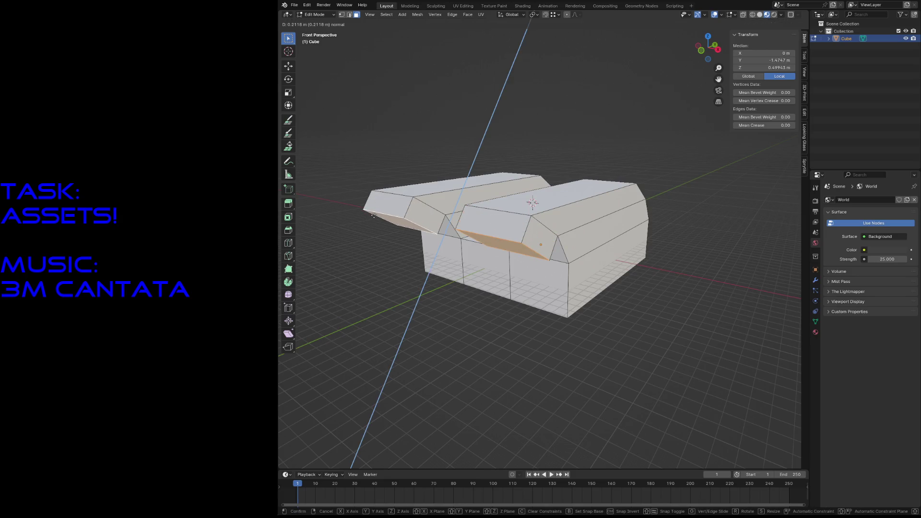
click(367, 240)
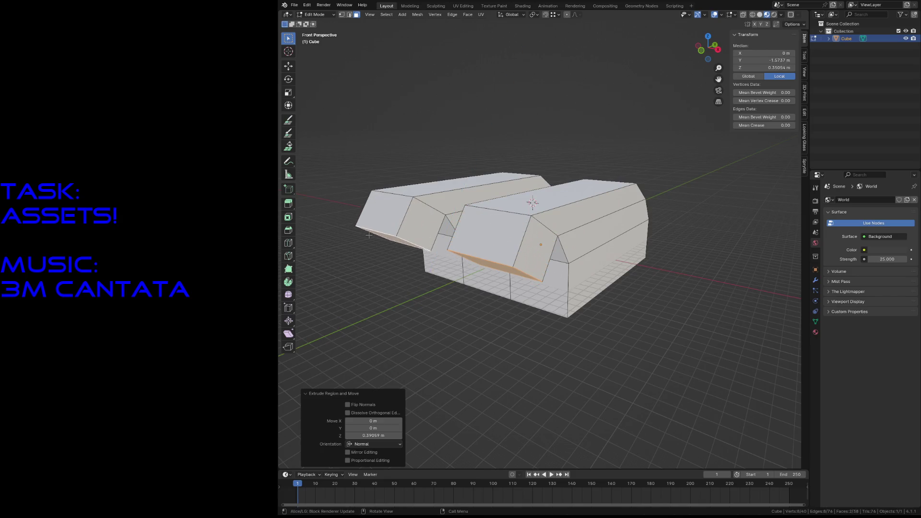
key(ctrl+z)
key(g)
key(z)
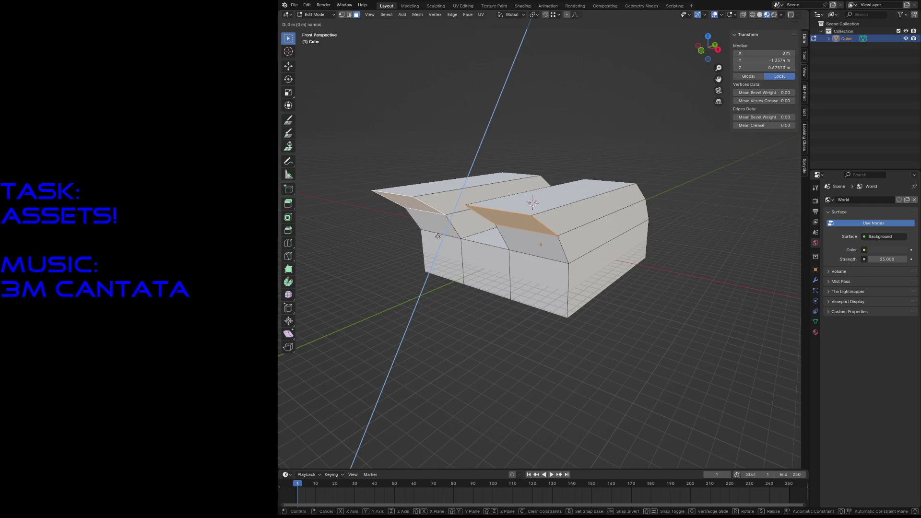
key(y)
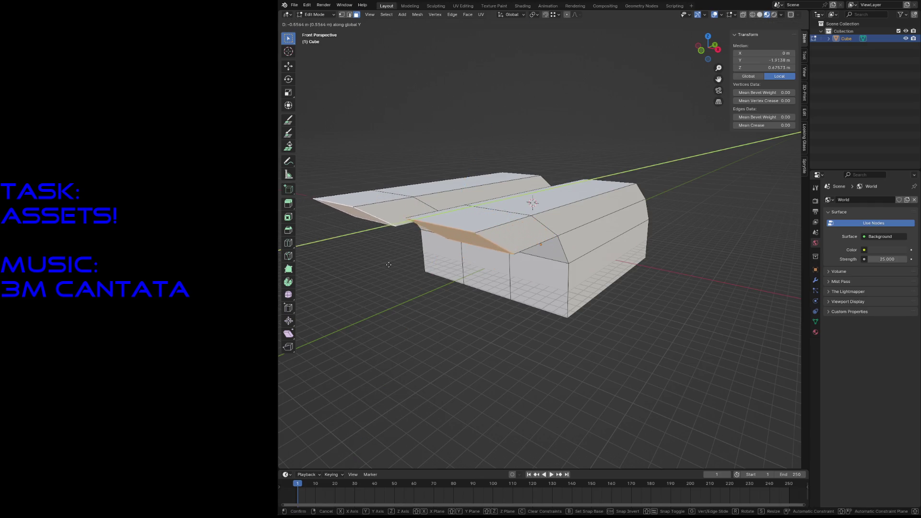
click(517, 271)
Narrow the flap faces by scaling them along Y.
key(s)
key(x)
key(y)
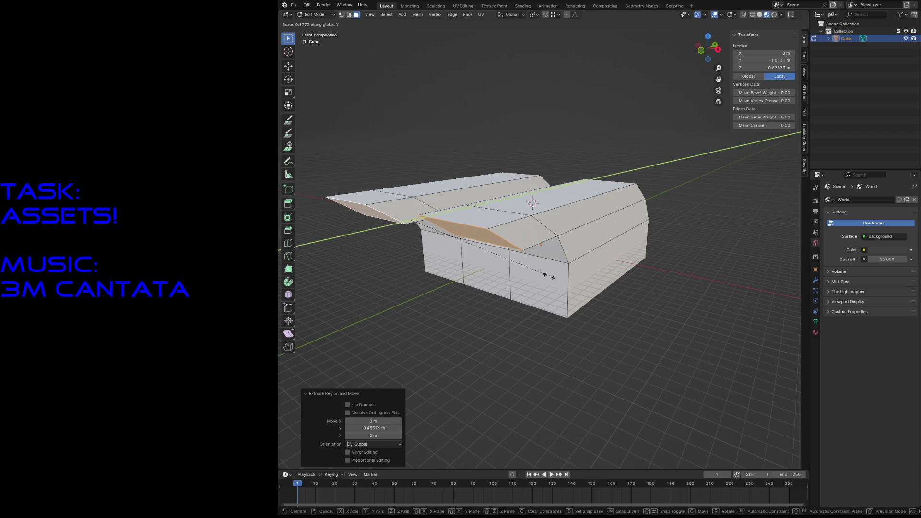
click(531, 202)
mouse_move(532, 216)
middle_down()
mouse_move(620, 258)
mouse_move(575, 245)
mouse_move(634, 237)
middle_up()
scroll(680, 182, up, 5)
scroll(680, 181, down, 5)
Extrude the bottom face of the hull downward into a lower block.
middle_drag(575, 245, 549, 268)
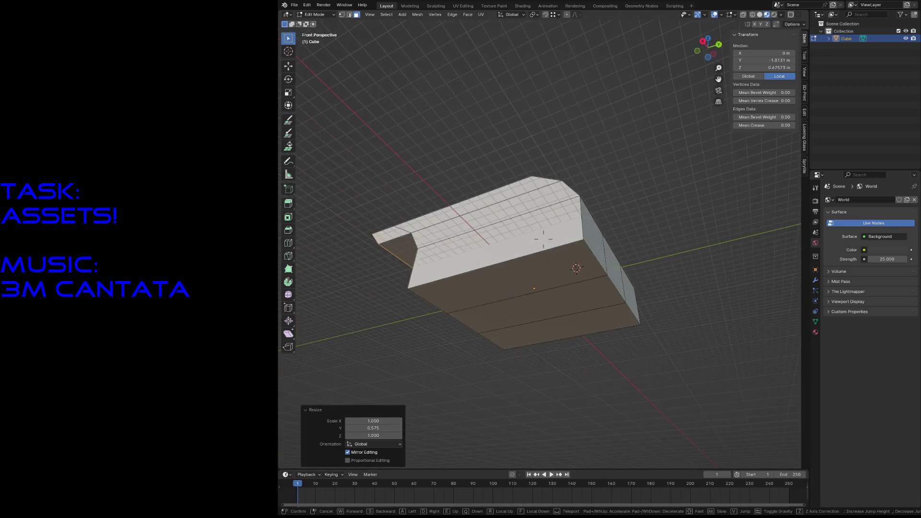
click(548, 268)
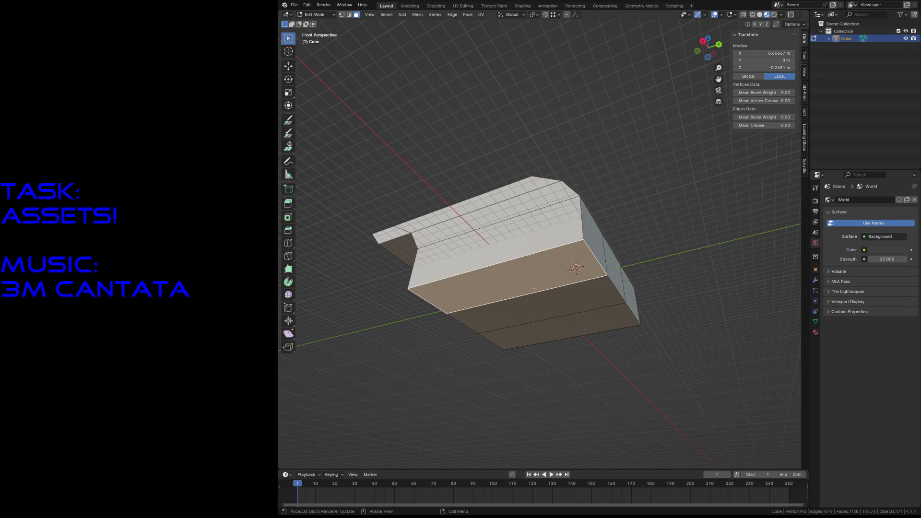
key(e)
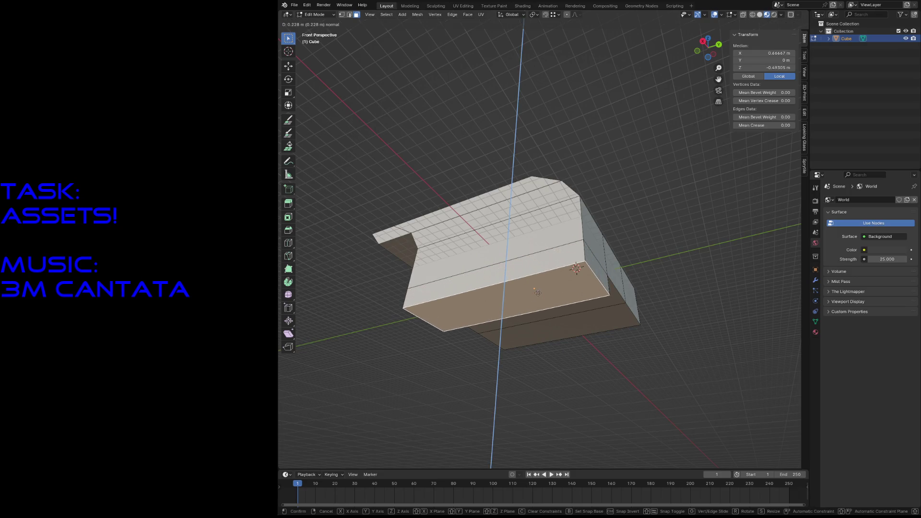
click(536, 291)
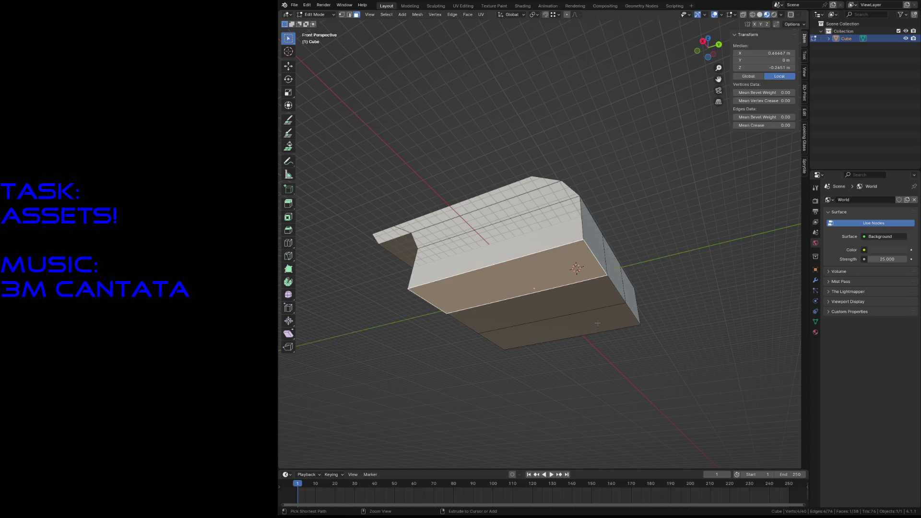
Extrude the block's front face outward and shift it along Y.
click(534, 288)
key(e)
click(615, 311)
key(g)
key(y)
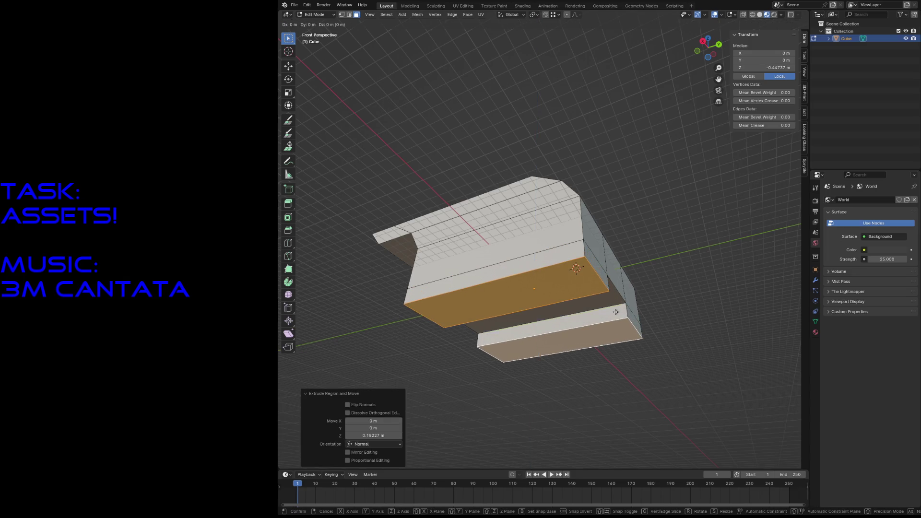
click(590, 288)
Fly to a front view and cut a new edge loop through the centre connector block.
key(shift+grave)
key(w)
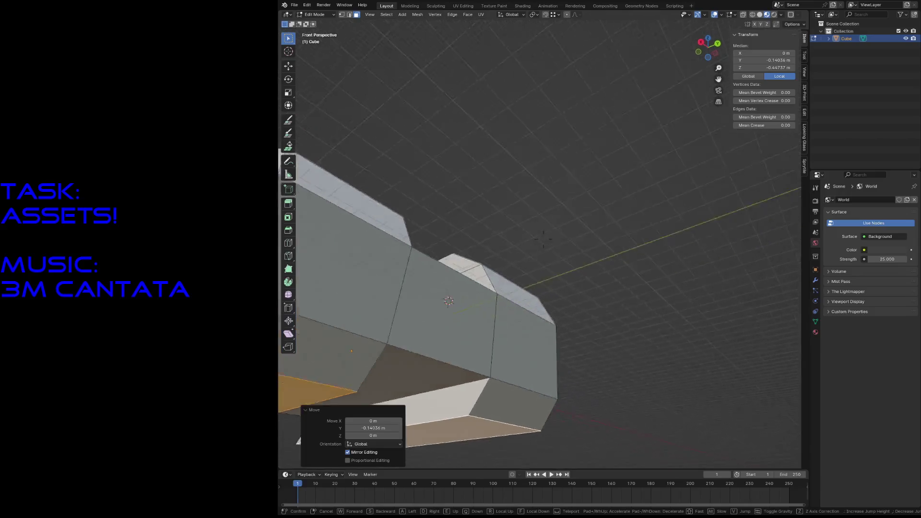
key(s)
click(725, 325)
key(ctrl+r)
click(479, 215)
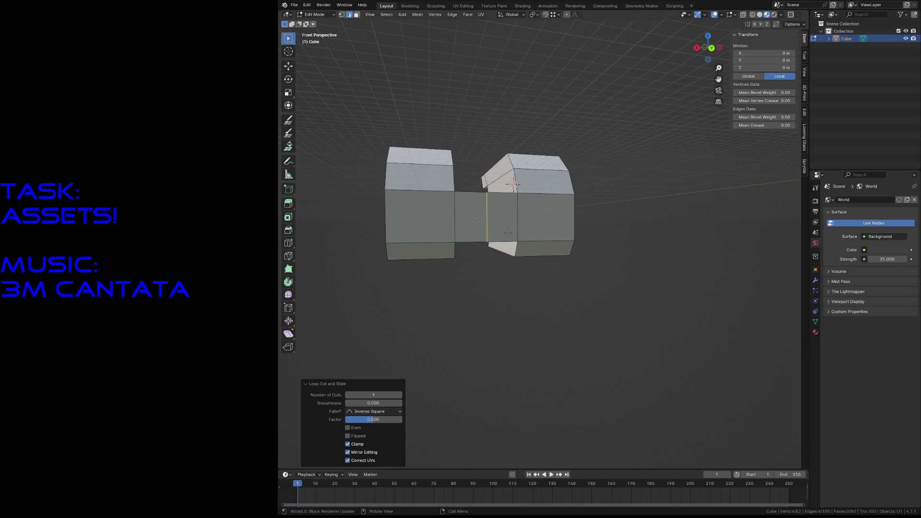
In wireframe, box-select the left half of the mesh and delete its vertices.
click(523, 301)
key(z)
click(478, 297)
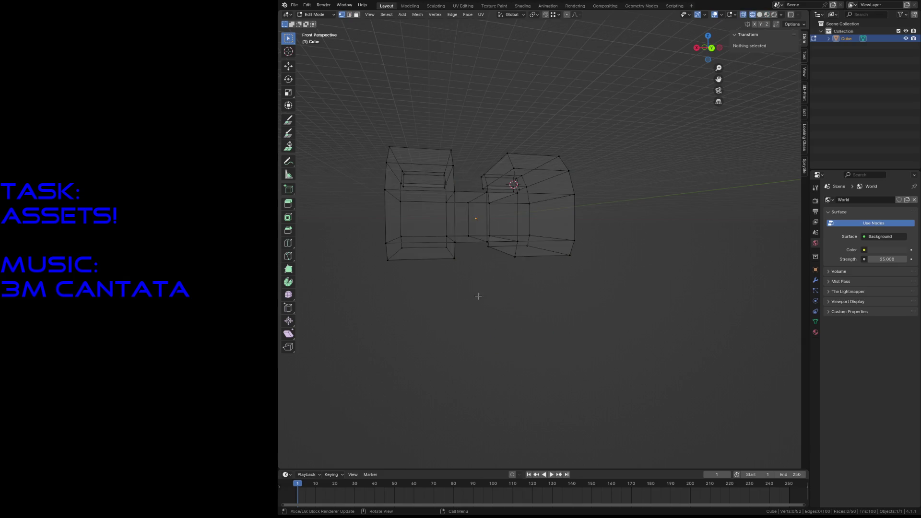
drag(355, 119, 464, 303)
key(x)
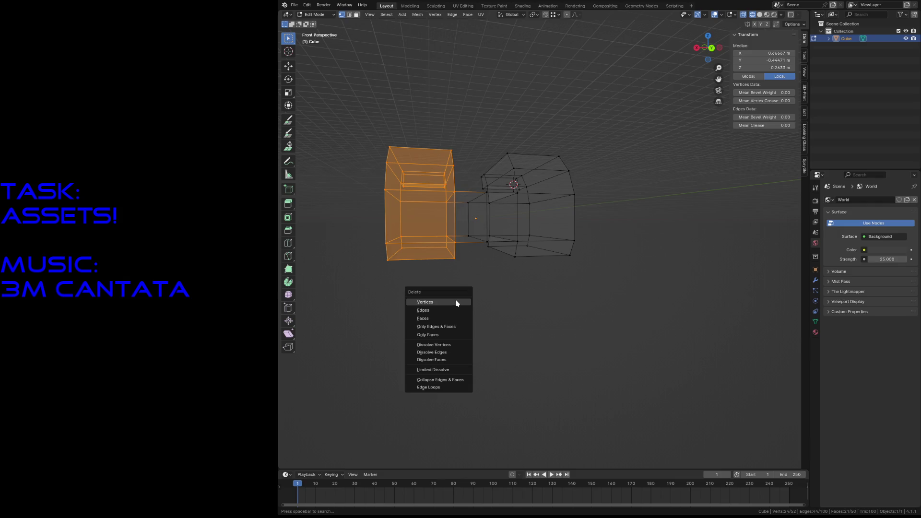
click(458, 302)
key(a)
Add a Mirror modifier across X to the remaining half, return to solid shading and save.
click(815, 281)
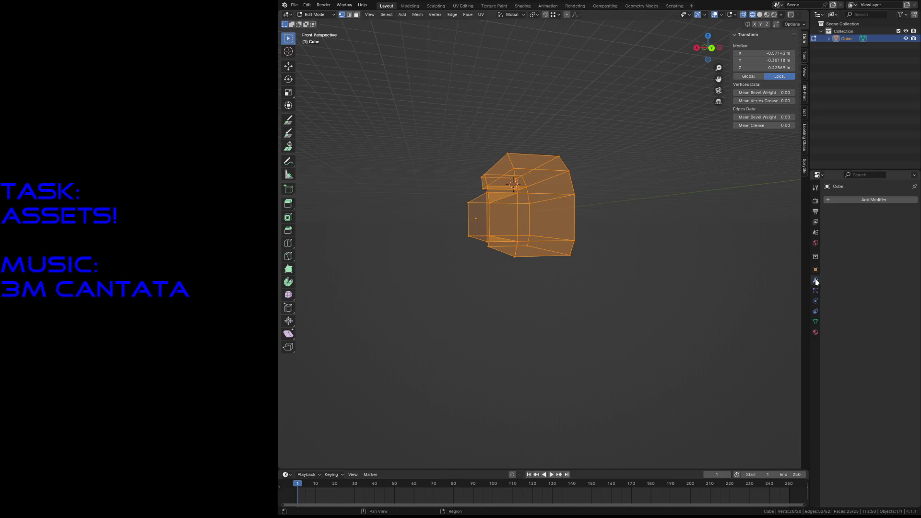
click(857, 202)
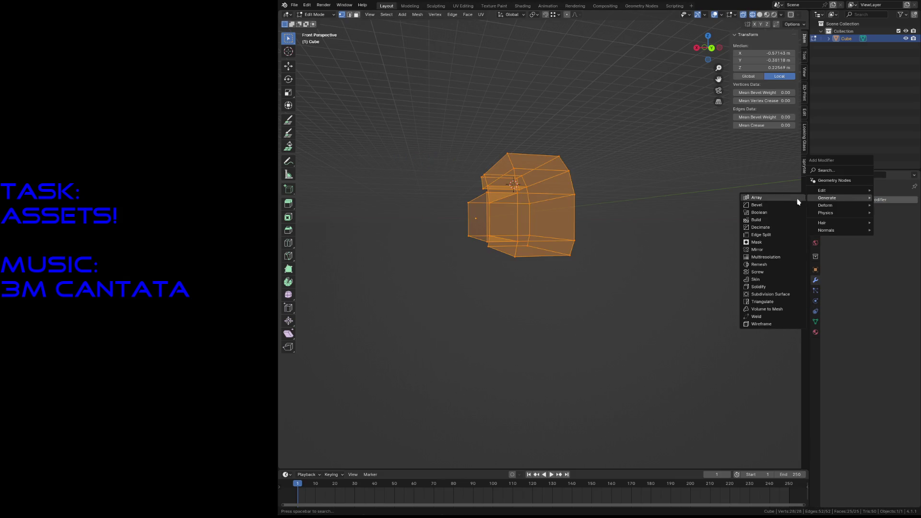
click(757, 250)
key(alt+a)
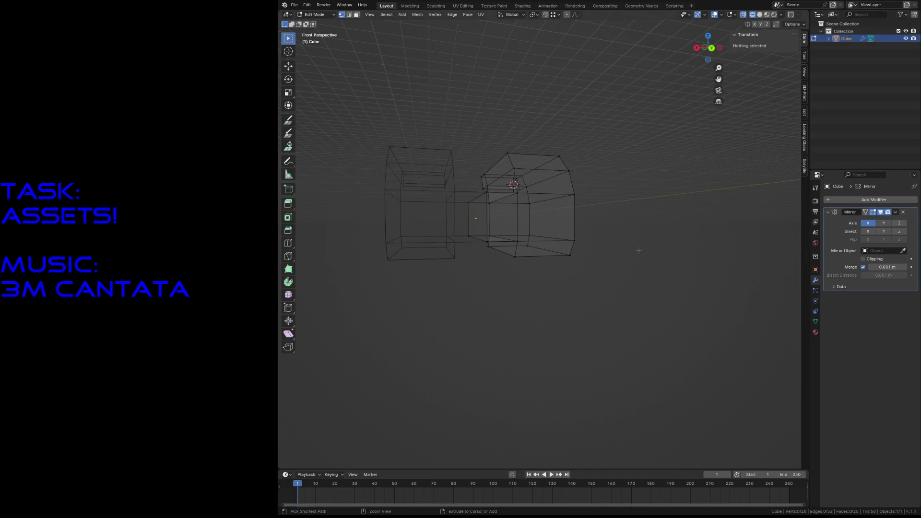
key(ctrl+s)
key(shift+z)
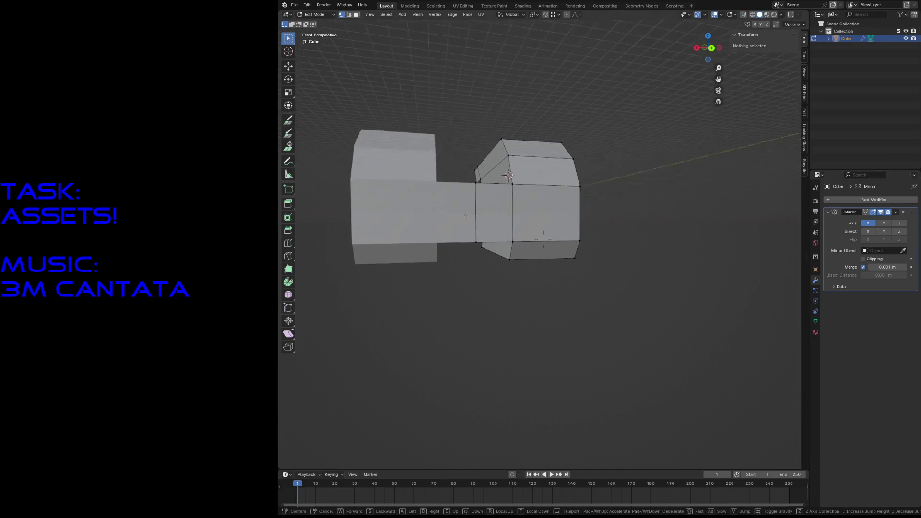
scroll(691, 250, up, 5)
Extrude an underside face downward into a new block and shift it along Y.
middle_drag(691, 250, 605, 200)
key(w)
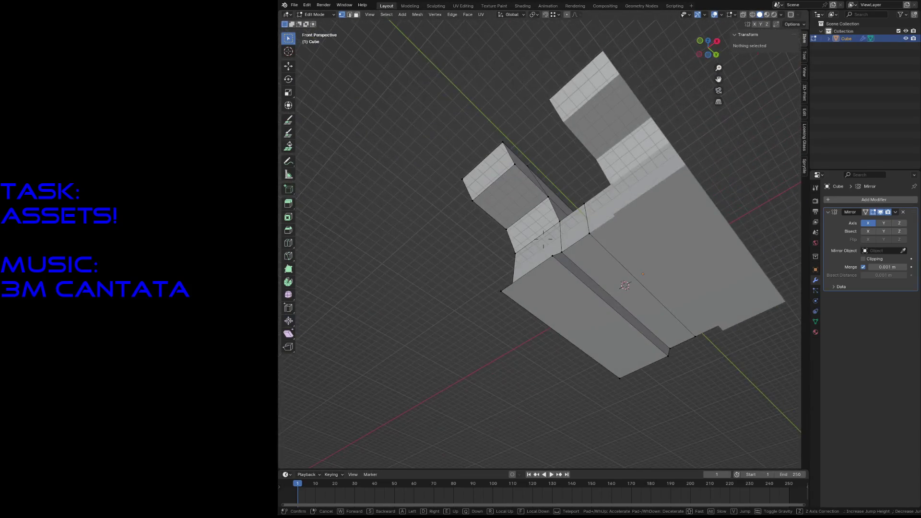
middle_drag(646, 231, 633, 232)
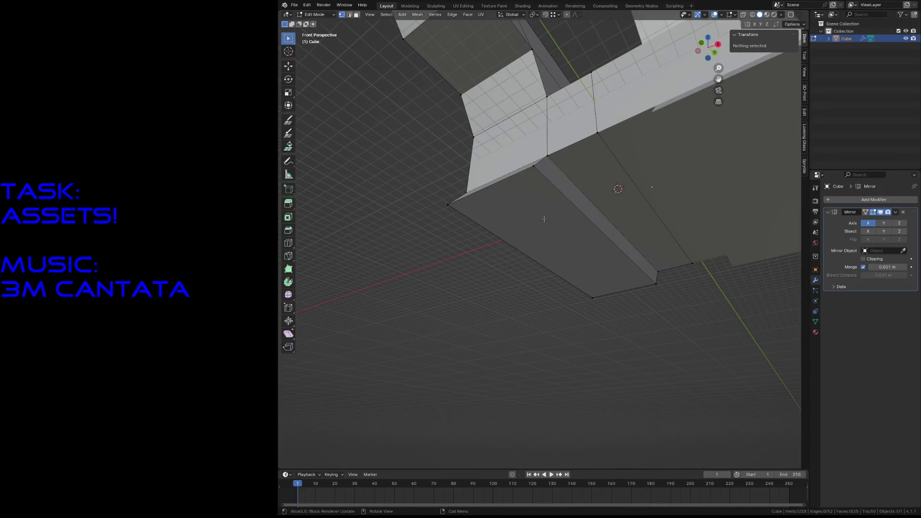
click(543, 219)
key(e)
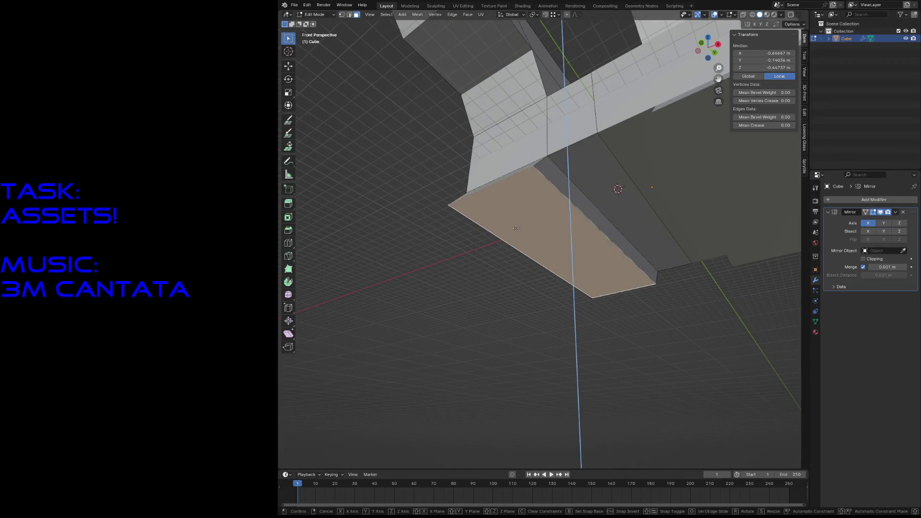
click(630, 266)
key(g)
key(y)
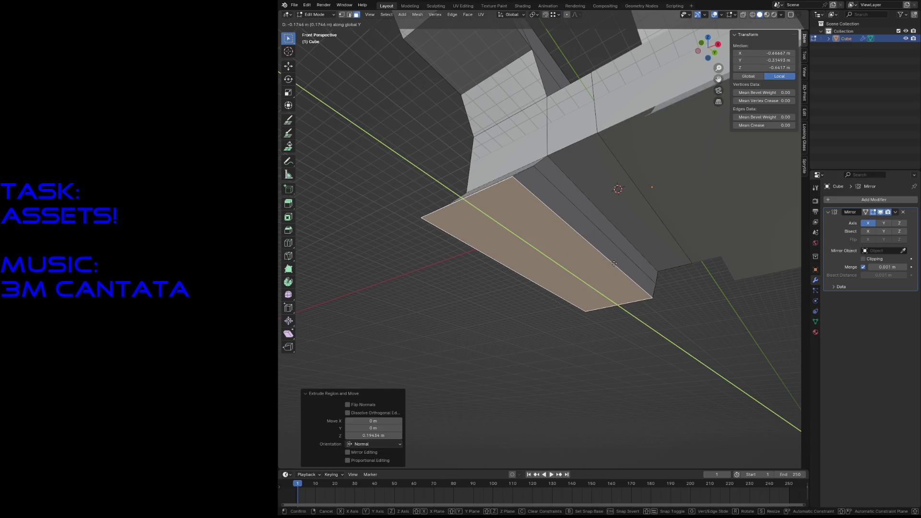
click(525, 216)
Slide the block's thin side face along Y and reframe the view on the model.
click(484, 194)
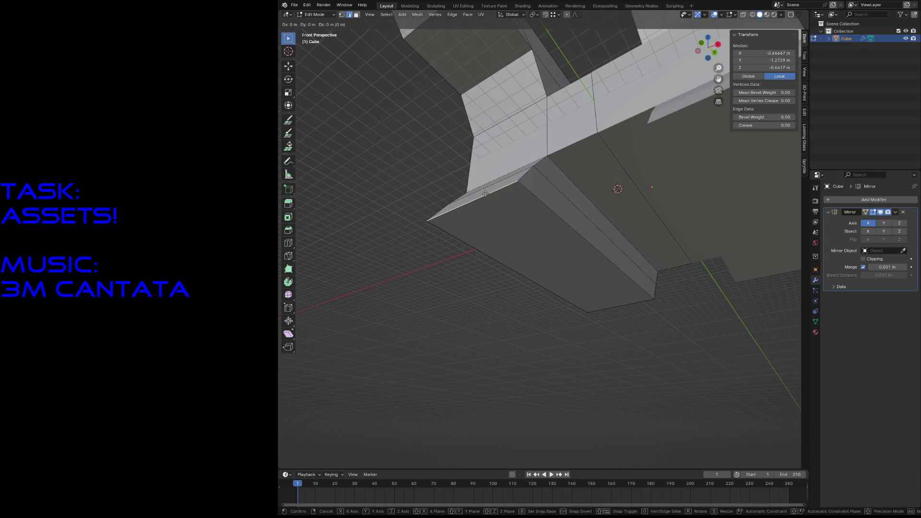
key(g)
key(y)
click(500, 201)
middle_drag(501, 202, 544, 240)
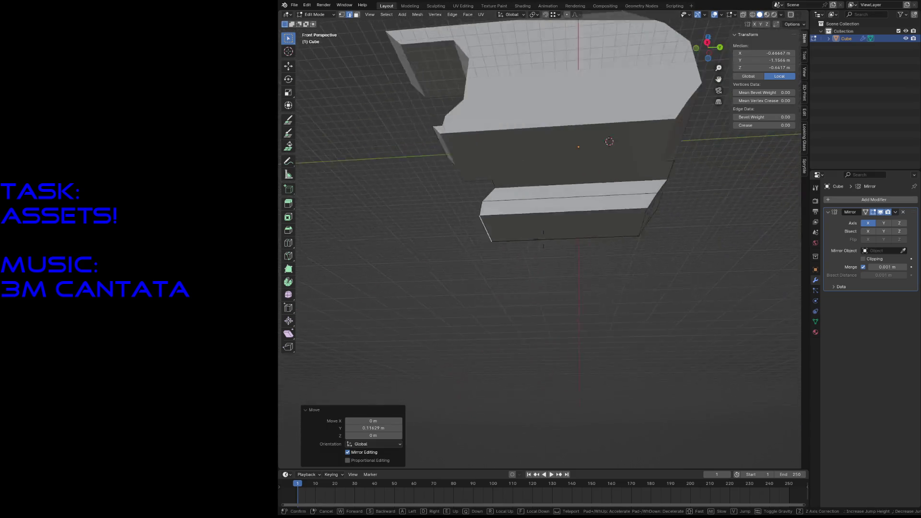
scroll(544, 239, down, 5)
middle_drag(504, 216, 446, 180)
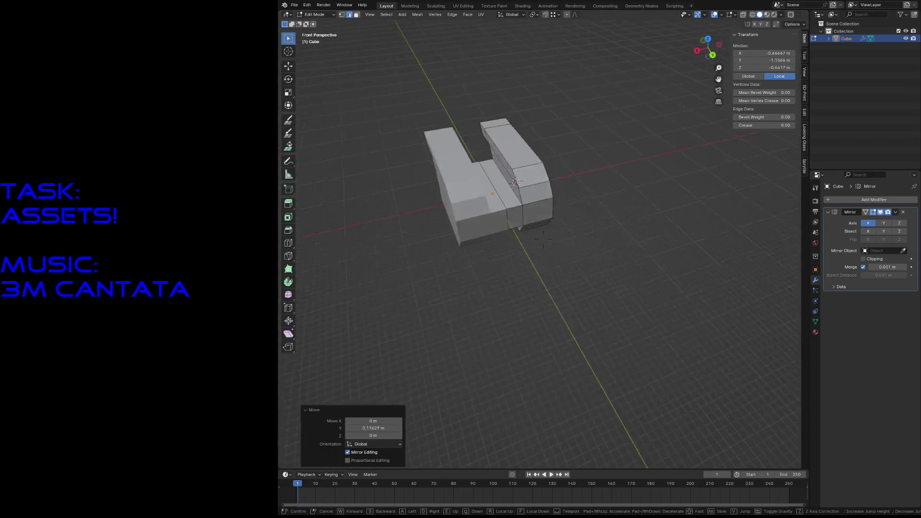
scroll(432, 180, up, 5)
click(447, 193)
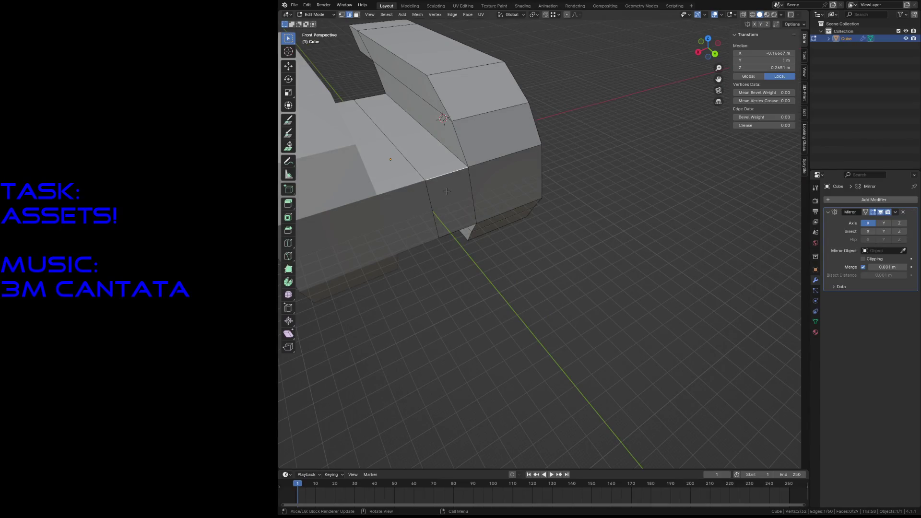
Cut two edge loops near the narrow front face and delete the bridging side faces.
key(3)
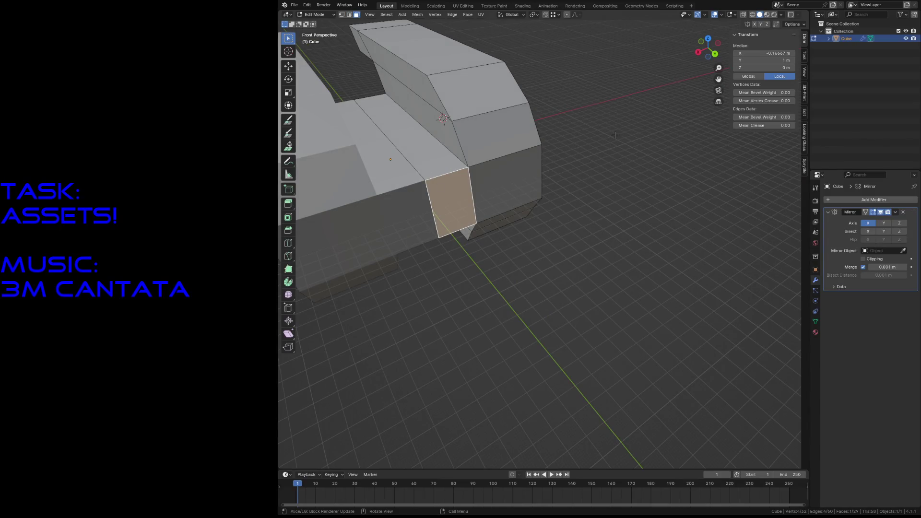
key(ctrl+r)
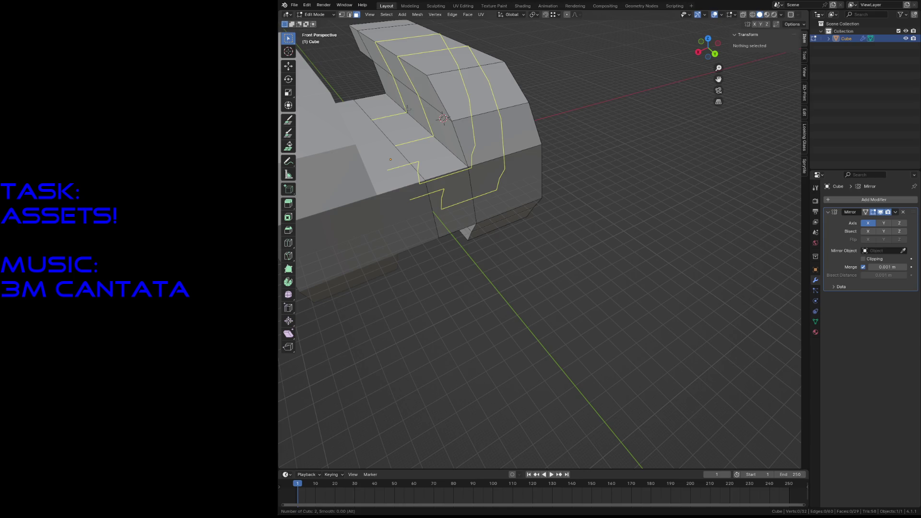
click(406, 109)
click(407, 108)
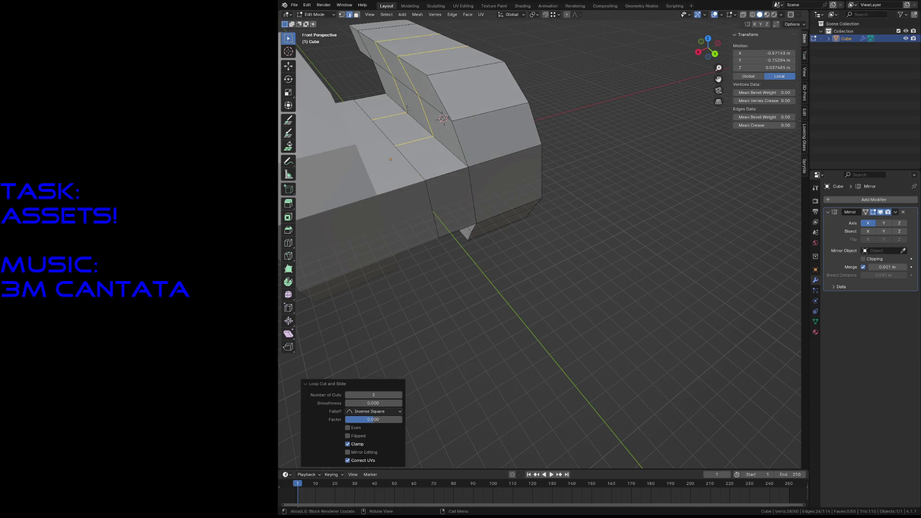
click(576, 134)
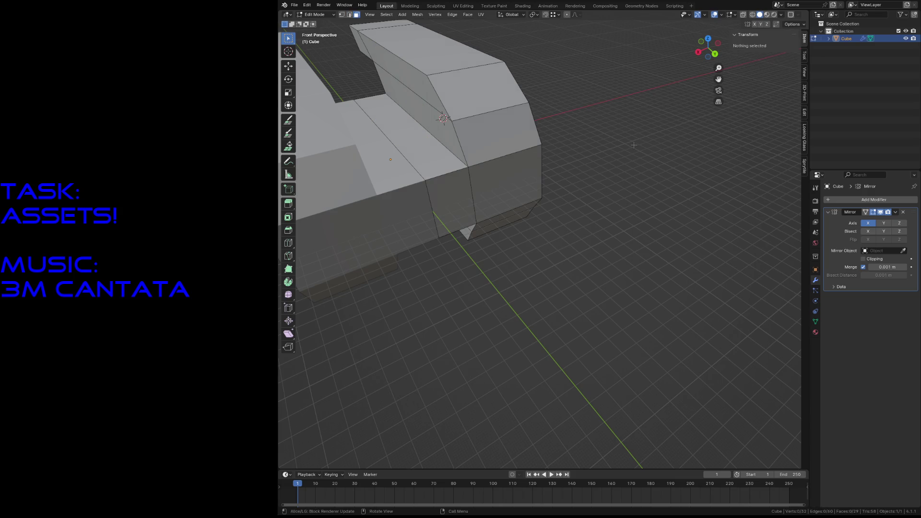
click(444, 170)
key(x)
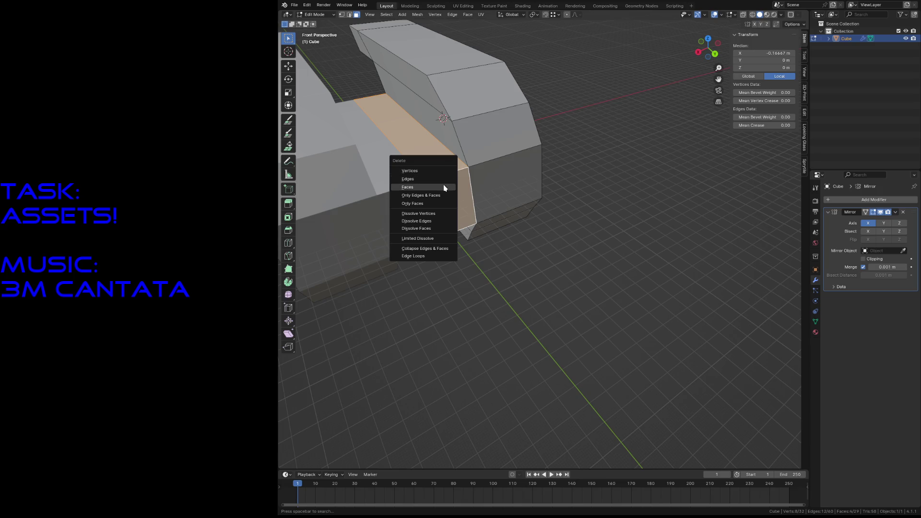
click(444, 185)
Subdivide the edges around the opening, remove the inner face and fill the gap with a new face.
key(2)
click(429, 140)
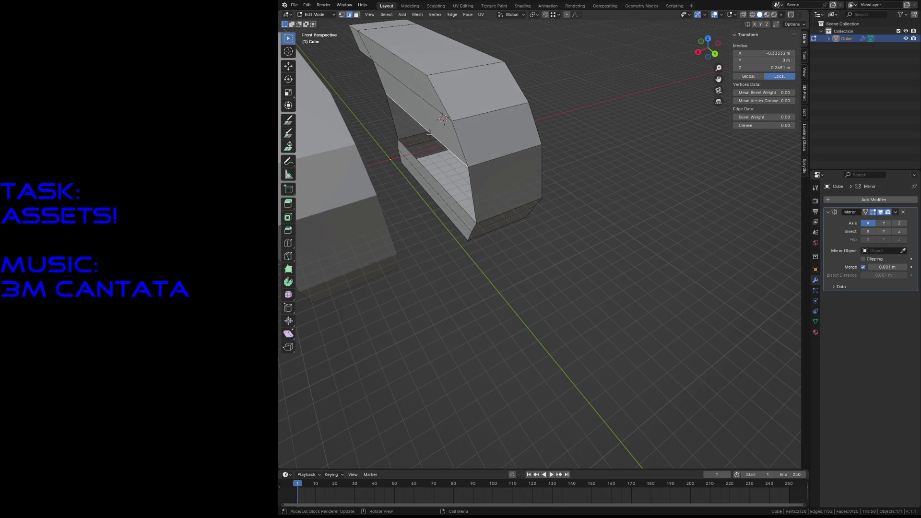
key(a)
key(F3)
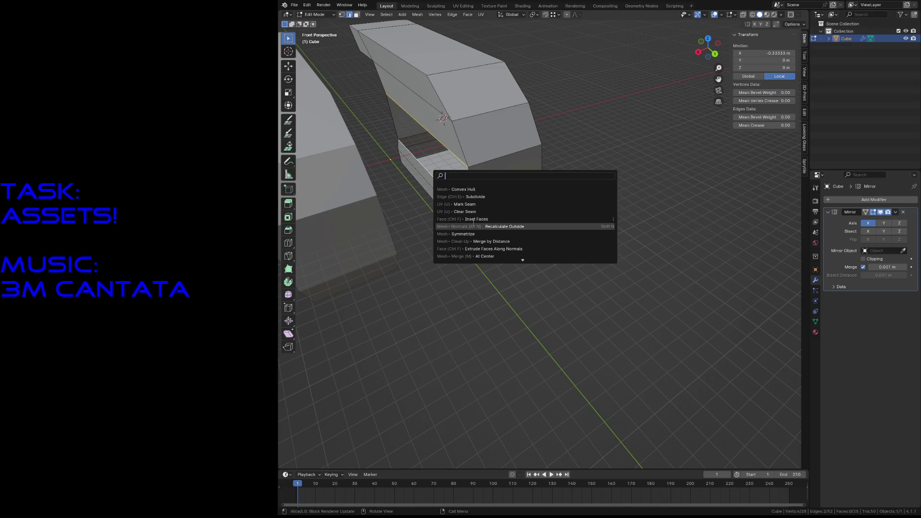
text(subd)
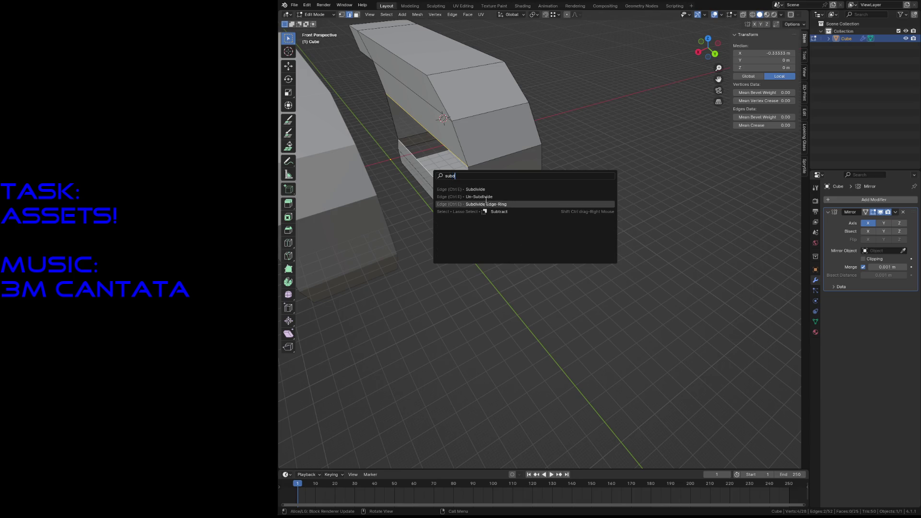
click(474, 190)
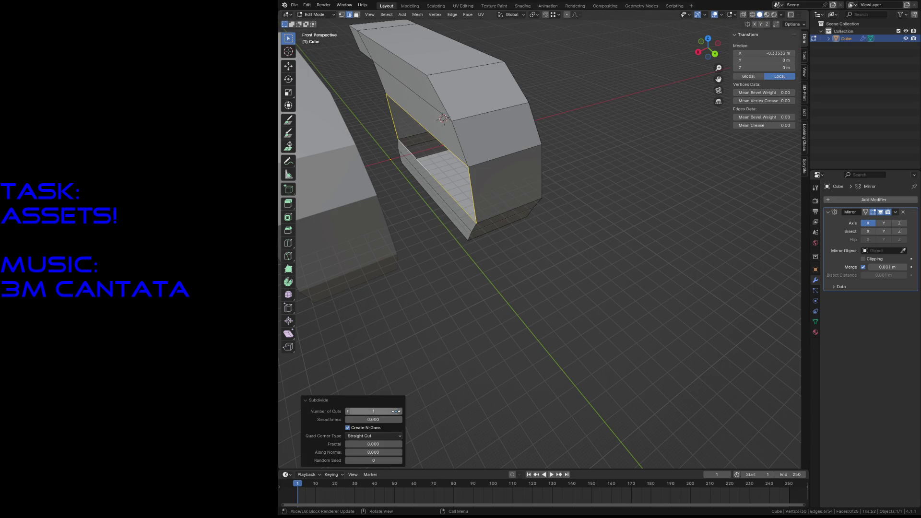
click(482, 342)
click(434, 145)
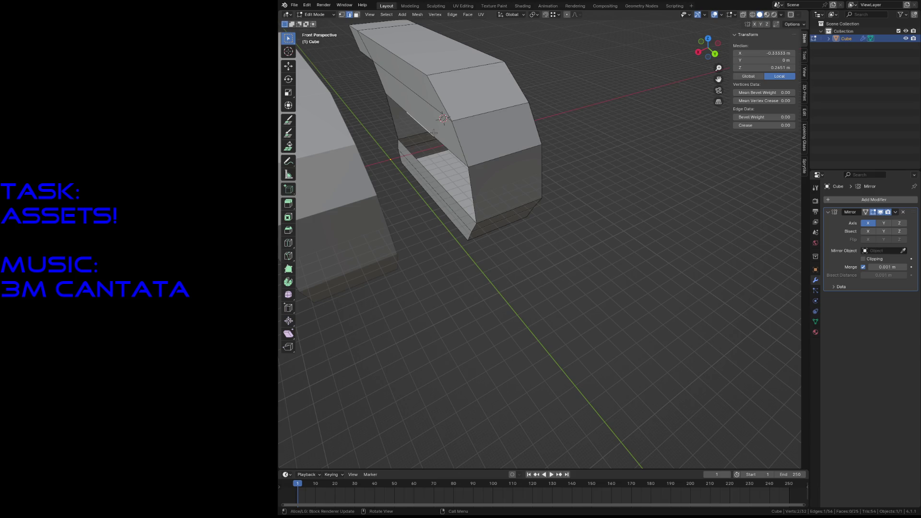
key(x)
click(405, 123)
click(439, 165)
key(f)
Extrude the inner face along X and set its Median X to 0 so it meets the mirror plane.
key(shift+grave)
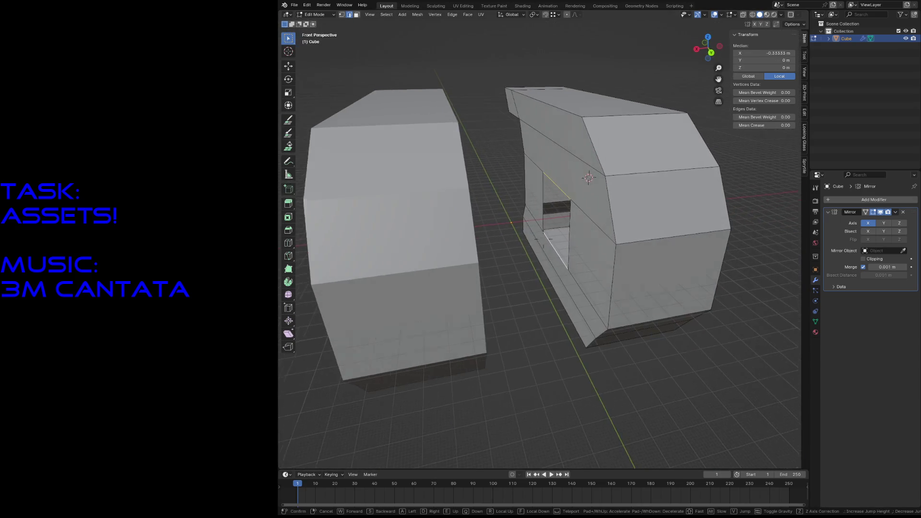
click(455, 163)
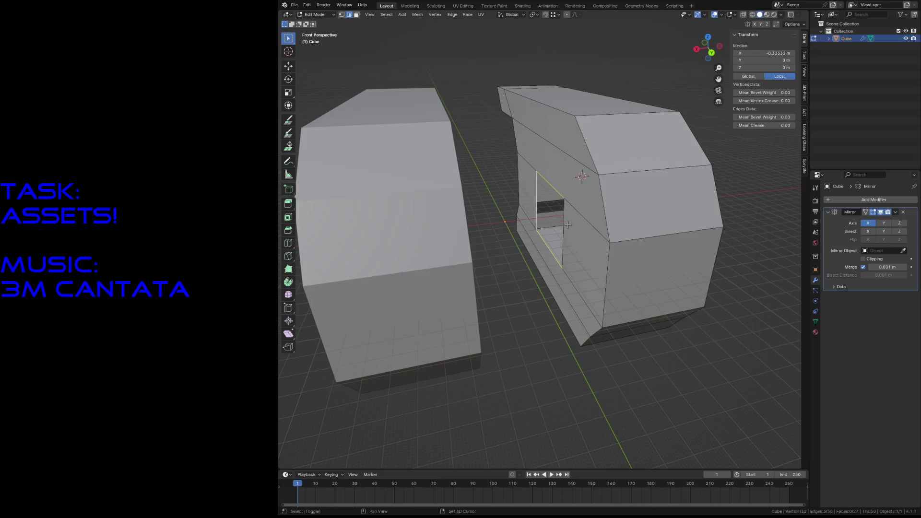
key(e)
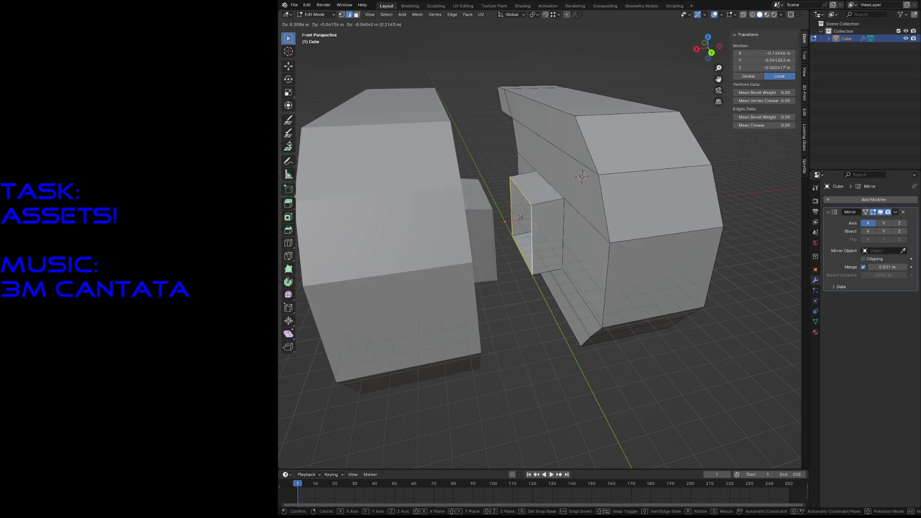
click(522, 218)
double_click(764, 53)
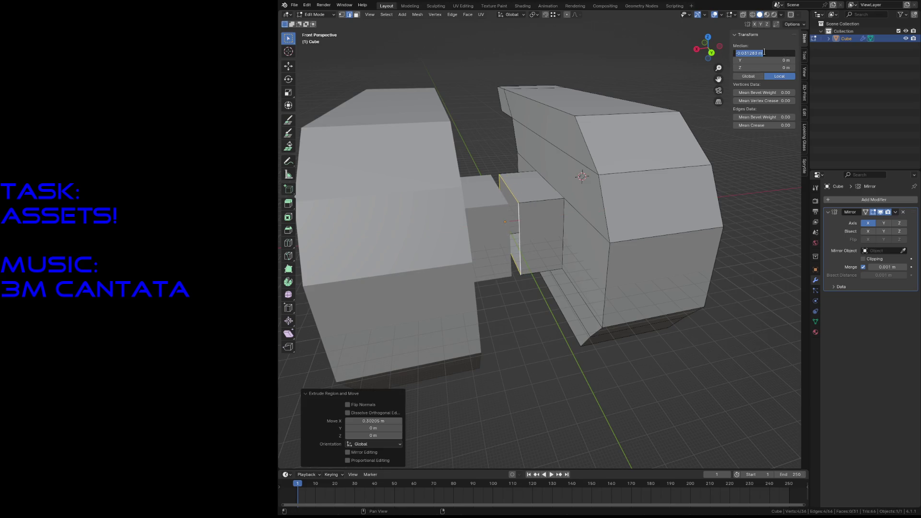
text(0)
key(Return)
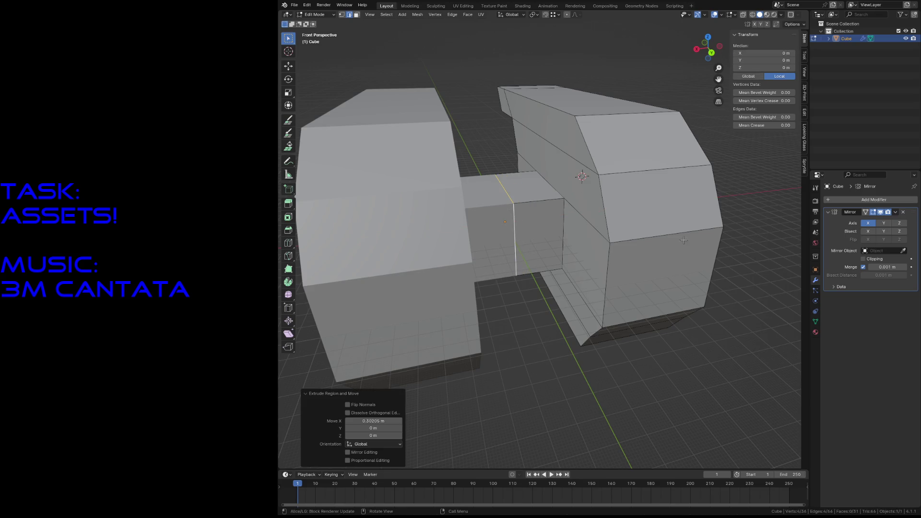
key(alt+a)
key(shift+grave)
scroll(561, 217, down, 2)
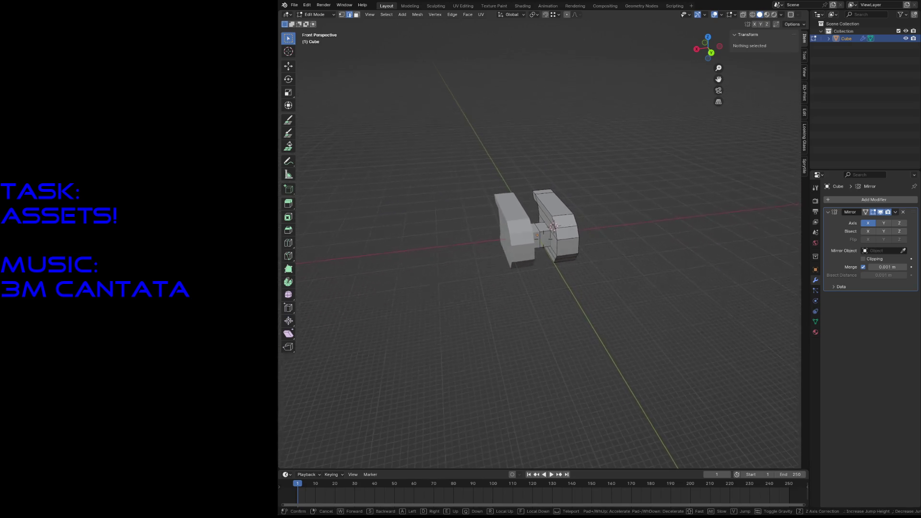
scroll(568, 209, up, 4)
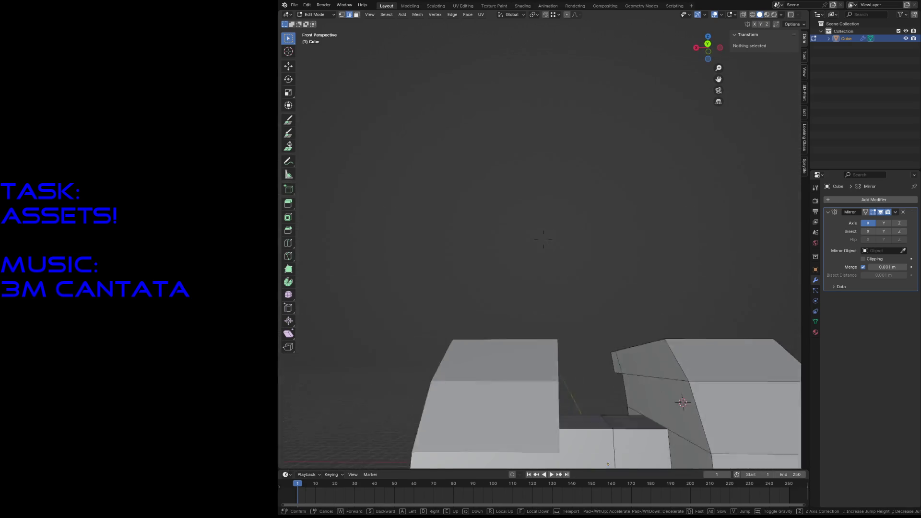
scroll(547, 237, down, 3)
scroll(548, 237, up, 5)
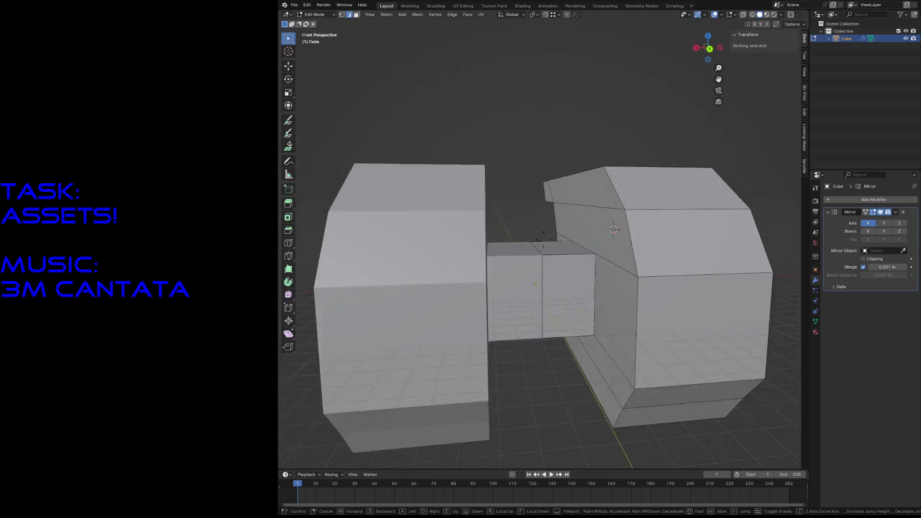
scroll(542, 237, down, 4)
scroll(543, 238, up, 4)
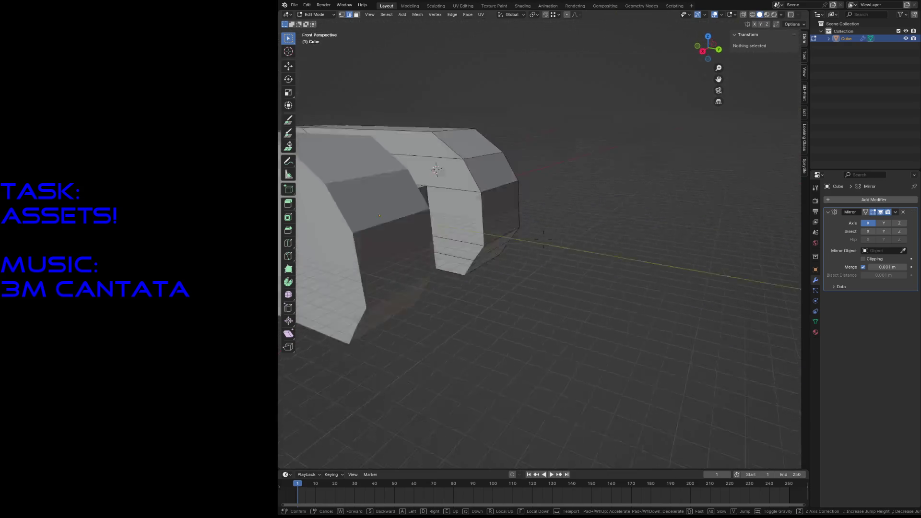
scroll(543, 238, down, 4)
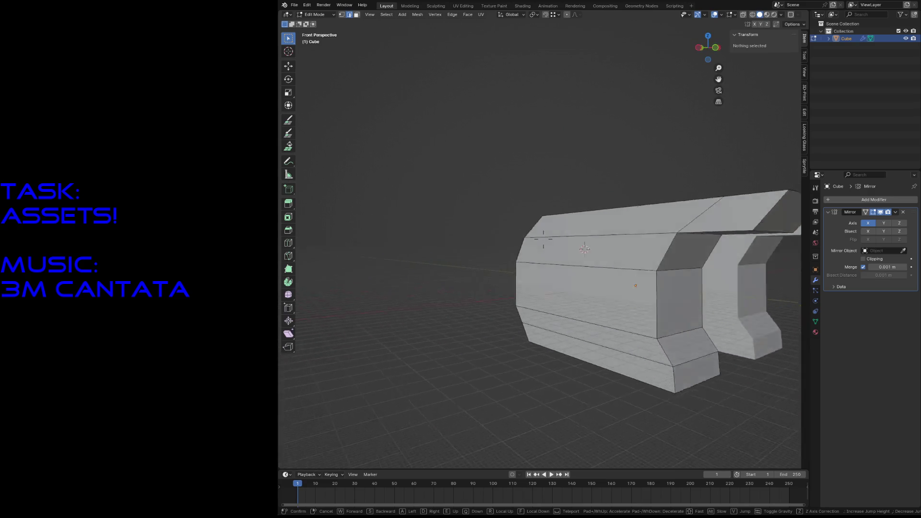
scroll(543, 237, up, 4)
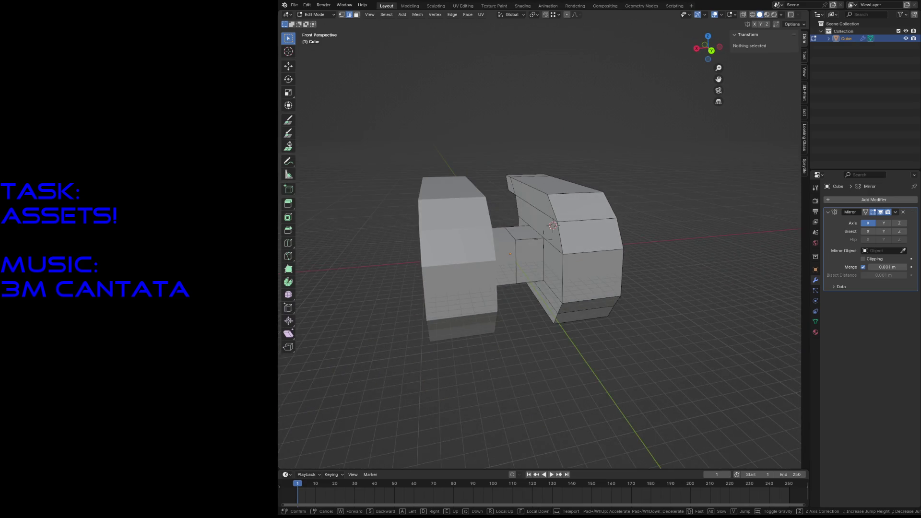
scroll(544, 237, up, 3)
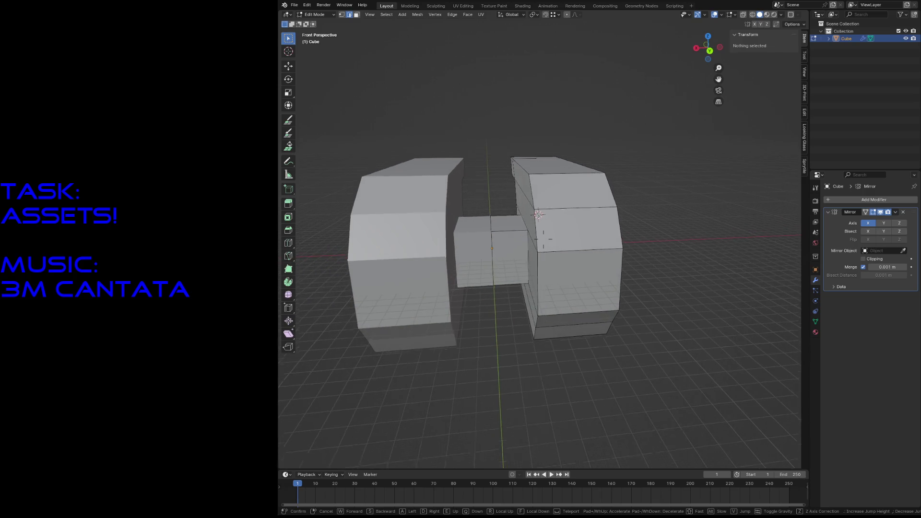
scroll(539, 214, up, 4)
scroll(540, 215, down, 4)
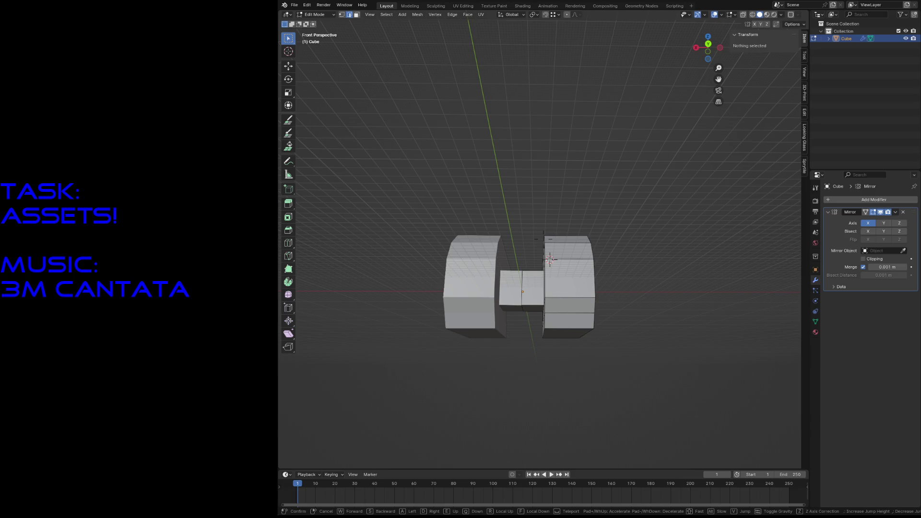
scroll(551, 260, up, 3)
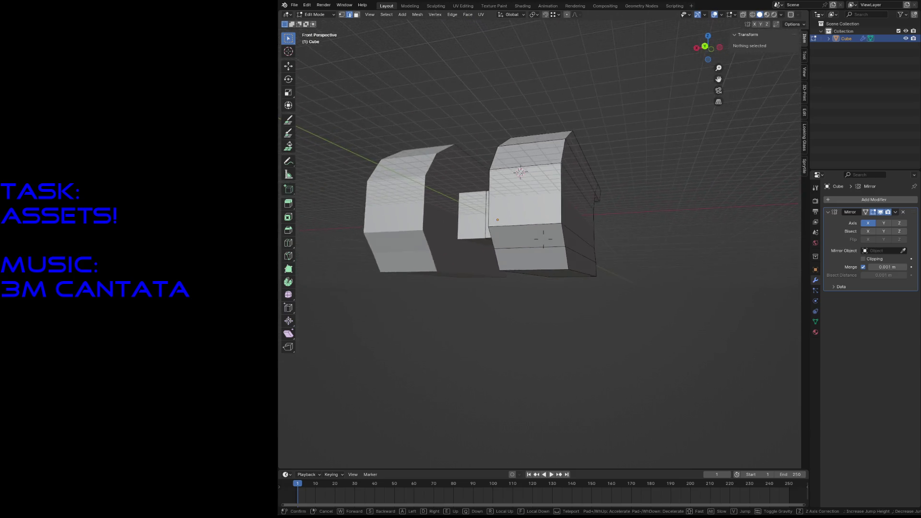
scroll(540, 215, up, 4)
scroll(540, 215, down, 4)
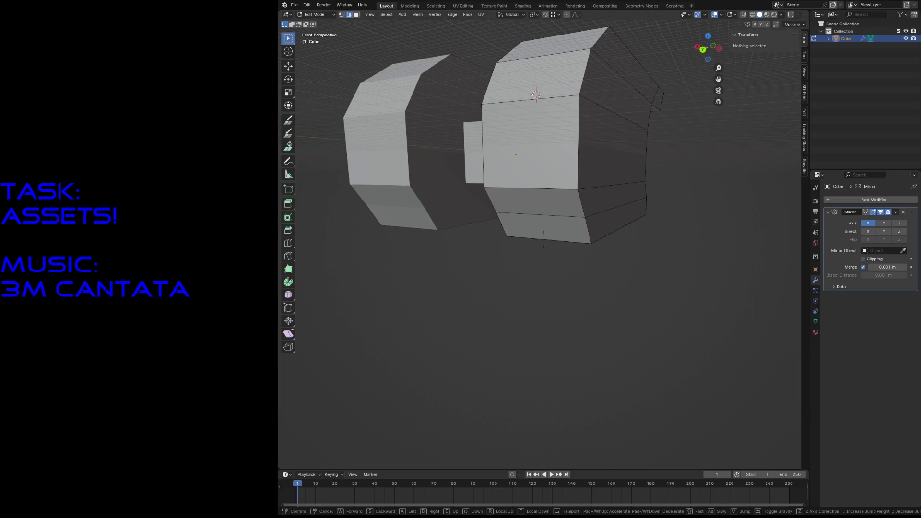
Subdivide the side panel's middle-band edge with Number of Cuts set to 2.
mouse_move(539, 216)
middle_down()
mouse_move(525, 216)
mouse_move(547, 324)
middle_up()
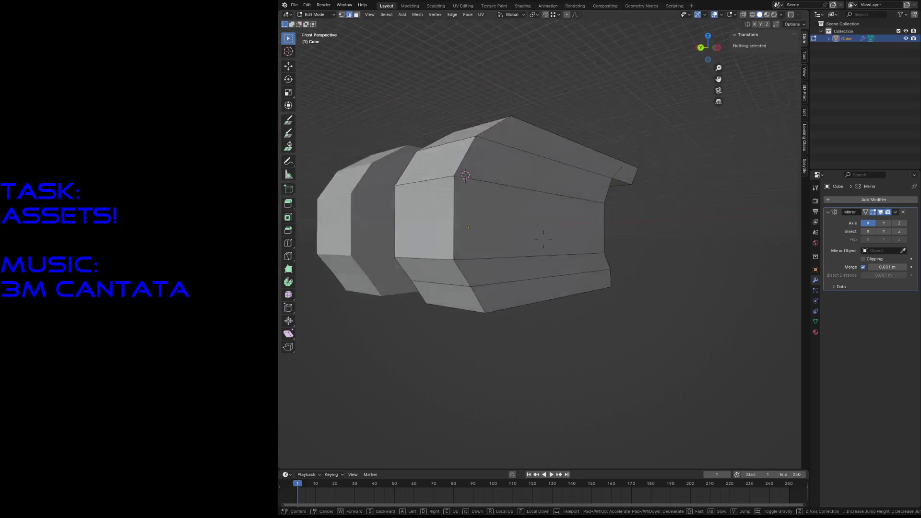
click(503, 221)
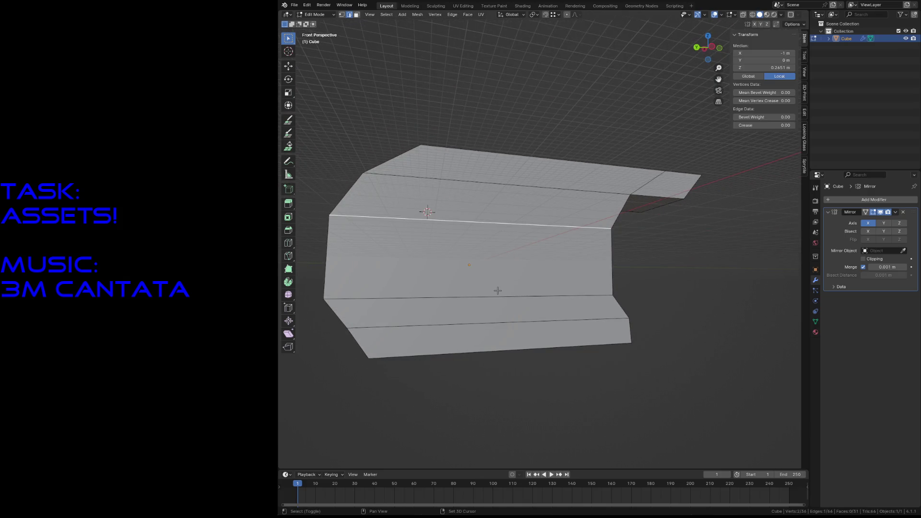
key(F3)
click(546, 305)
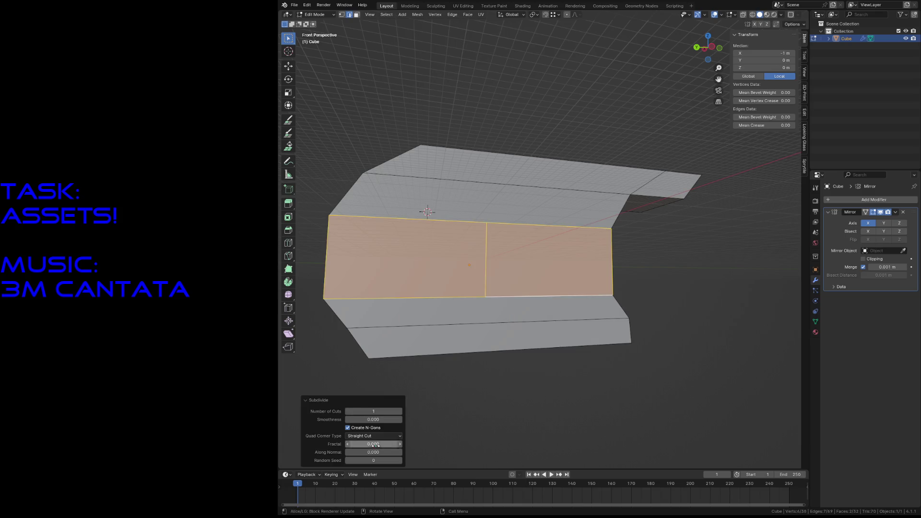
click(374, 412)
key(alt+a)
key(shift+grave)
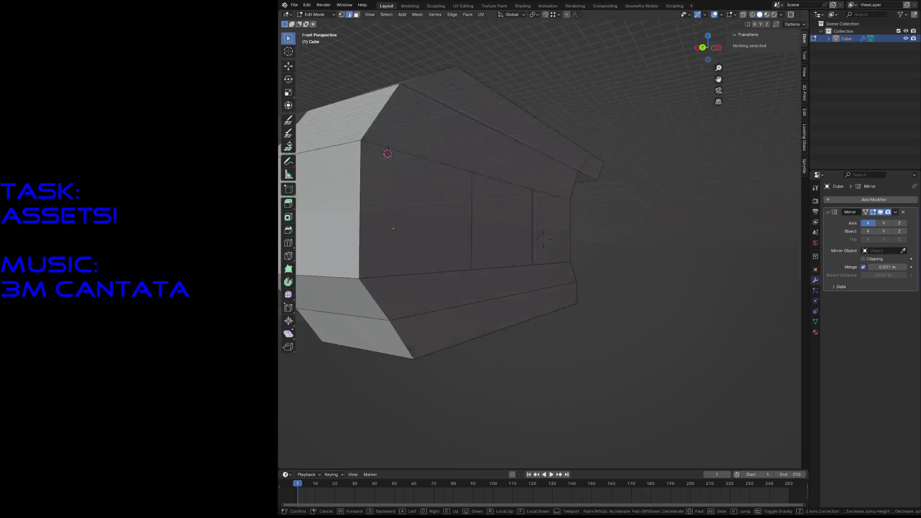
scroll(543, 237, down, 5)
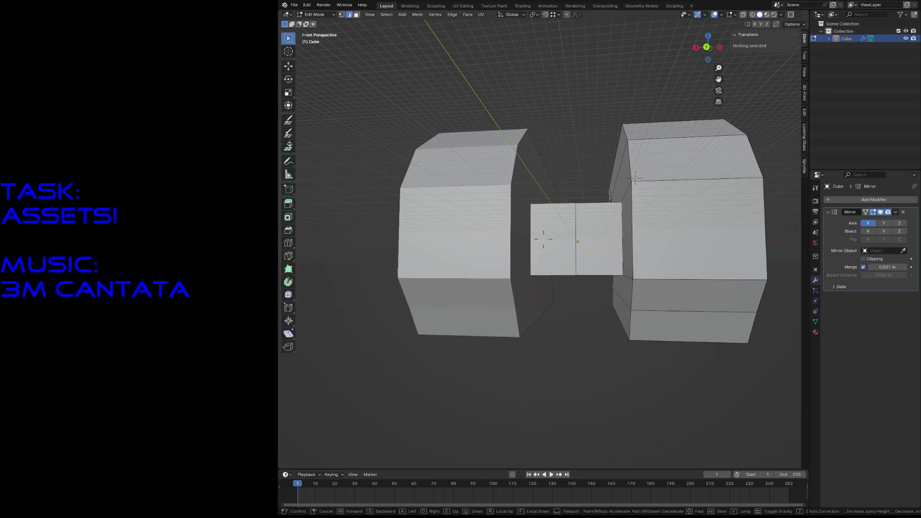
scroll(543, 241, up, 5)
Save the model file with Ctrl+S and fly around to view the side panel.
click(543, 241)
key(ctrl+s)
key(shift+grave)
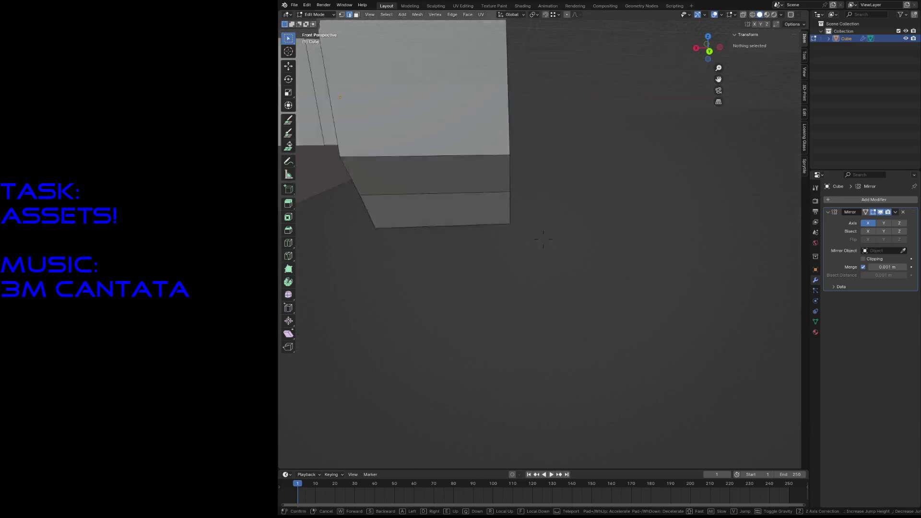
scroll(511, 237, down, 5)
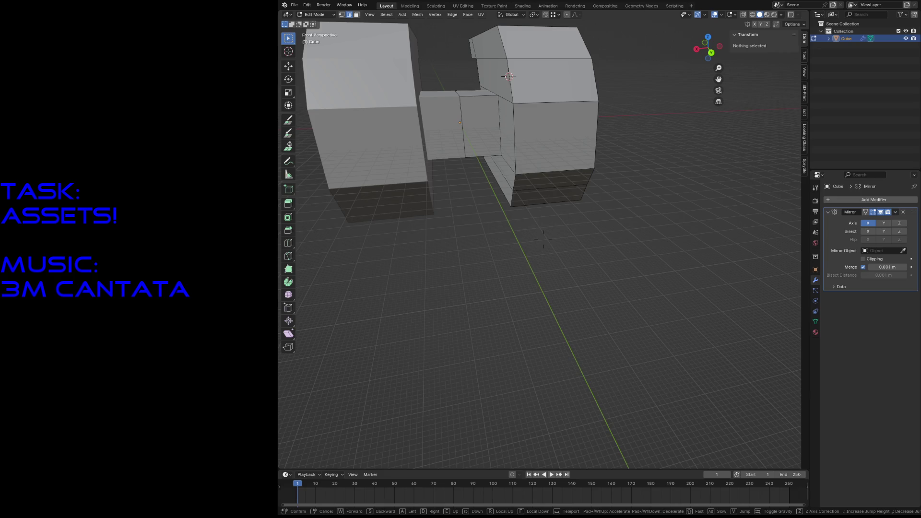
middle_drag(508, 77, 383, 175)
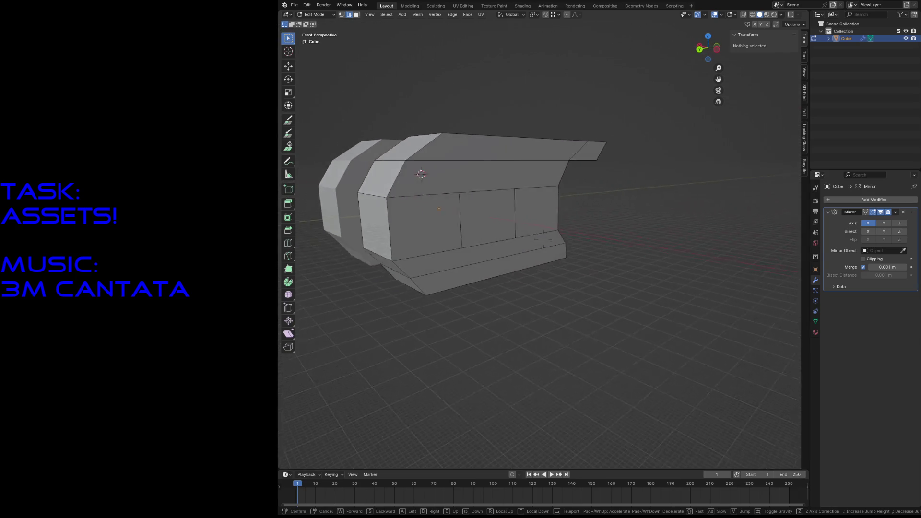
scroll(383, 174, up, 4)
scroll(384, 174, down, 4)
click(467, 203)
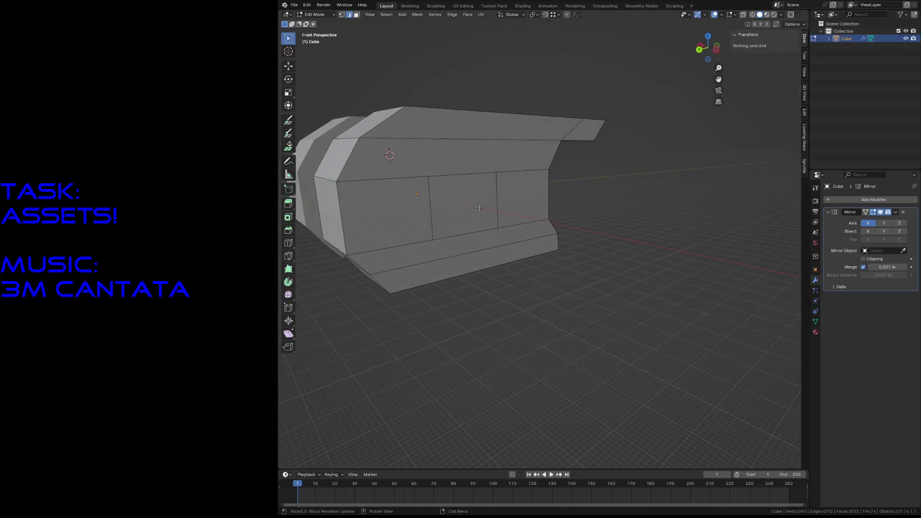
Extrude the middle panel face outward along its normal twice, forming a two-part protruding block.
click(464, 177)
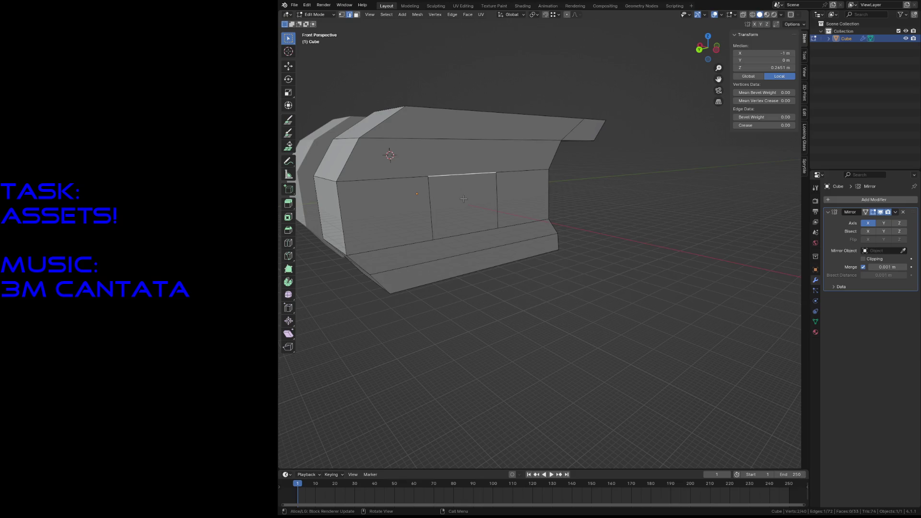
key(e)
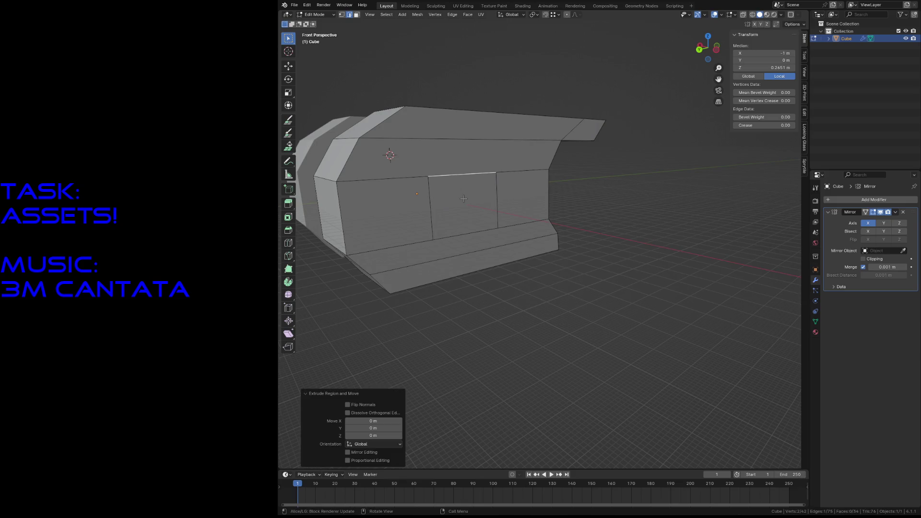
click(462, 199)
key(e)
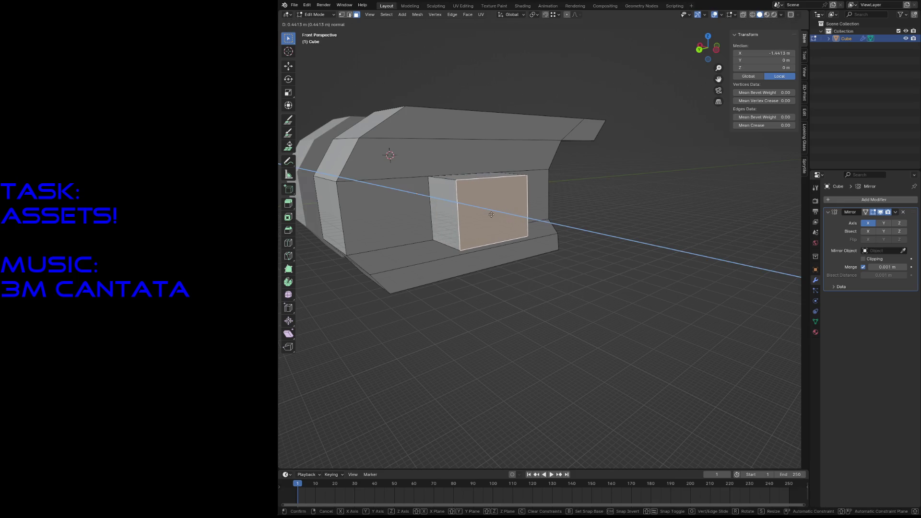
click(491, 215)
key(e)
click(519, 216)
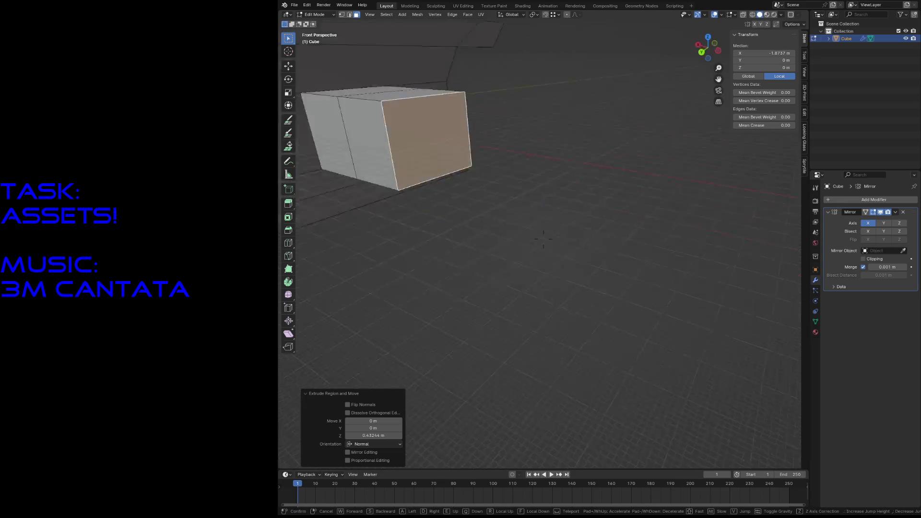
key(shift+grave)
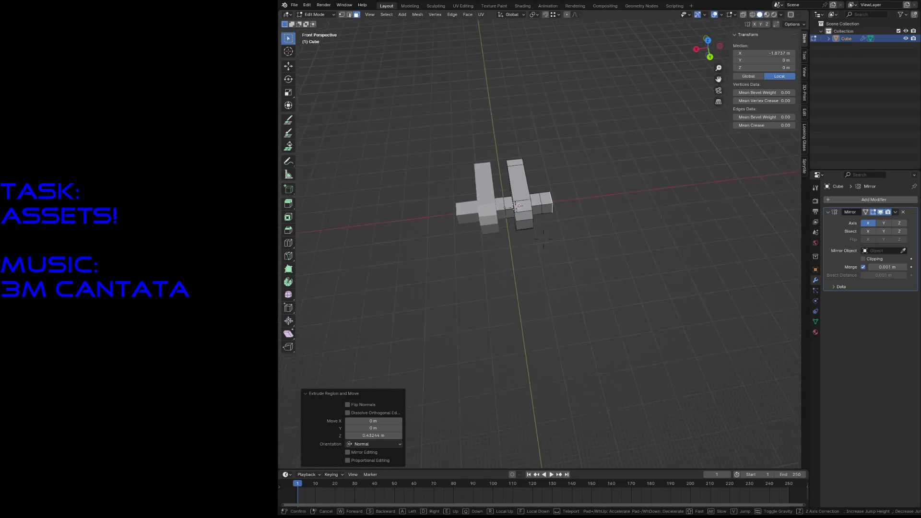
Select the whole connected right half with L, leaving the transform orientation unchanged.
click(534, 235)
key(l)
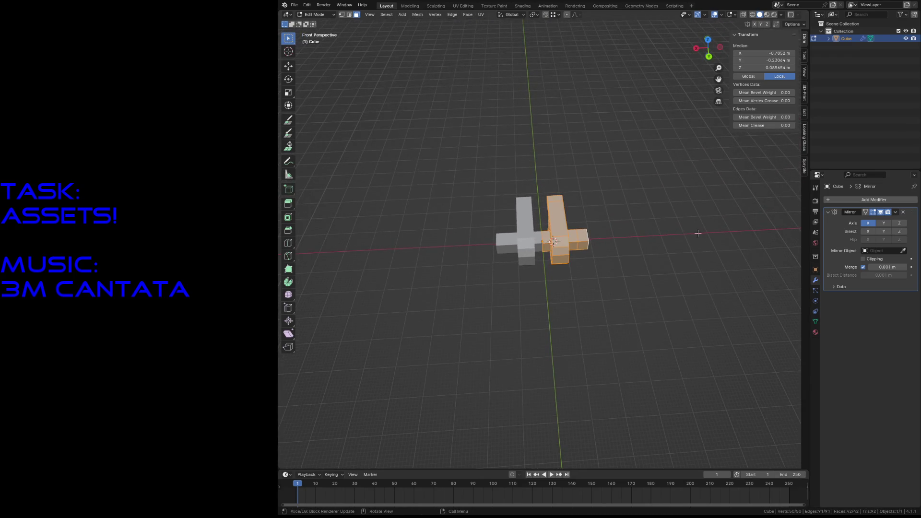
click(519, 15)
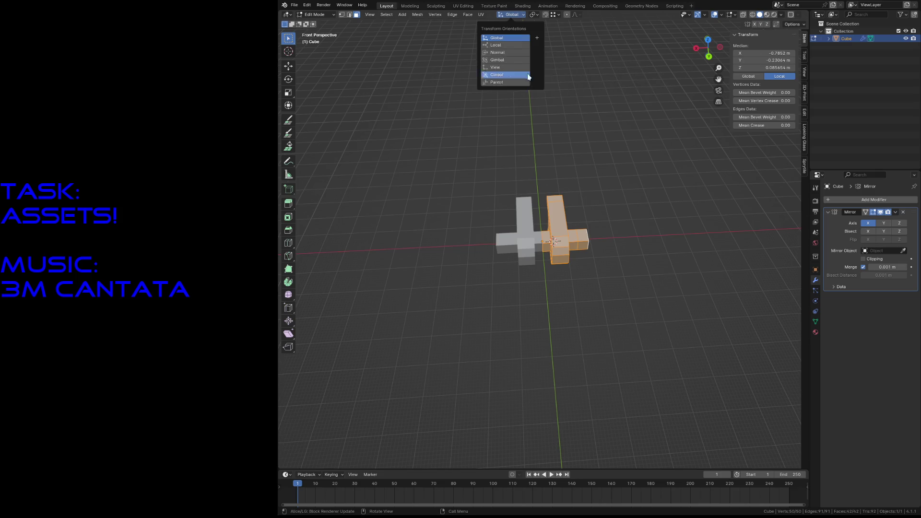
click(498, 61)
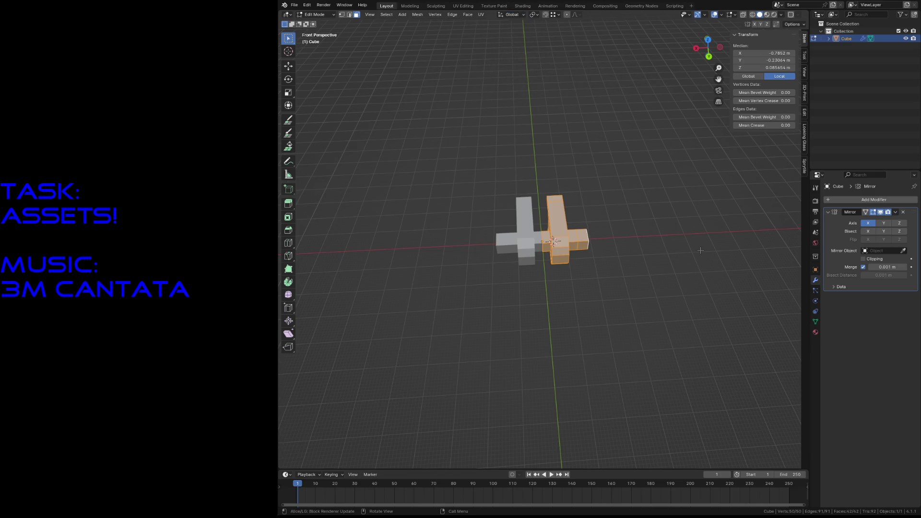
click(518, 16)
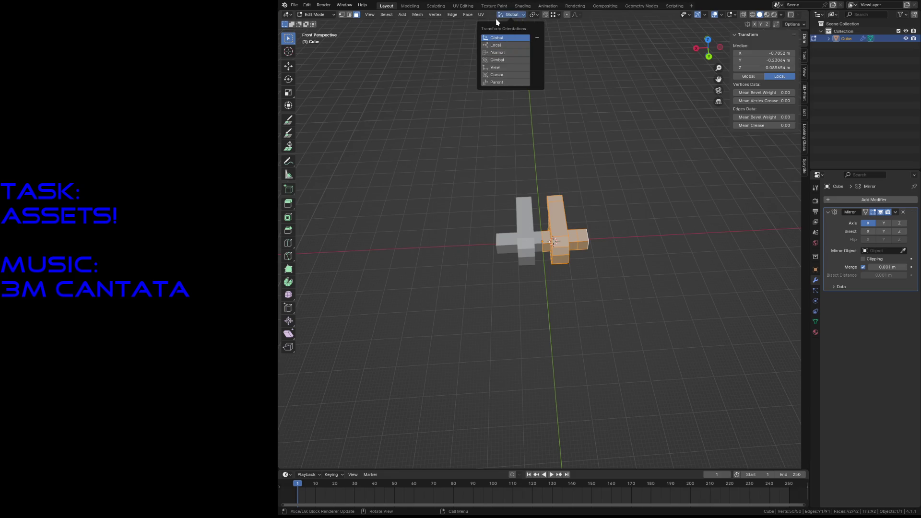
click(514, 16)
Set the transform pivot point to the 3D cursor.
click(539, 16)
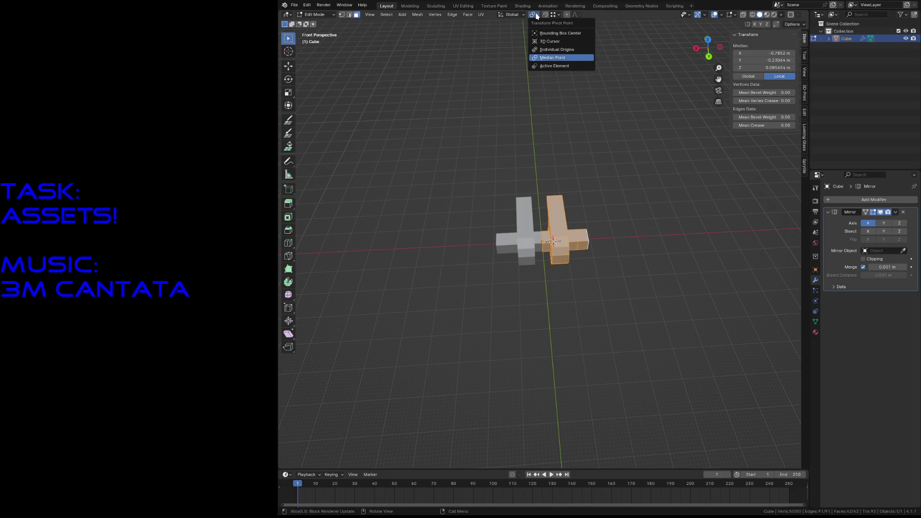
click(537, 41)
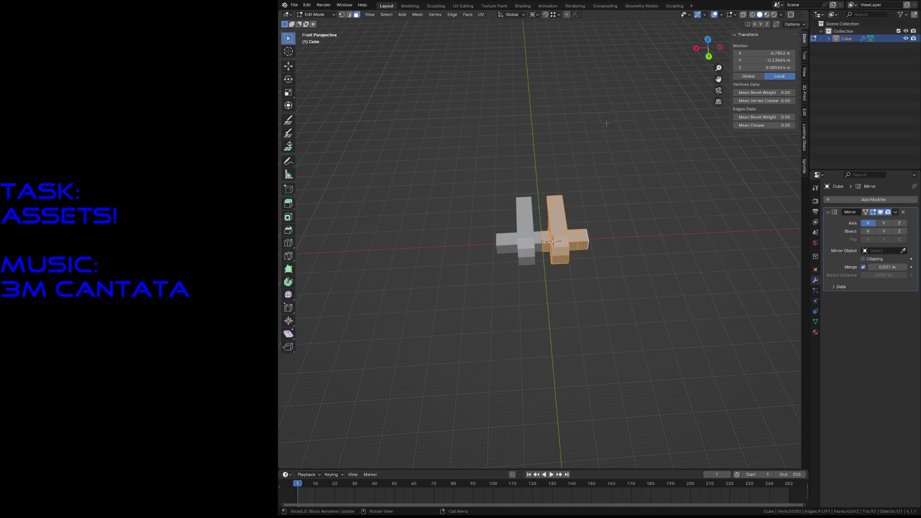
scroll(548, 238, up, 8)
Extrude the small cube's outer face outward and shrink the new end face slightly.
middle_drag(547, 237, 597, 307)
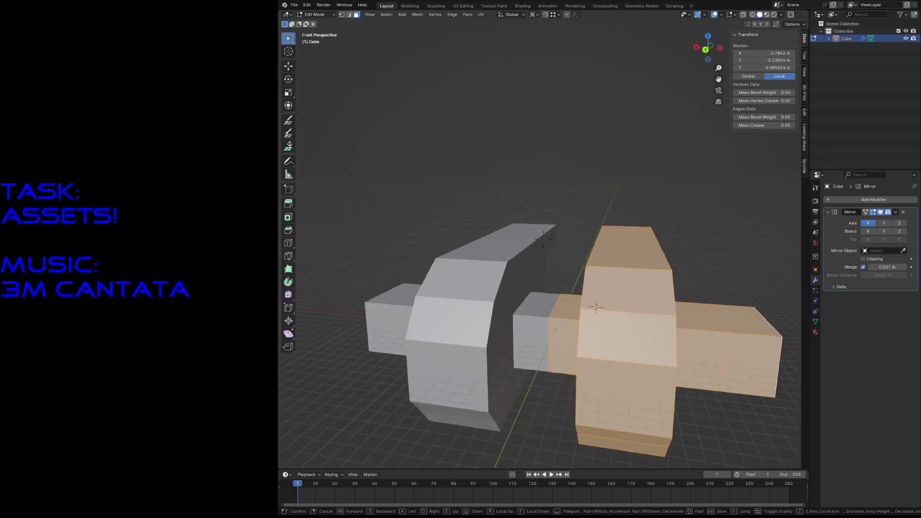
scroll(597, 307, down, 5)
middle_drag(546, 288, 443, 283)
key(ctrl+r)
click(519, 314)
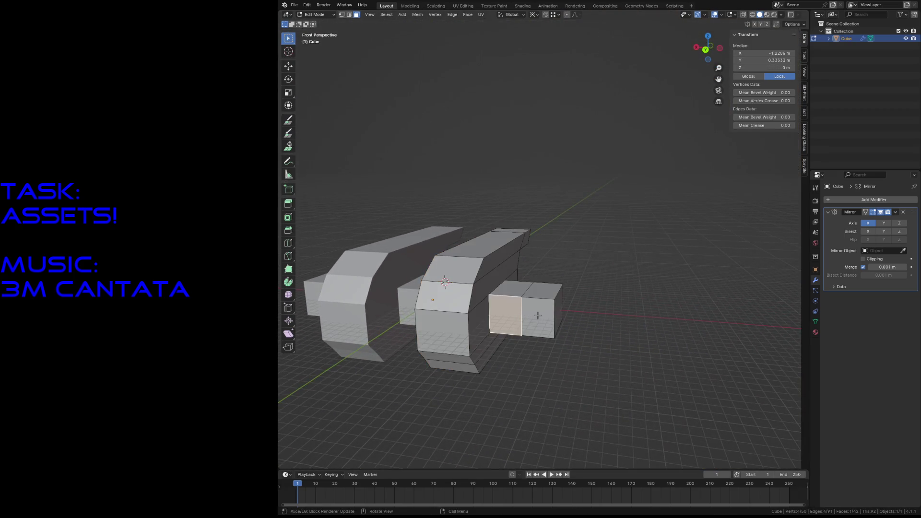
key(e)
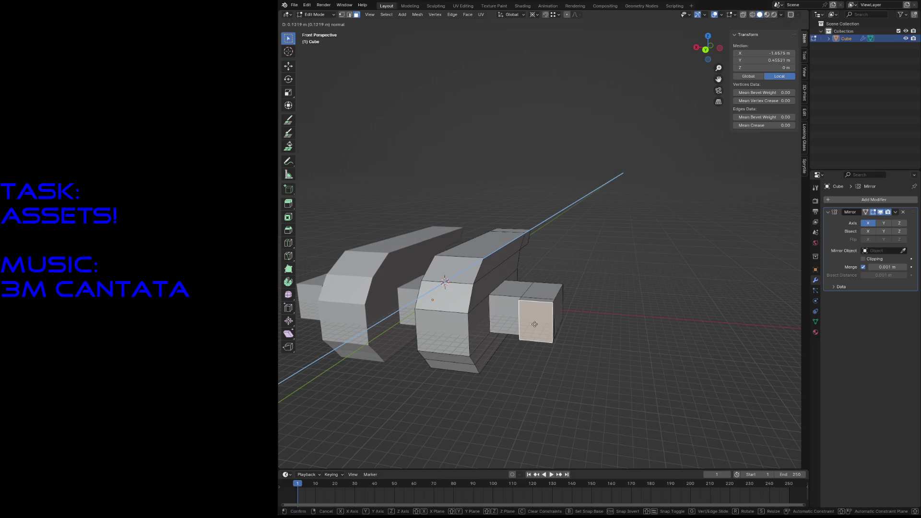
click(524, 347)
key(s)
click(664, 357)
Add two more extrusions with a scaled-down end face to taper the arm outward.
key(e)
click(591, 106)
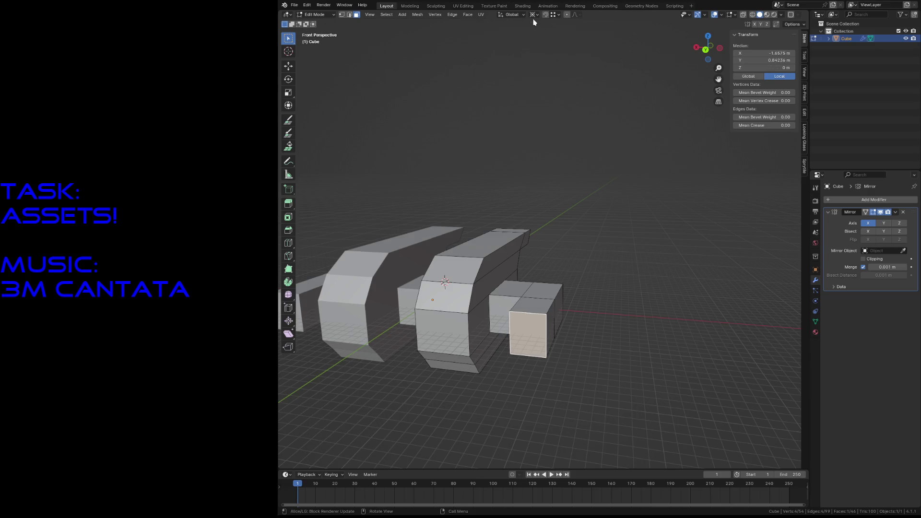
click(534, 14)
click(536, 56)
key(s)
click(623, 300)
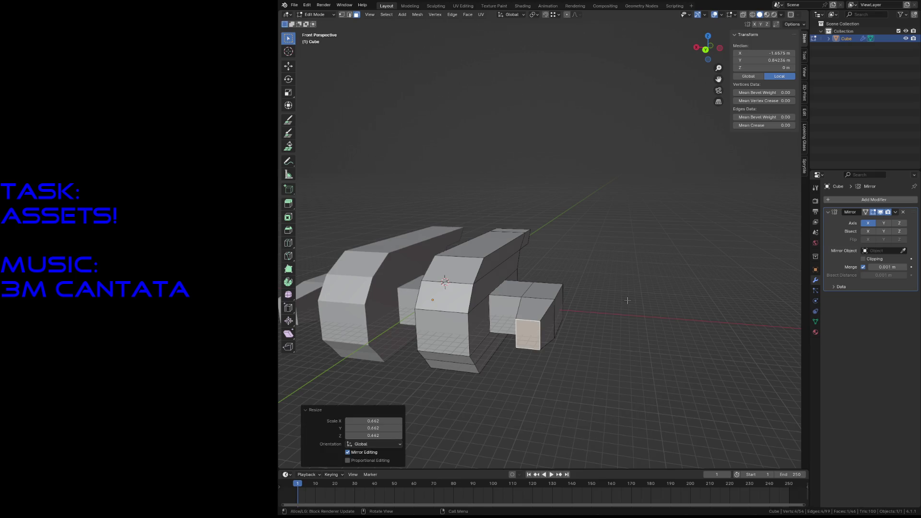
key(e)
click(603, 328)
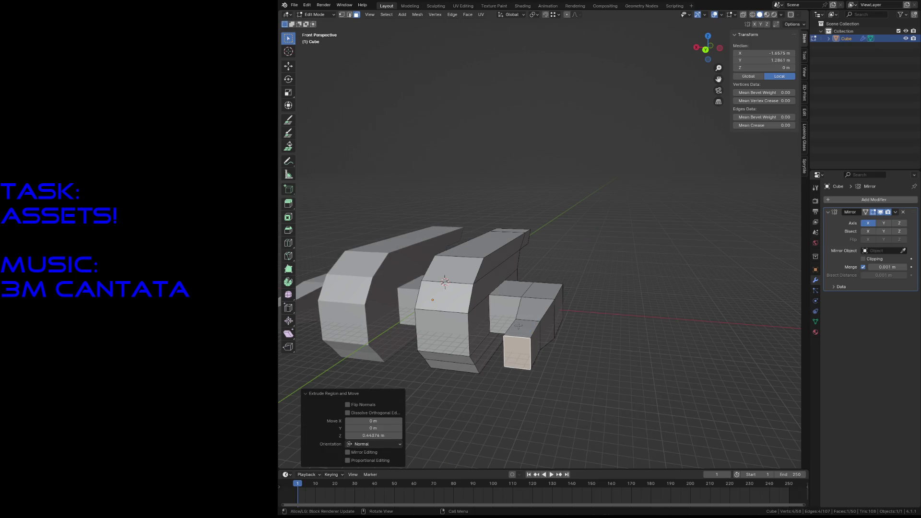
click(513, 327)
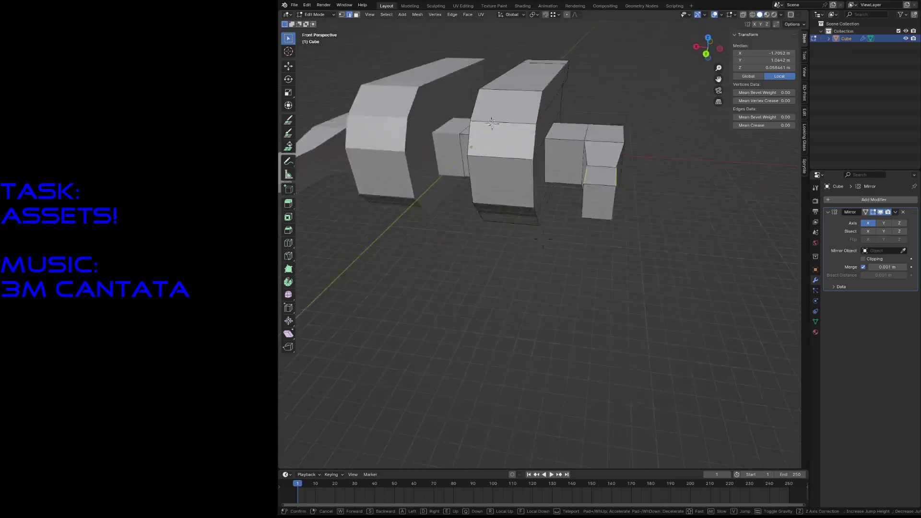
middle_drag(538, 358, 539, 359)
mouse_move(528, 291)
middle_down()
mouse_move(503, 326)
mouse_move(459, 164)
mouse_move(507, 160)
mouse_move(533, 272)
middle_up()
scroll(504, 325, down, 5)
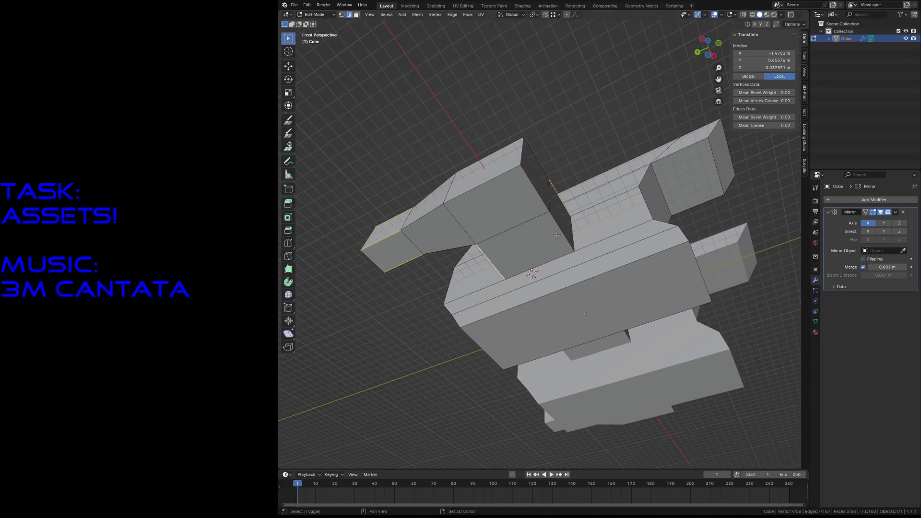
click(288, 230)
drag(499, 254, 596, 241)
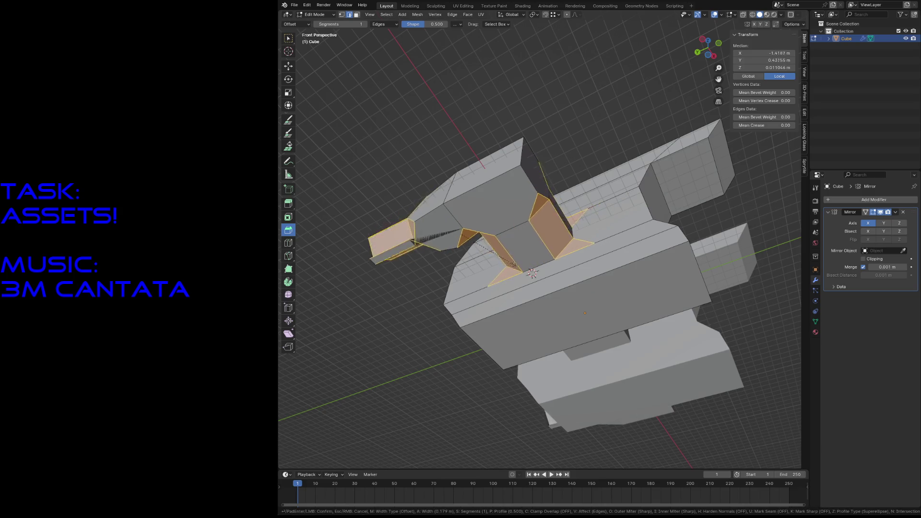
middle_drag(594, 241, 504, 216)
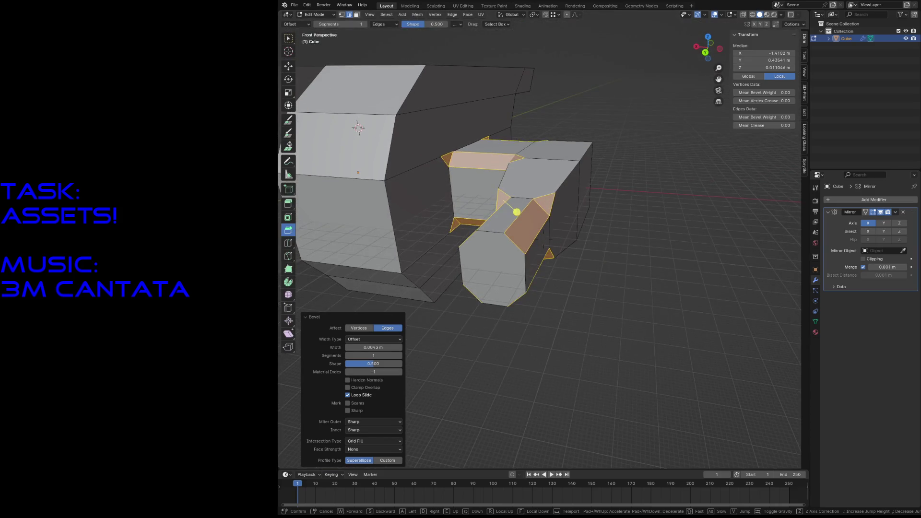
scroll(517, 214, down, 4)
mouse_move(517, 214)
middle_down()
mouse_move(536, 228)
mouse_move(521, 297)
middle_up()
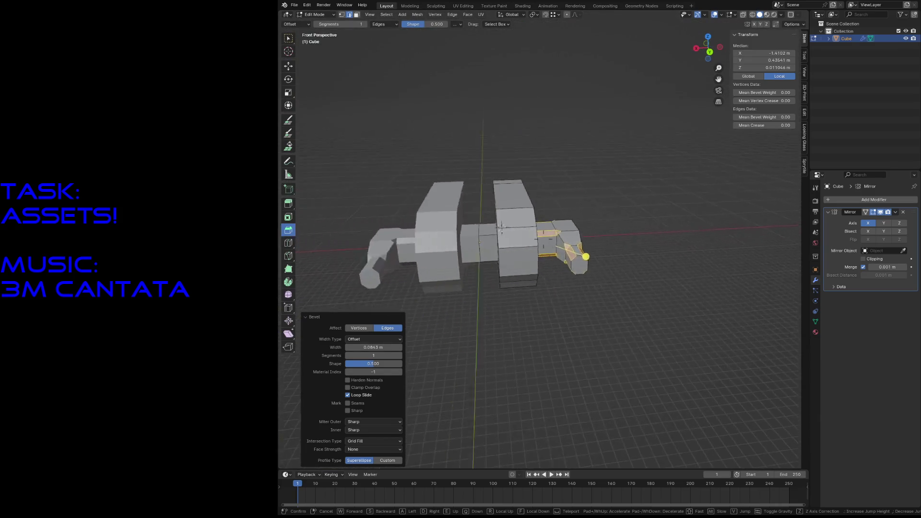
scroll(522, 297, up, 6)
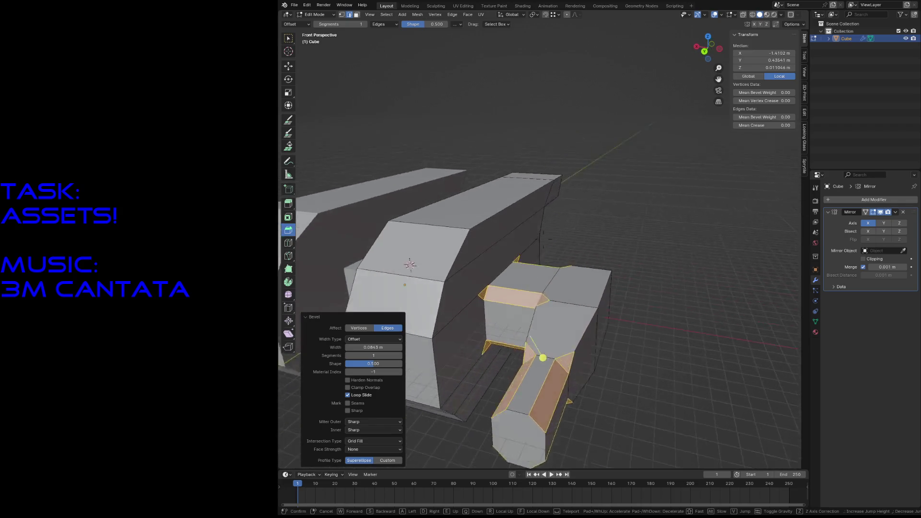
key(k)
key(ctrl+z)
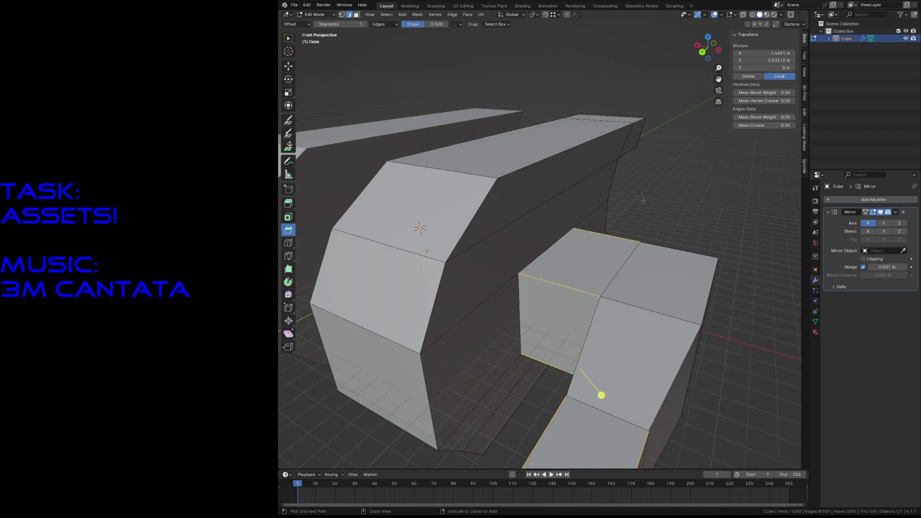
click(685, 208)
scroll(526, 262, down, 5)
key(z)
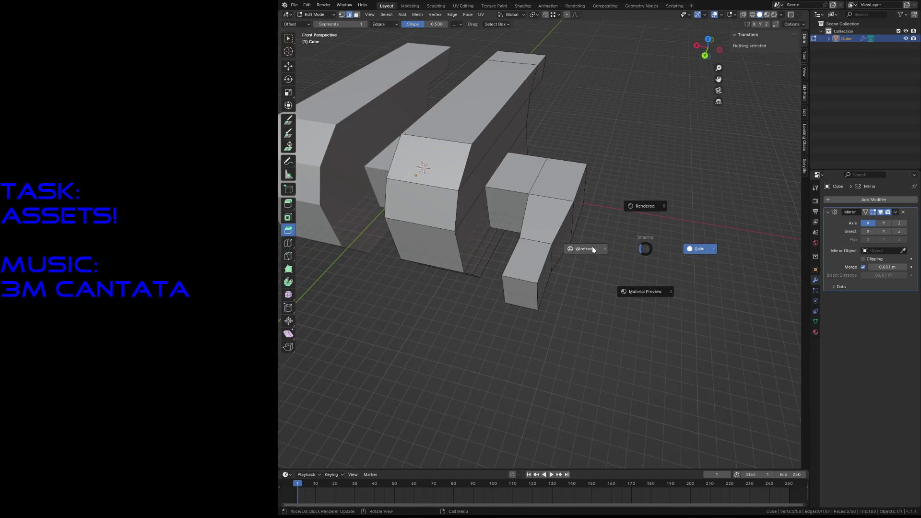
Bevel the lower arm block's vertical edges into an octagonal shape in wireframe and save robot5.blend.
click(569, 250)
click(522, 268)
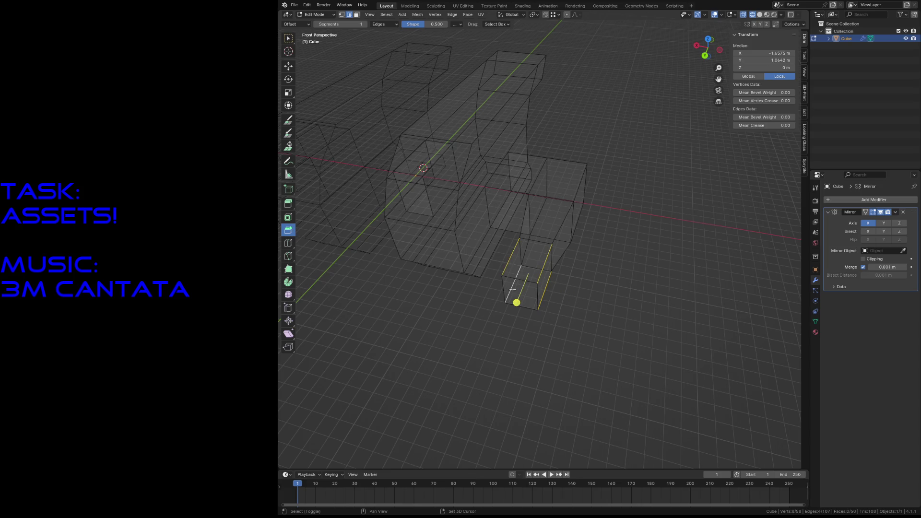
mouse_move(516, 302)
mouse_down()
mouse_move(512, 321)
mouse_move(505, 312)
mouse_up()
click(503, 311)
click(579, 315)
key(ctrl+s)
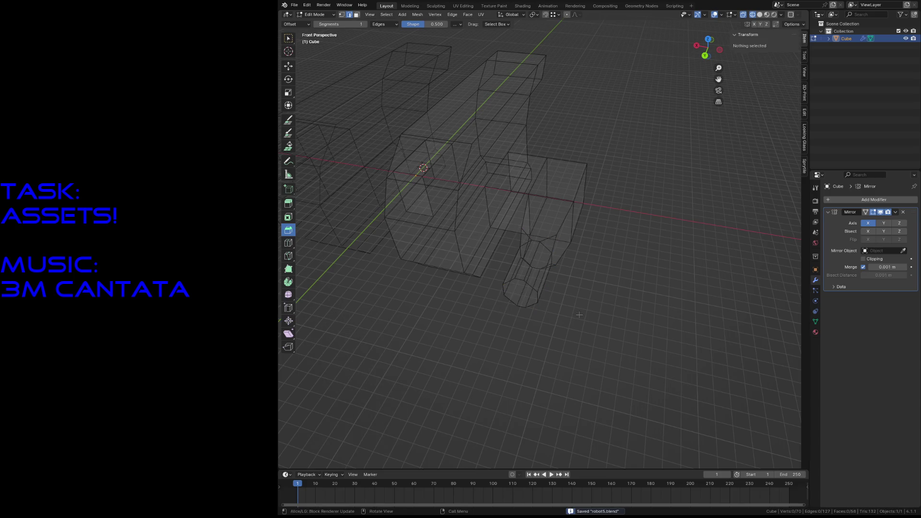
key(z)
click(573, 338)
Box-select the whole arm tower through the mesh and move it along the Y axis.
middle_drag(573, 338, 646, 308)
mouse_move(689, 284)
middle_down()
mouse_move(560, 110)
mouse_move(682, 153)
middle_up()
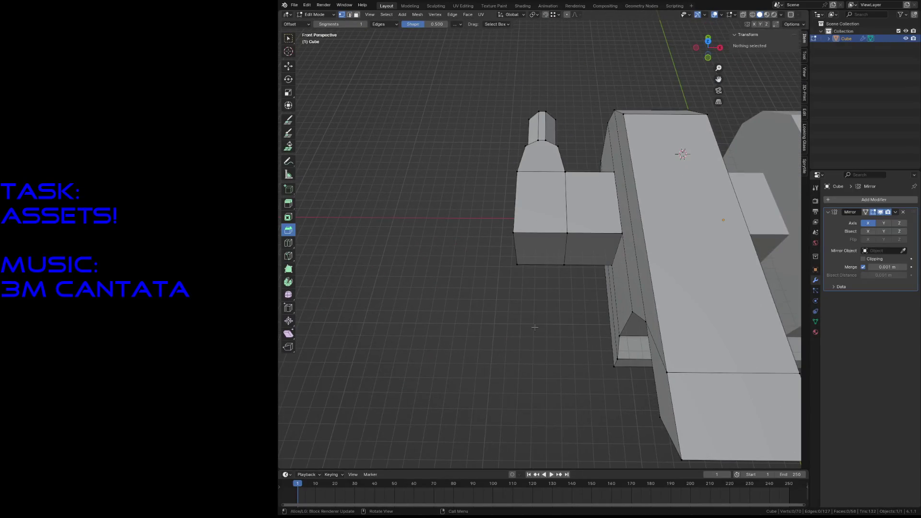
key(z)
click(448, 332)
drag(481, 105, 576, 317)
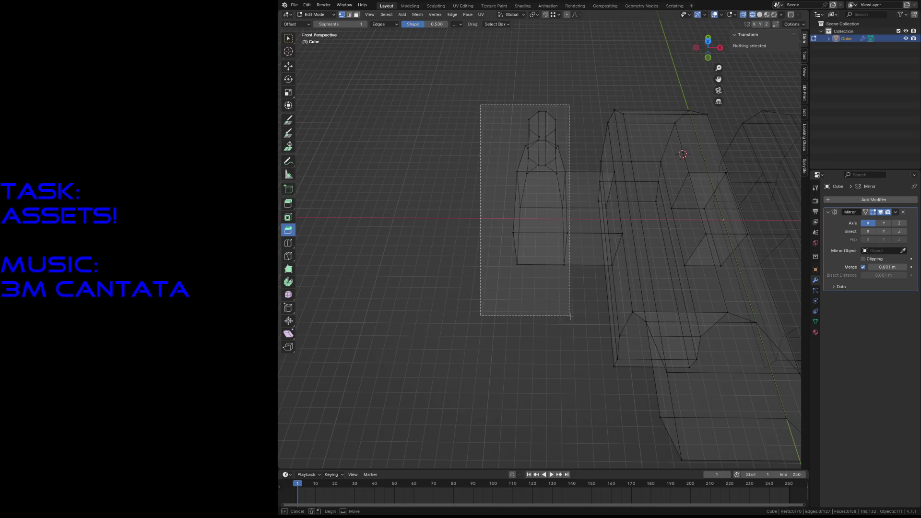
key(g)
key(y)
click(562, 306)
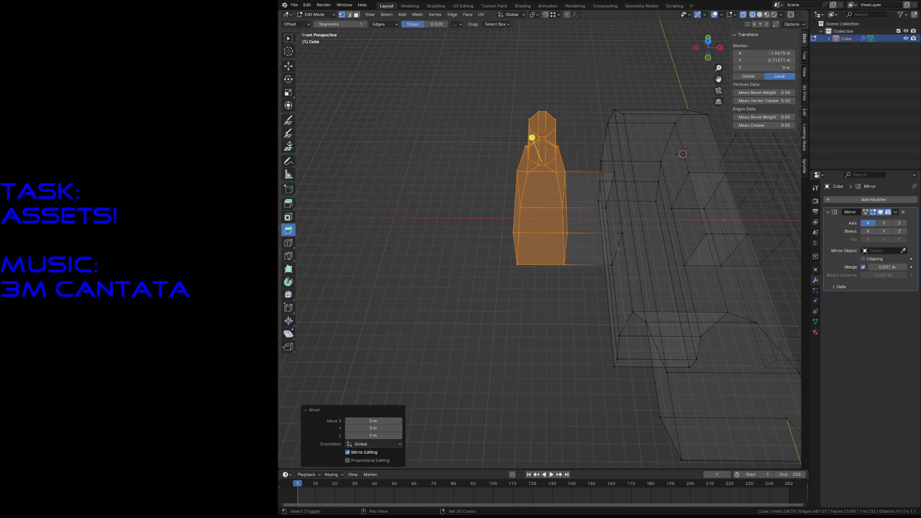
Move the arm further along Y beneath the body, then return to solid shading and deselect.
key(e)
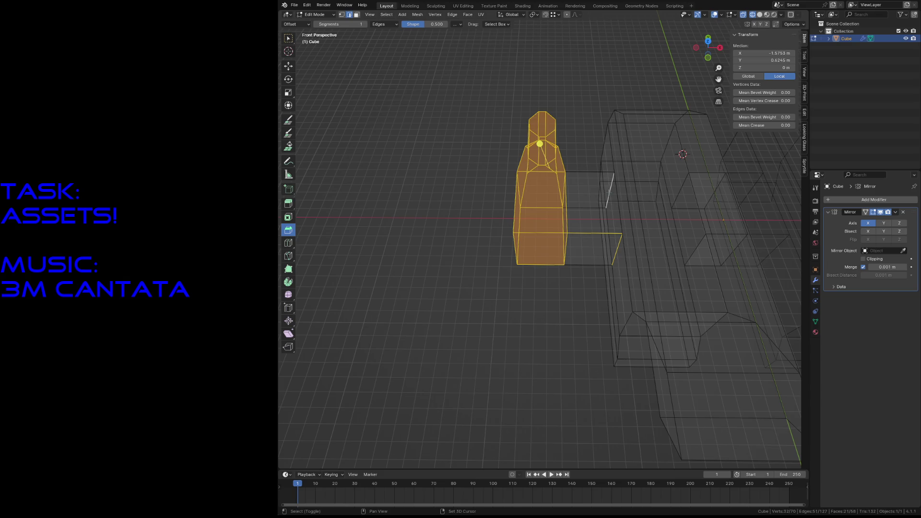
key(g)
key(y)
click(562, 305)
mouse_move(610, 239)
middle_down()
mouse_move(548, 216)
mouse_move(543, 235)
mouse_move(503, 216)
middle_up()
key(z)
click(569, 259)
key(alt+a)
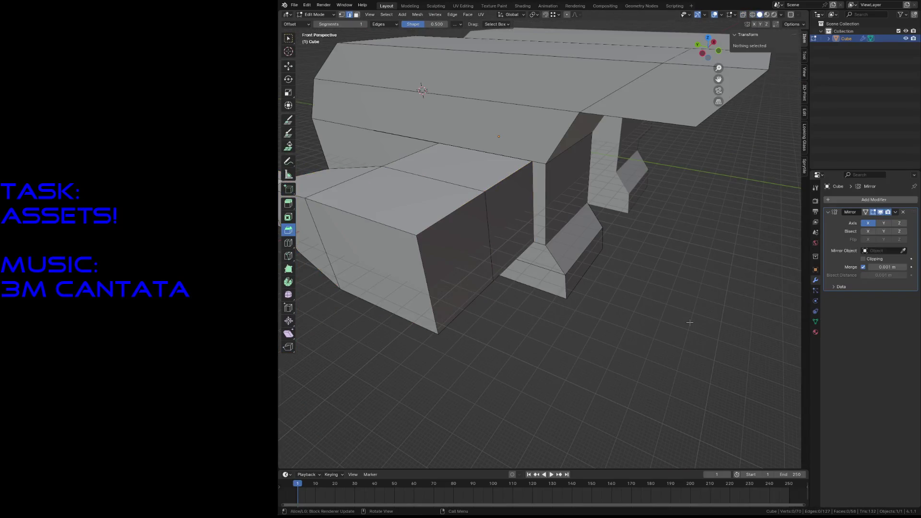
Extrude the lower box's end face outward and scale the new cap to about 0.784.
click(466, 257)
key(e)
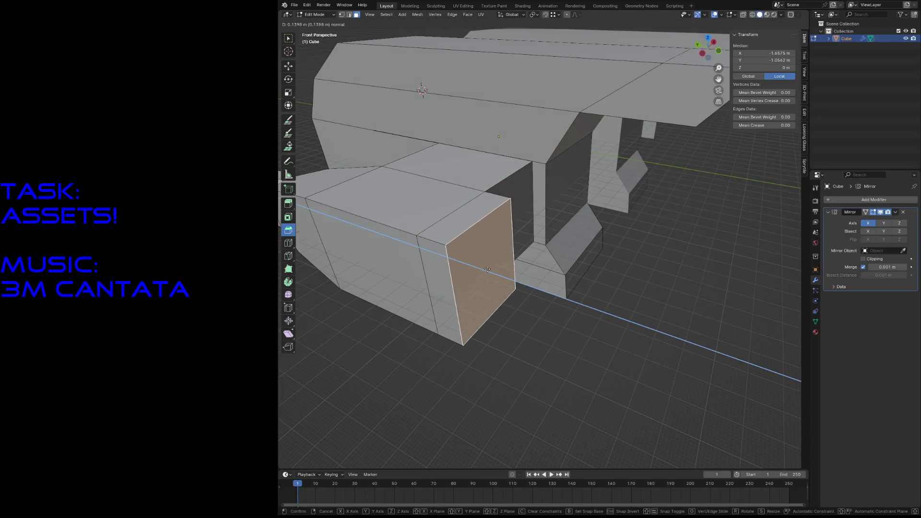
click(688, 246)
key(s)
click(677, 248)
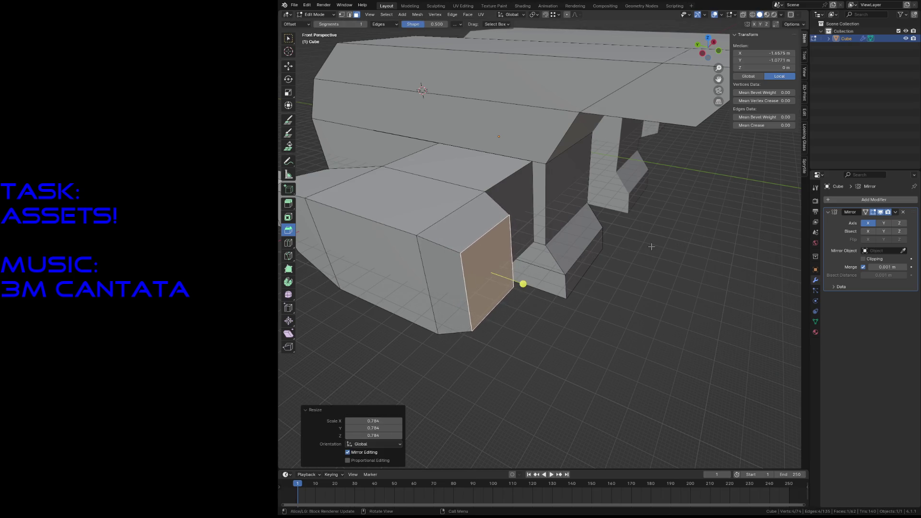
Orbit and fly around the robot from the front to inspect the new arm caps.
key(shift+grave)
key(KP_1)
mouse_move(543, 238)
shift+middle_down()
mouse_move(504, 237)
mouse_move(519, 259)
mouse_move(526, 244)
shift+middle_up()
scroll(543, 238, up, 5)
scroll(543, 237, down, 5)
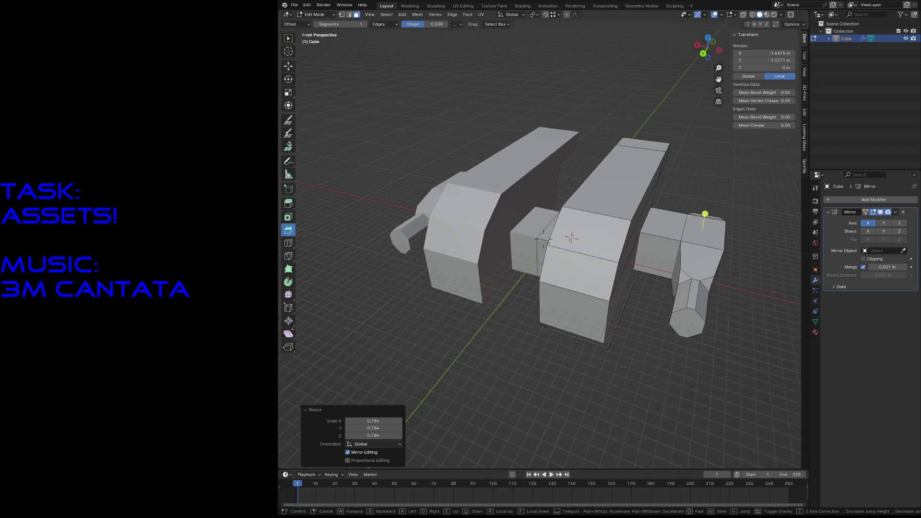
scroll(543, 237, up, 6)
scroll(689, 378, down, 6)
middle_drag(548, 281, 562, 272)
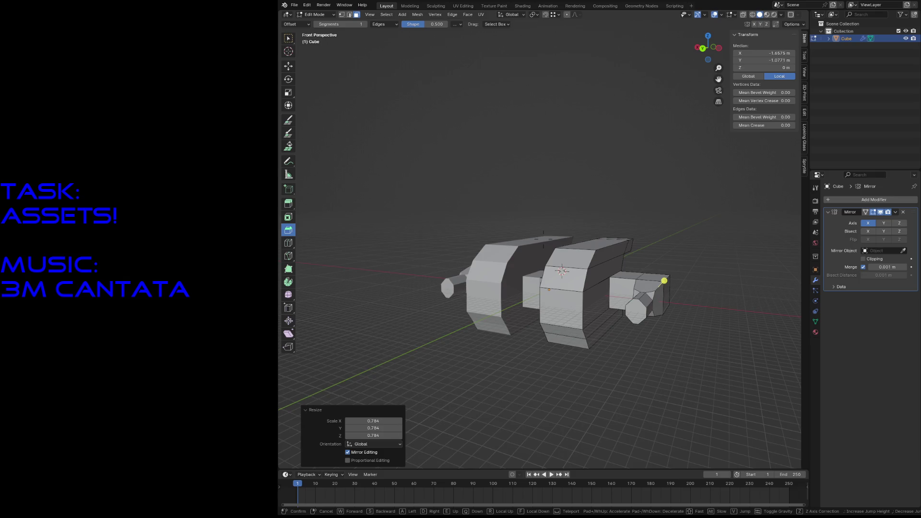
scroll(563, 272, up, 4)
scroll(563, 271, up, 4)
scroll(554, 252, up, 4)
scroll(547, 238, up, 4)
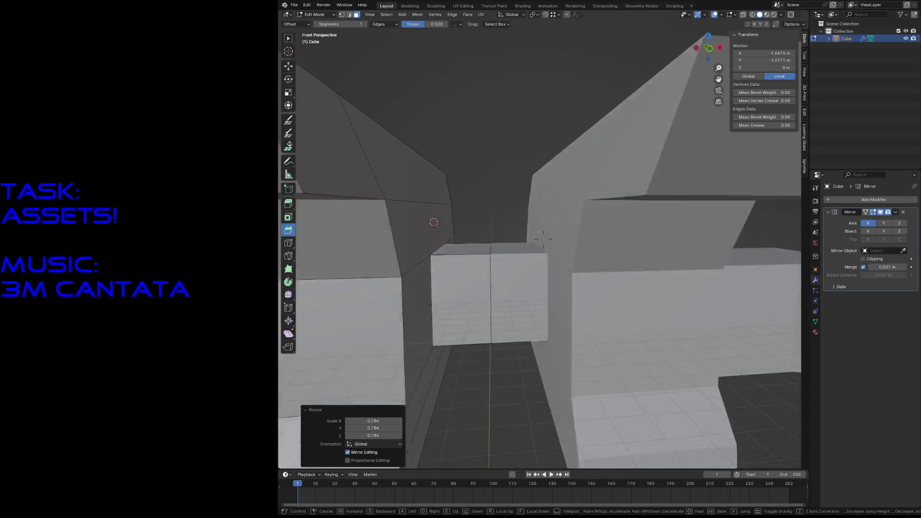
scroll(543, 238, down, 5)
mouse_move(543, 238)
middle_down()
mouse_move(504, 216)
mouse_move(543, 244)
middle_up()
scroll(543, 237, down, 5)
scroll(532, 234, up, 3)
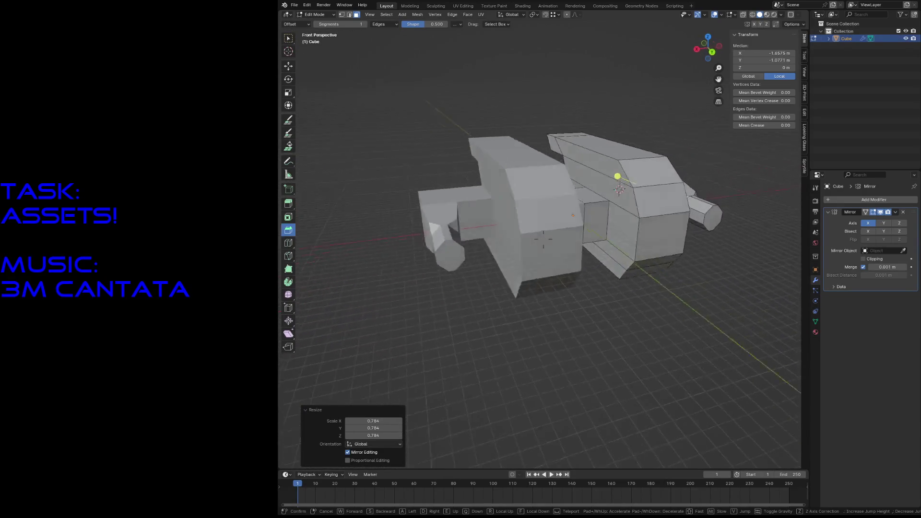
scroll(617, 177, up, 3)
scroll(504, 144, up, 3)
mouse_move(504, 144)
middle_down()
mouse_move(425, 151)
mouse_move(608, 188)
middle_up()
mouse_move(640, 220)
middle_down()
mouse_move(562, 187)
mouse_move(648, 202)
middle_up()
scroll(669, 195, up, 4)
scroll(741, 217, up, 4)
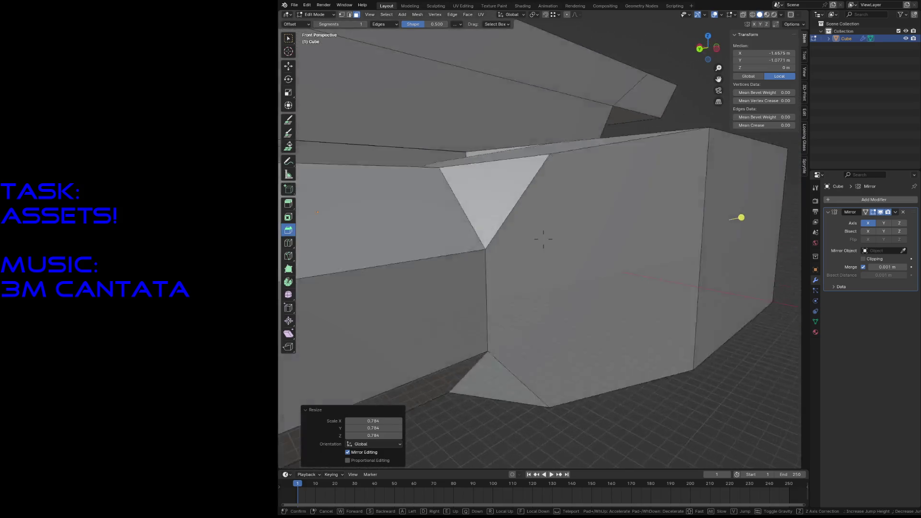
scroll(544, 238, down, 5)
click(331, 259)
mouse_move(331, 259)
middle_down()
mouse_move(389, 252)
mouse_move(410, 389)
middle_up()
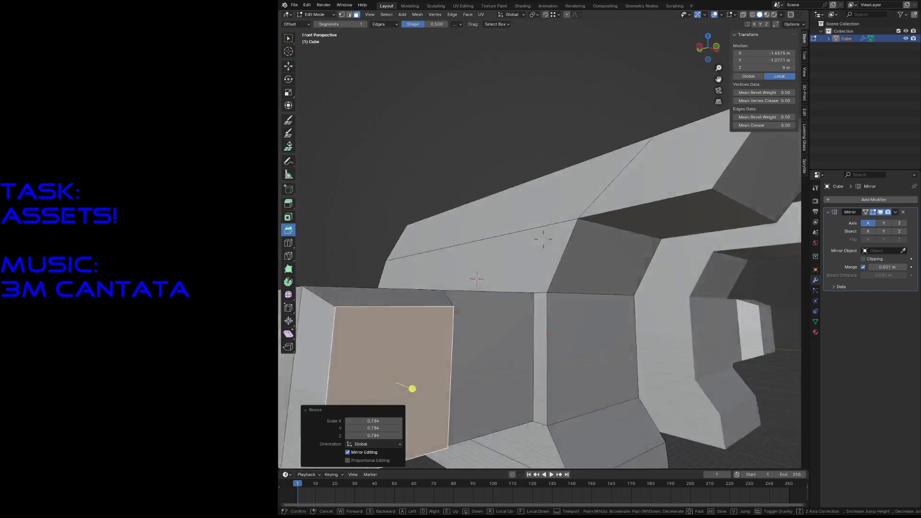
scroll(410, 389, up, 4)
scroll(503, 252, down, 6)
scroll(690, 238, down, 4)
middle_drag(691, 238, 720, 223)
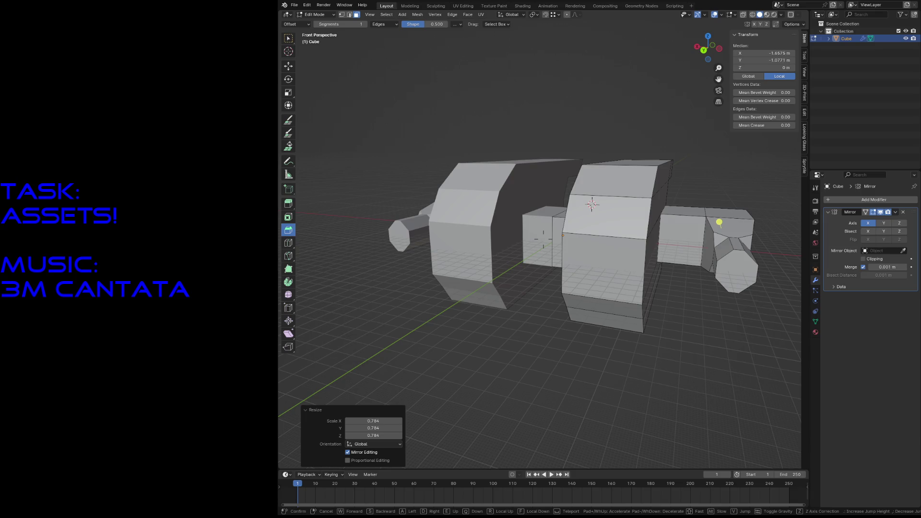
mouse_move(718, 223)
middle_down()
mouse_move(432, 173)
mouse_move(497, 194)
mouse_move(505, 188)
mouse_move(622, 357)
mouse_move(548, 315)
mouse_move(638, 269)
mouse_move(553, 130)
middle_up()
scroll(505, 189, up, 3)
scroll(518, 201, up, 3)
scroll(621, 358, down, 4)
scroll(638, 269, up, 3)
scroll(611, 217, down, 4)
scroll(651, 246, down, 2)
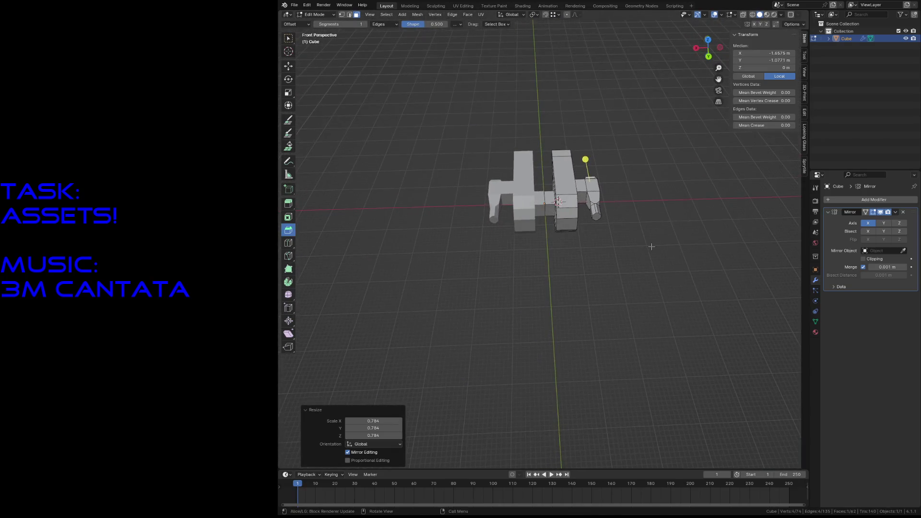
click(651, 247)
mouse_move(652, 247)
middle_down()
mouse_move(533, 289)
mouse_move(380, 244)
mouse_move(521, 189)
mouse_move(560, 241)
mouse_move(439, 229)
mouse_move(546, 227)
mouse_move(646, 280)
middle_up()
scroll(533, 216, up, 4)
scroll(548, 230, down, 6)
scroll(559, 241, up, 3)
scroll(547, 238, up, 4)
scroll(477, 225, up, 4)
scroll(518, 226, down, 6)
scroll(547, 227, up, 3)
scroll(547, 217, up, 5)
scroll(576, 216, down, 5)
key(ctrl+s)
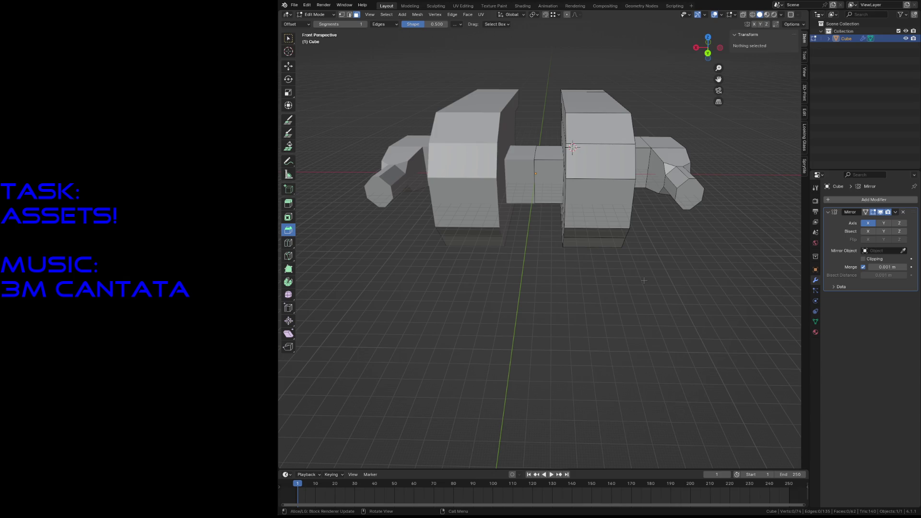
key(shift+grave)
scroll(625, 304, down, 5)
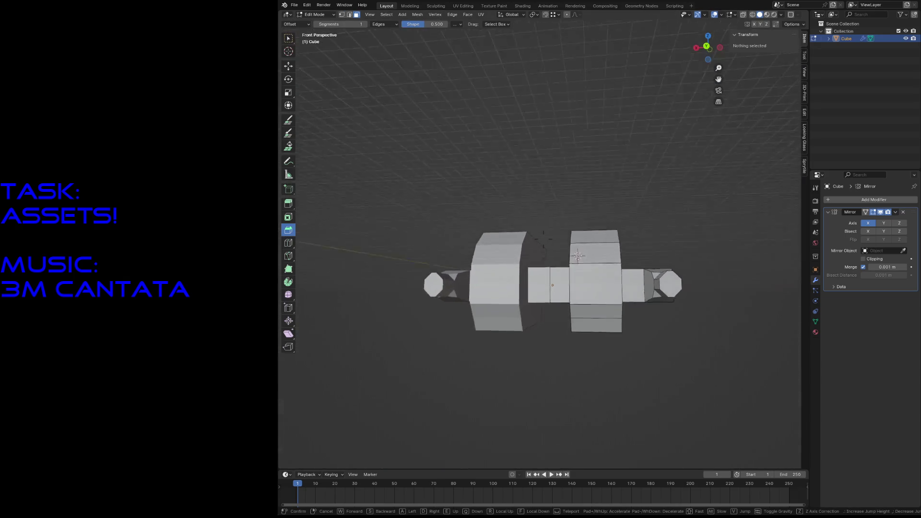
key(w)
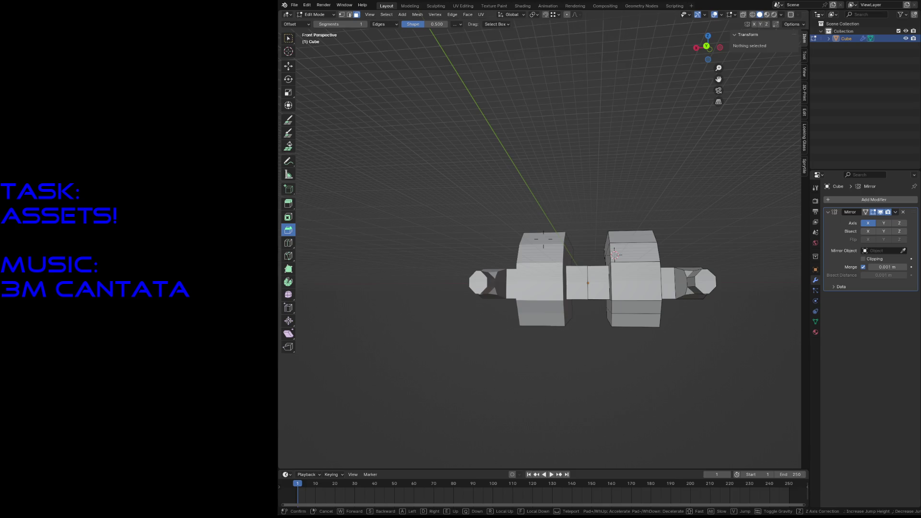
key(w)
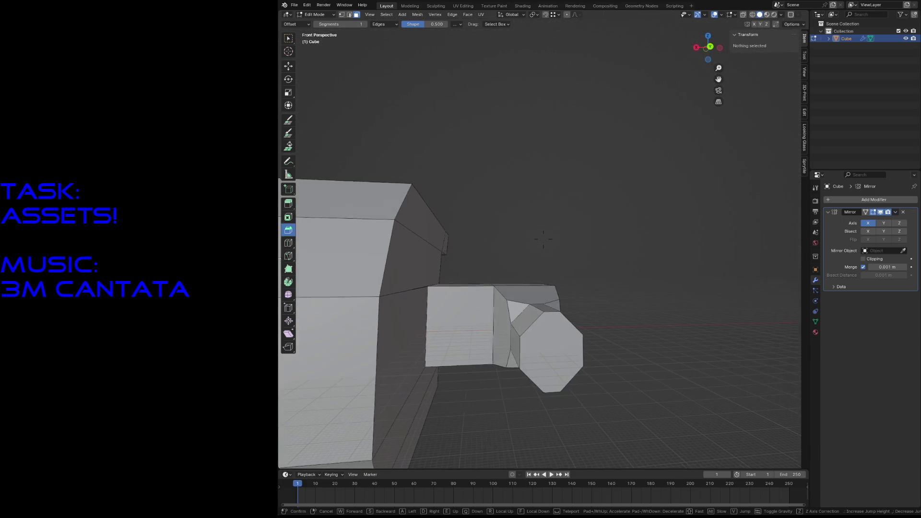
Select the octagonal end prism of the arm and scale it to 0.779 along Z.
click(544, 239)
click(534, 298)
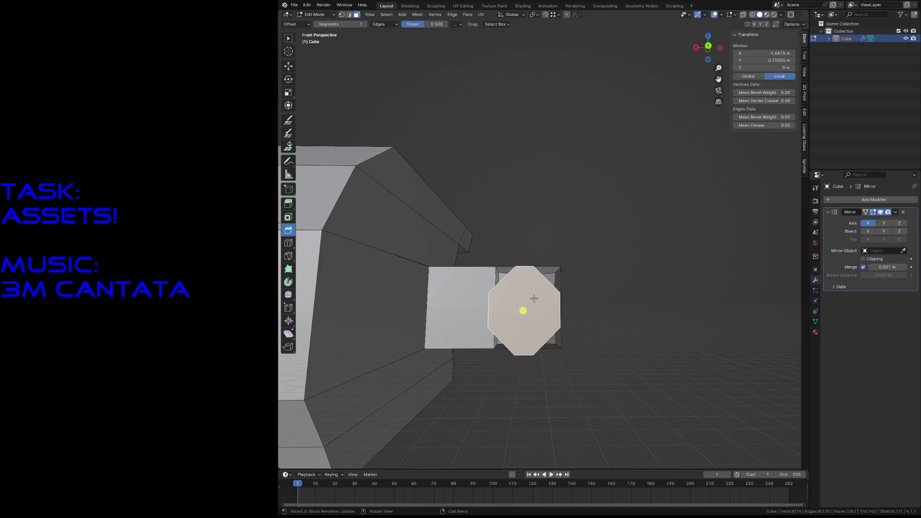
key(shift+grave)
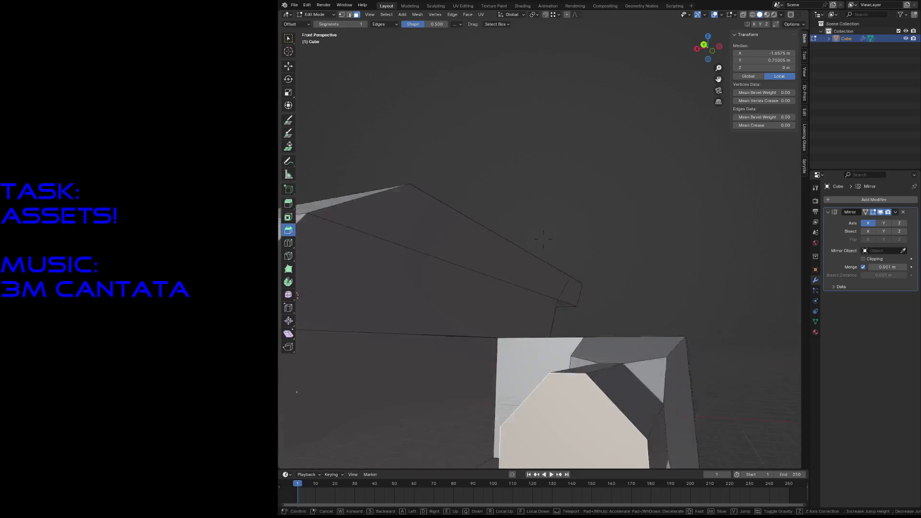
click(506, 263)
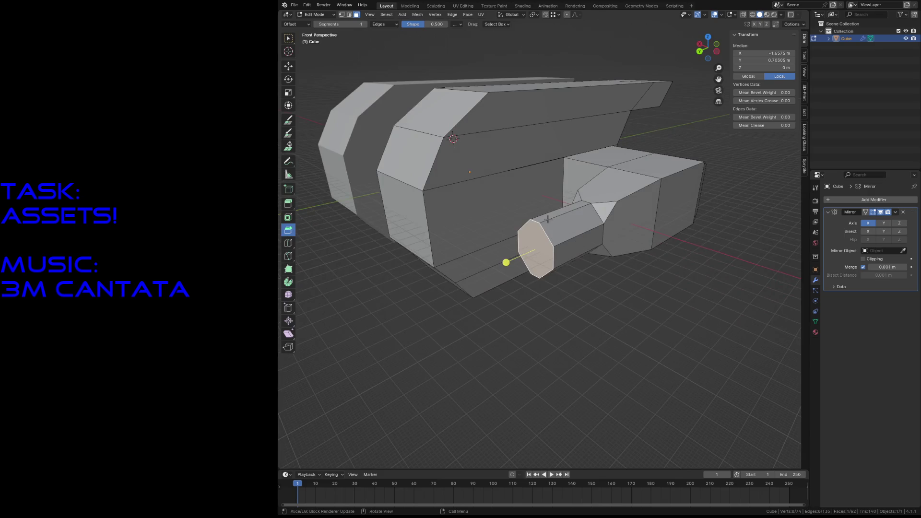
key(ctrl+KP_Add)
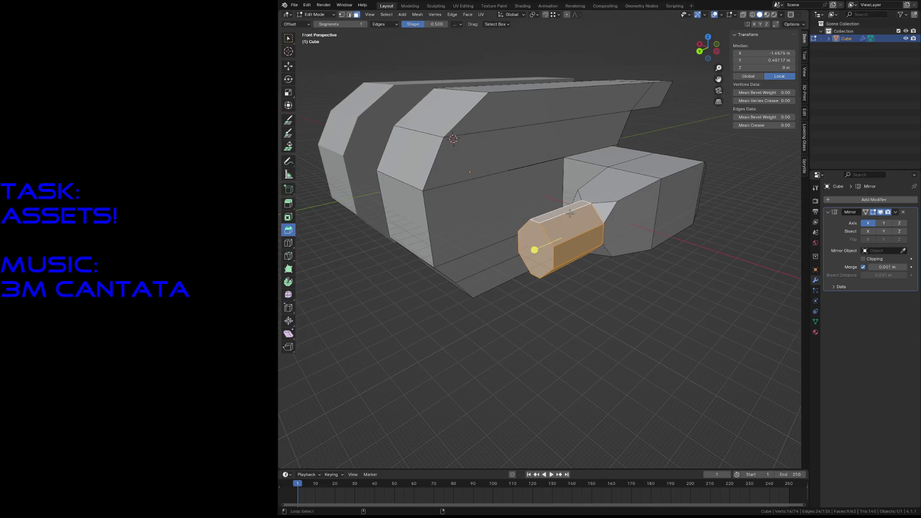
key(s)
key(z)
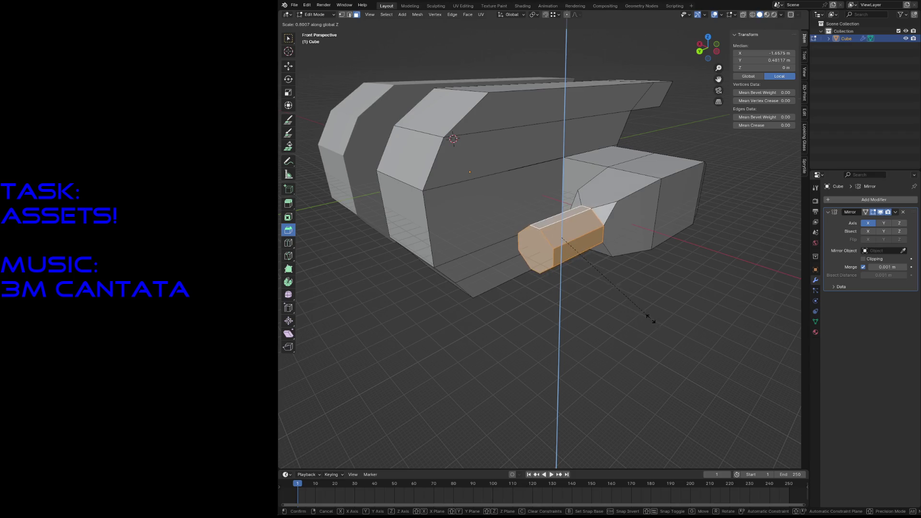
click(645, 317)
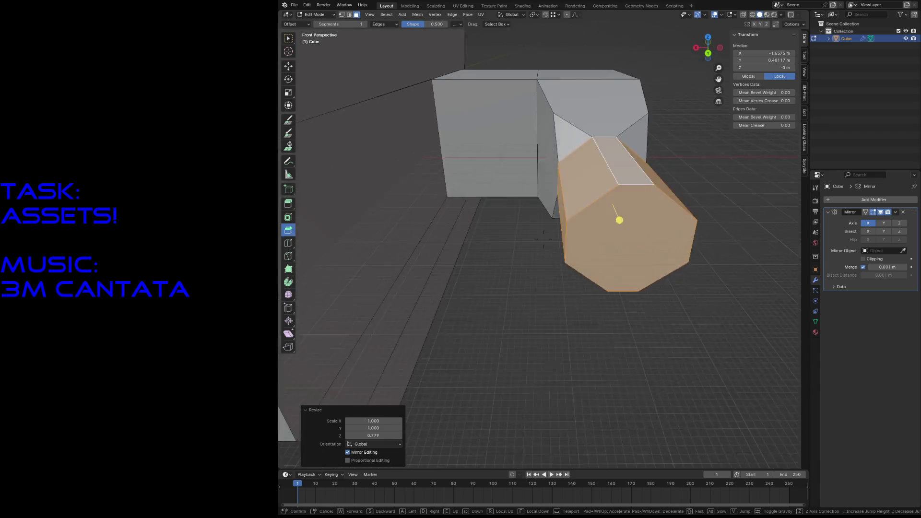
Fly around the squashed arm tip in object mode, then re-enter mesh editing on the robot.
middle_drag(467, 216, 648, 318)
click(664, 404)
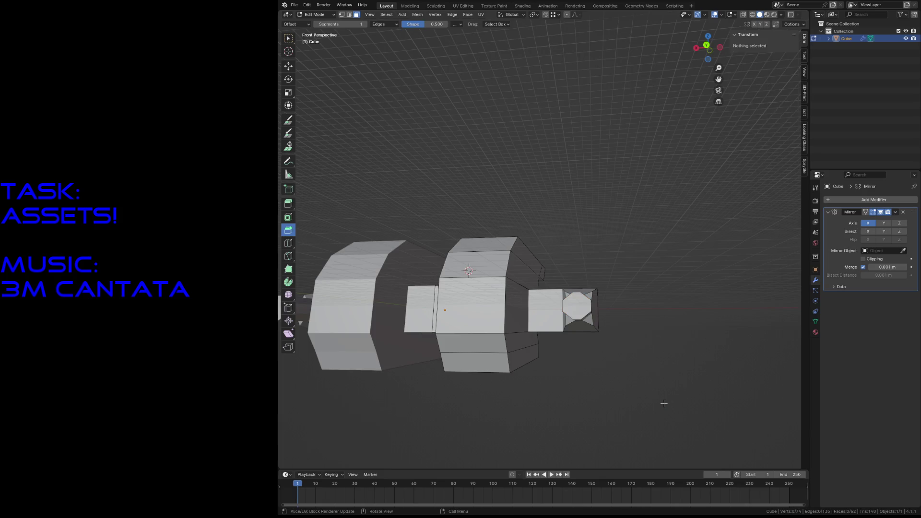
key(Tab)
key(shift+grave)
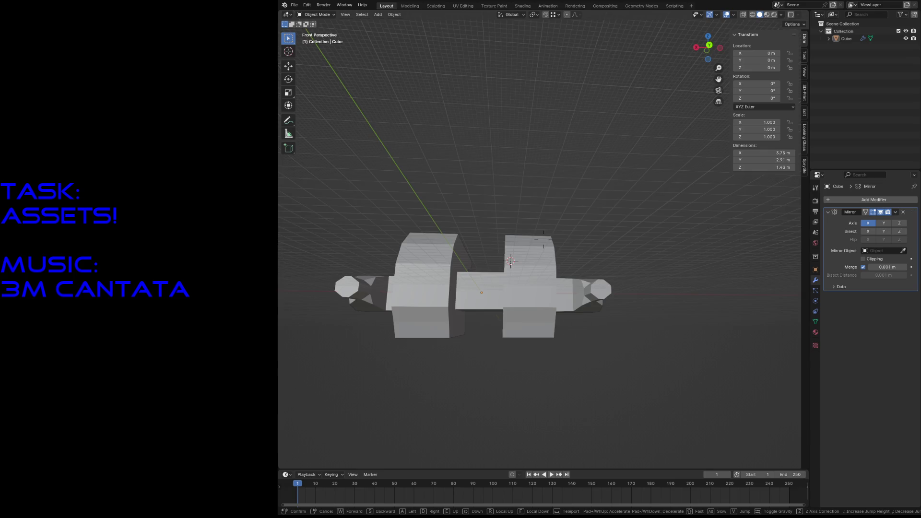
key(w)
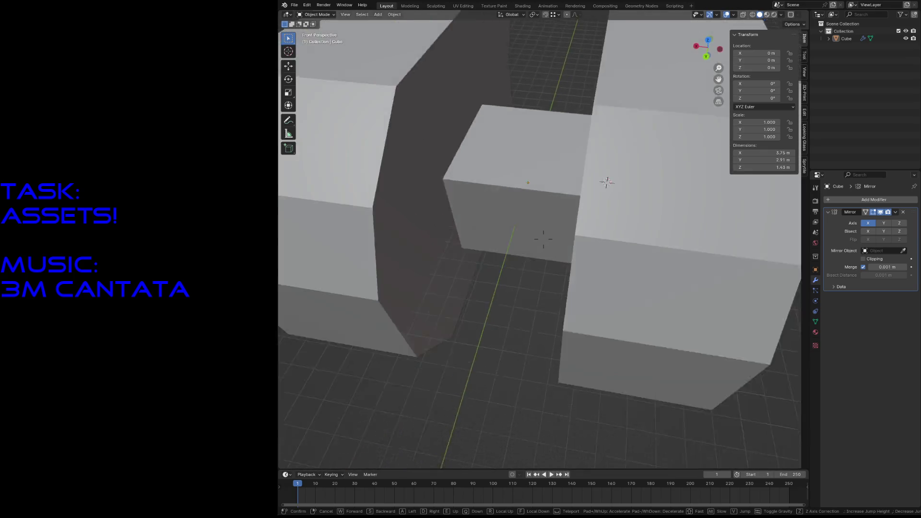
key(Escape)
click(581, 225)
key(Tab)
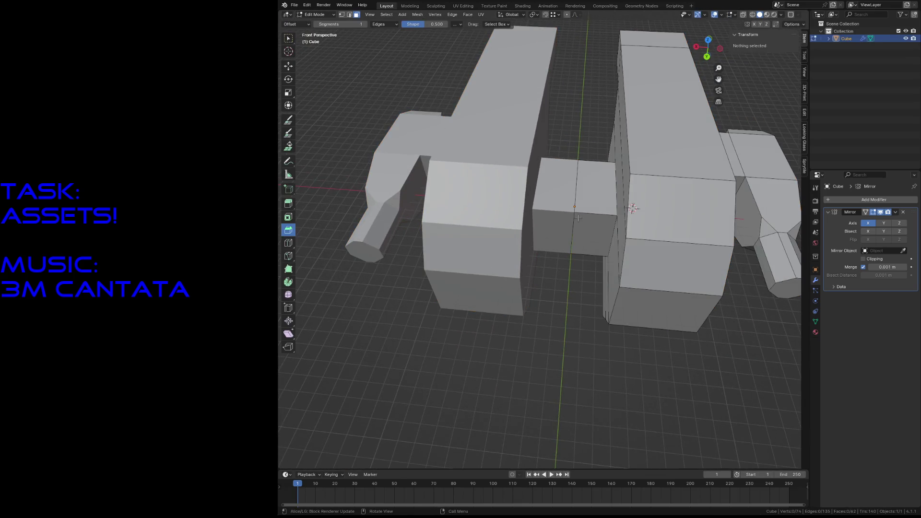
Fly in on the central connector block and bevel its selected edge to about 0.148 m.
click(588, 214)
middle_drag(588, 215, 588, 219)
key(shift+grave)
key(w)
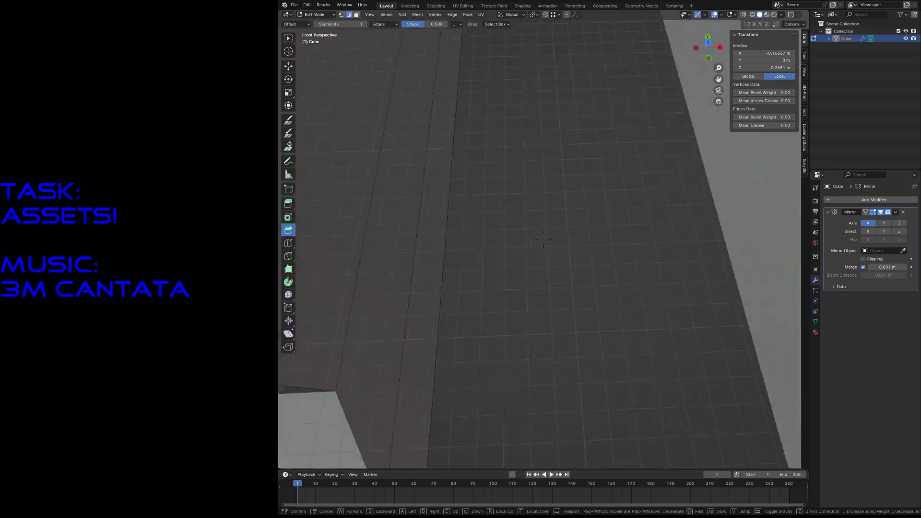
key(Escape)
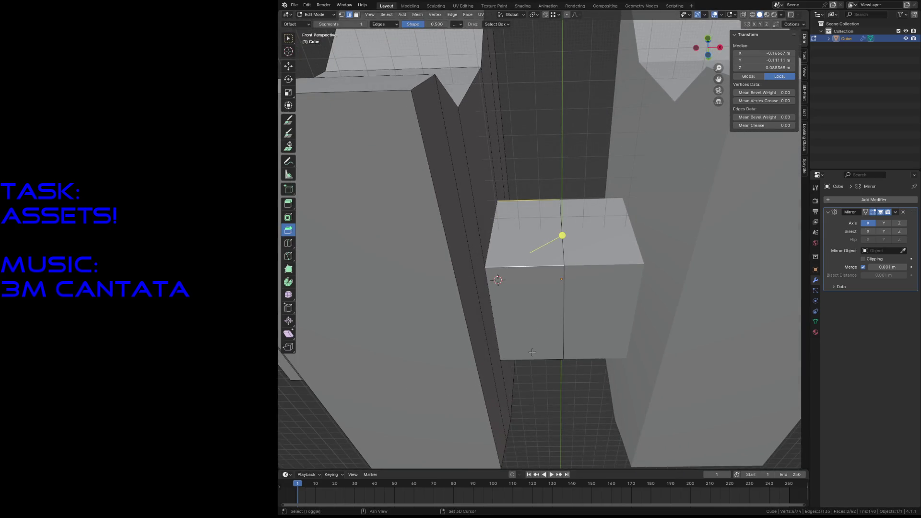
drag(568, 279, 559, 279)
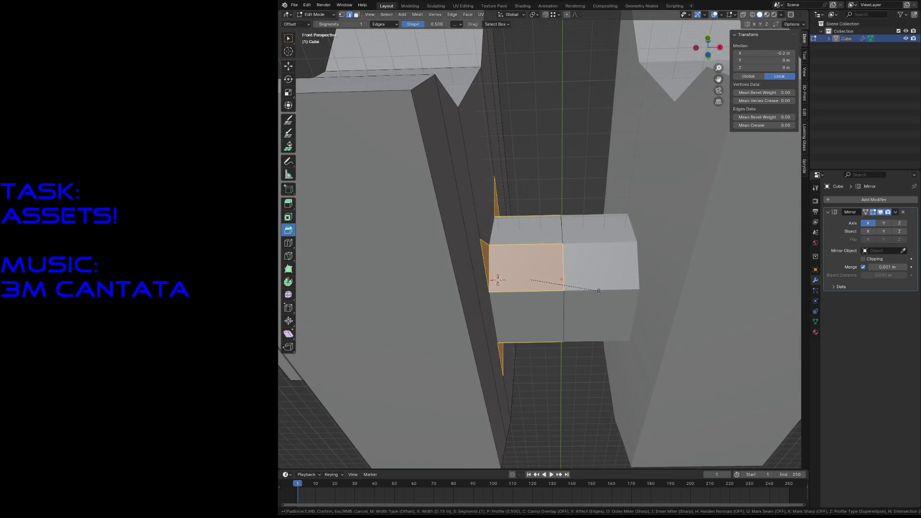
Check the bevel from another angle, return to object mode and save robot5.blend.
key(shift+grave)
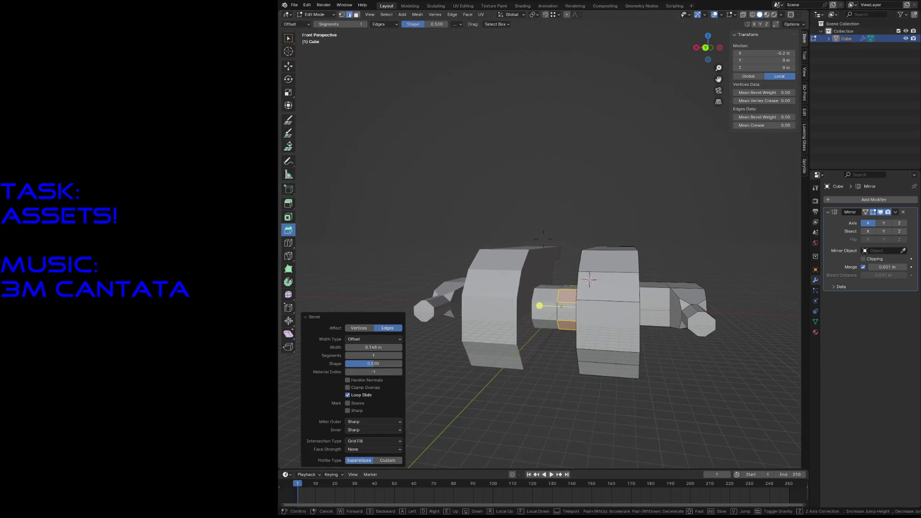
key(Return)
key(Tab)
key(ctrl+s)
click(583, 146)
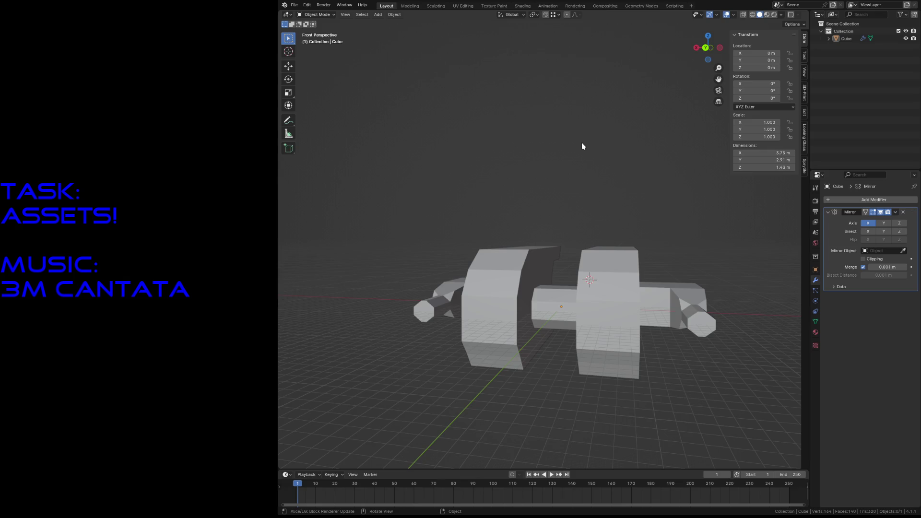
Walk around the robot, enter edit mode on it, and fly close to check gaps in the geometry.
key(shift+grave)
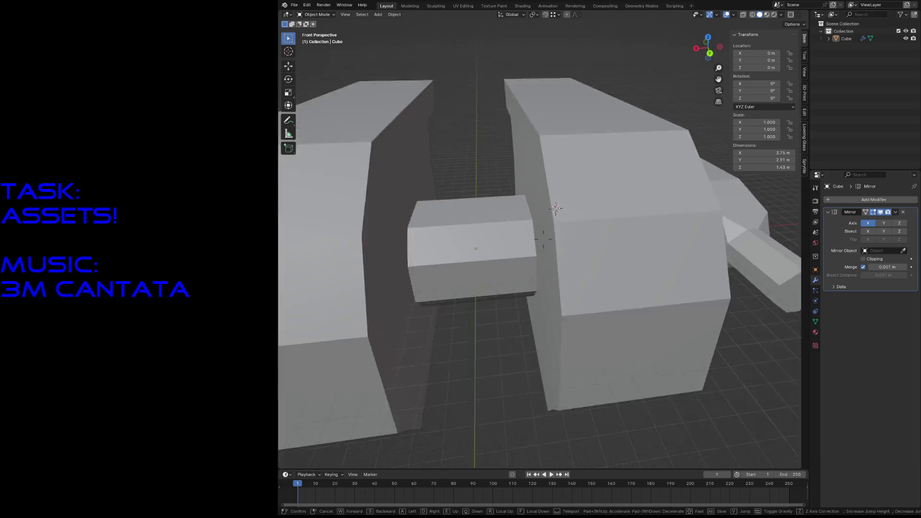
scroll(556, 209, down, 3)
scroll(549, 224, up, 5)
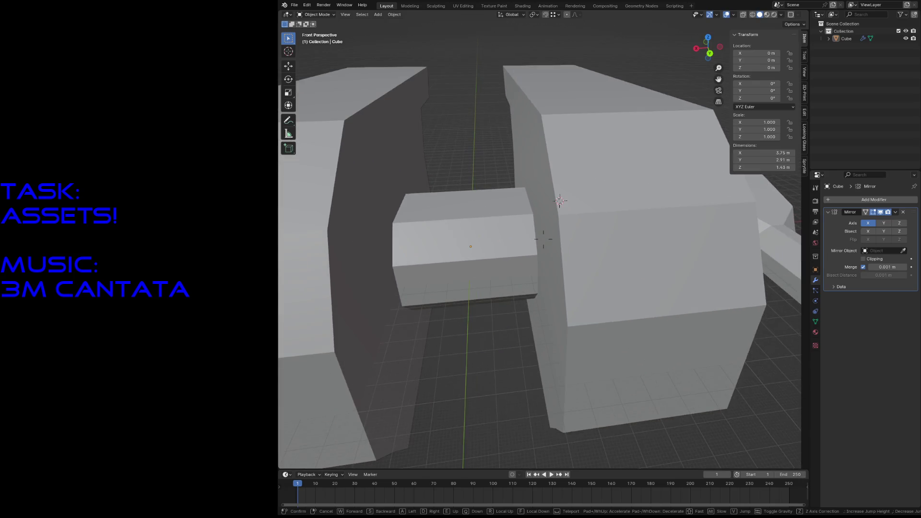
scroll(543, 240, down, 5)
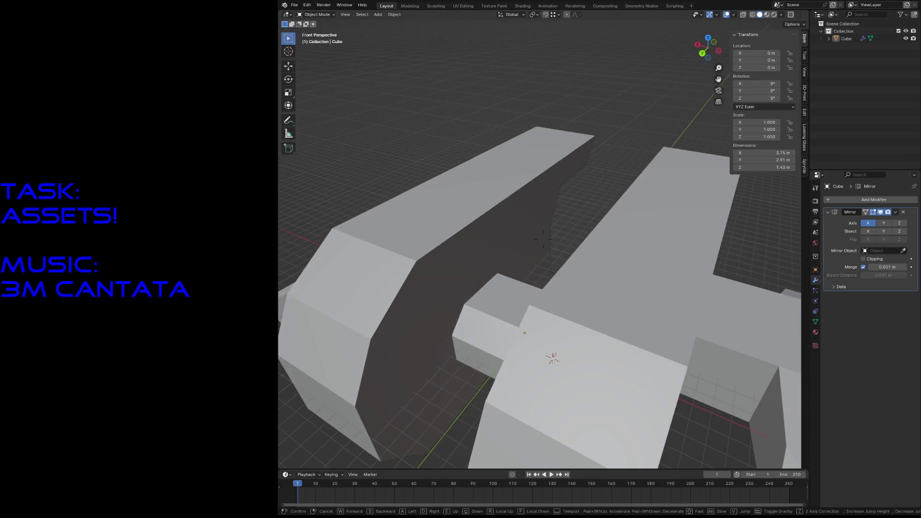
scroll(543, 240, down, 5)
click(614, 228)
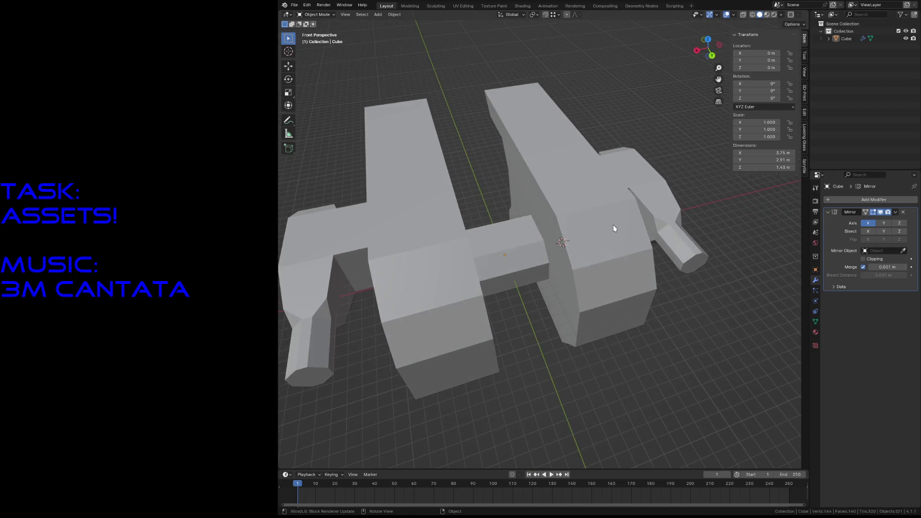
click(614, 228)
key(Tab)
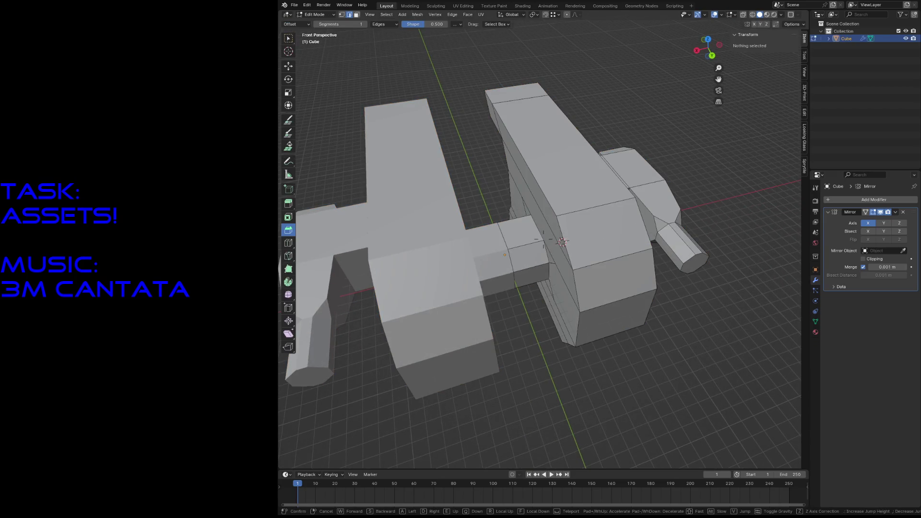
key(shift+grave)
scroll(543, 240, up, 5)
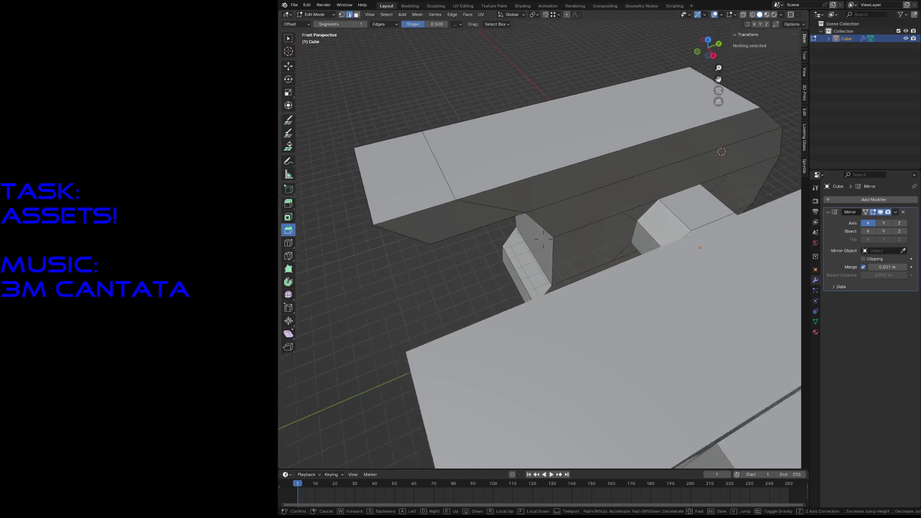
scroll(544, 240, up, 3)
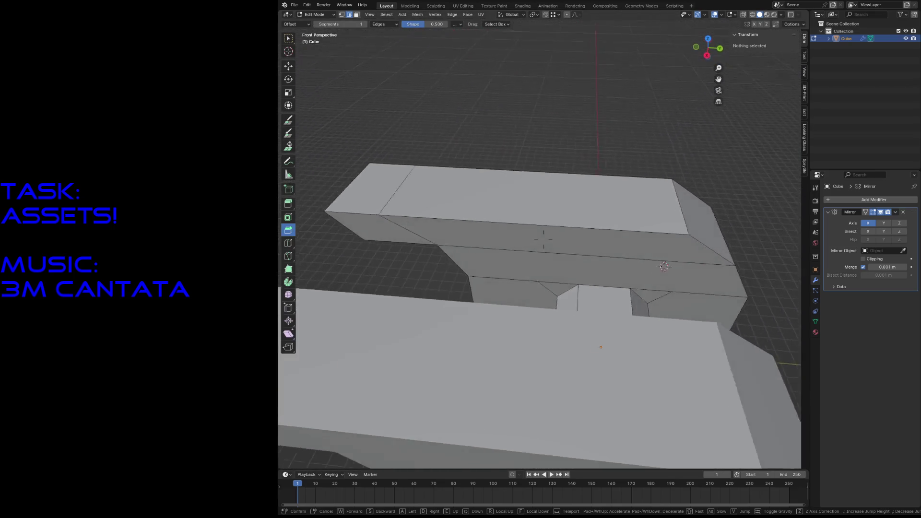
scroll(543, 240, up, 4)
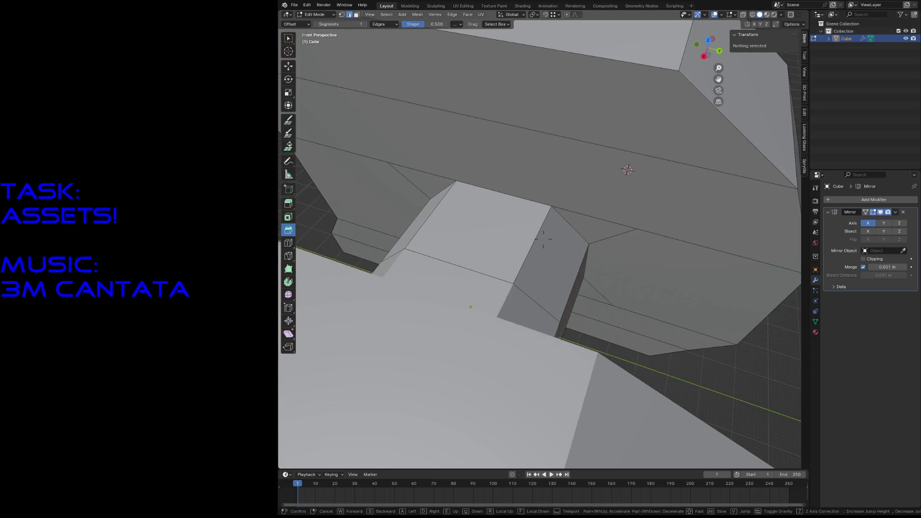
scroll(543, 240, down, 4)
scroll(543, 240, up, 4)
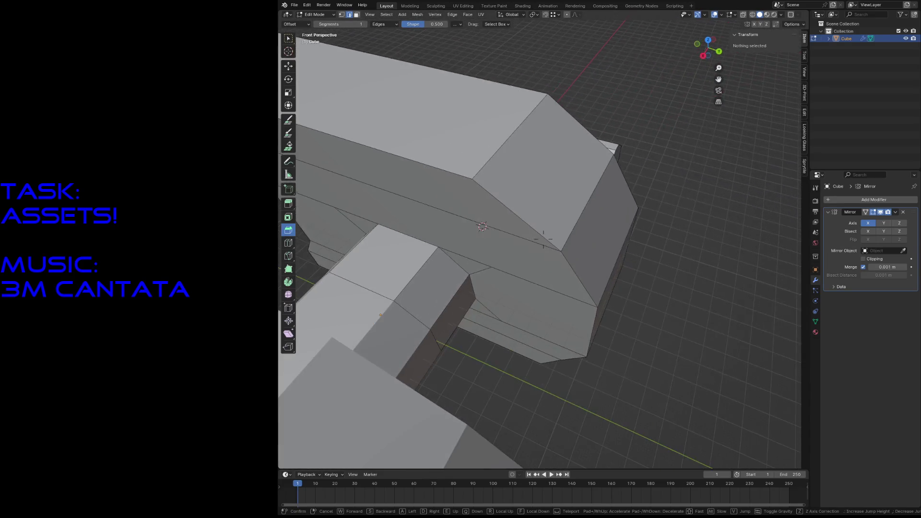
scroll(543, 239, down, 4)
scroll(544, 239, up, 5)
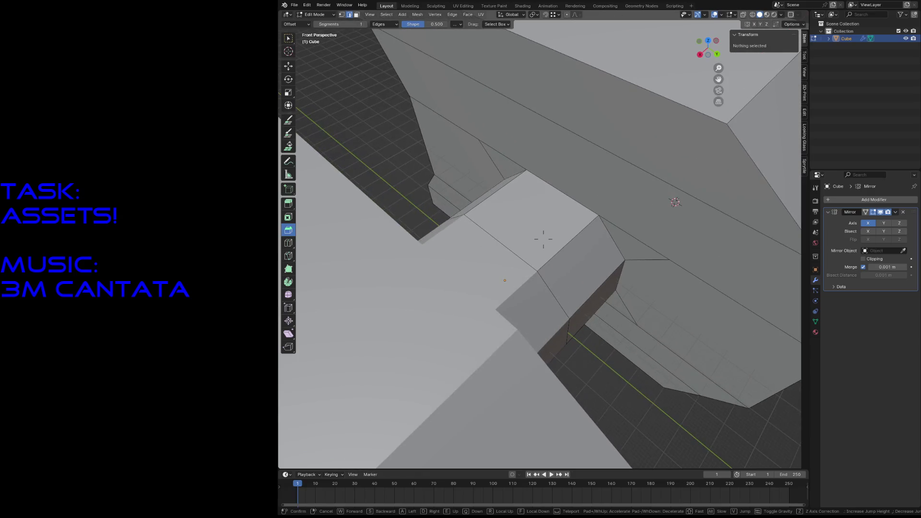
scroll(543, 240, down, 3)
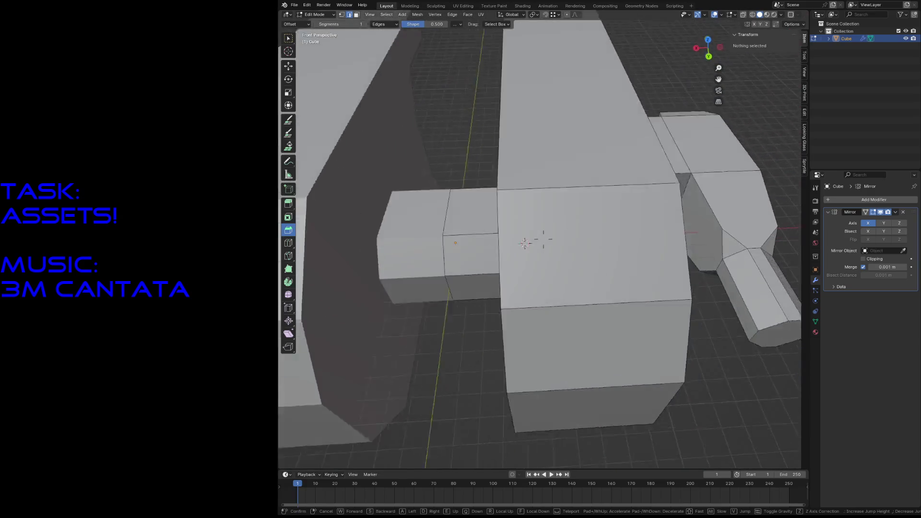
scroll(544, 240, up, 3)
key(s)
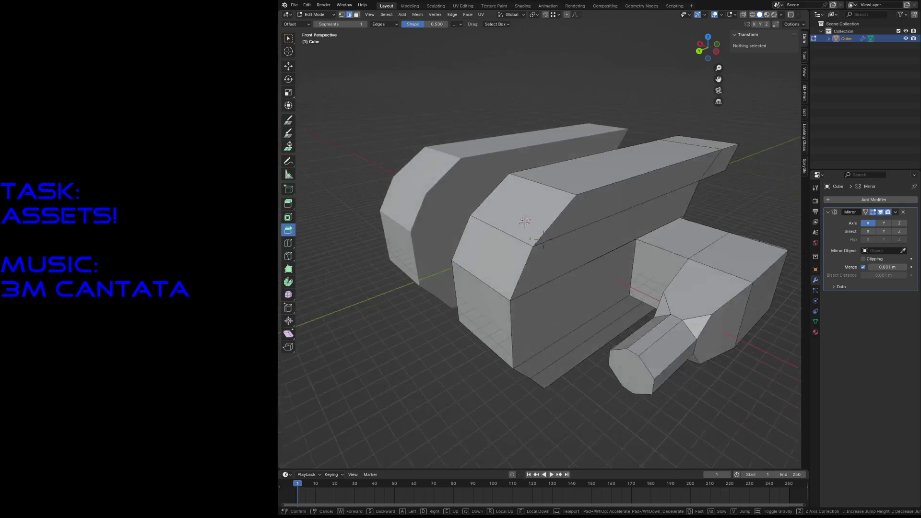
key(w)
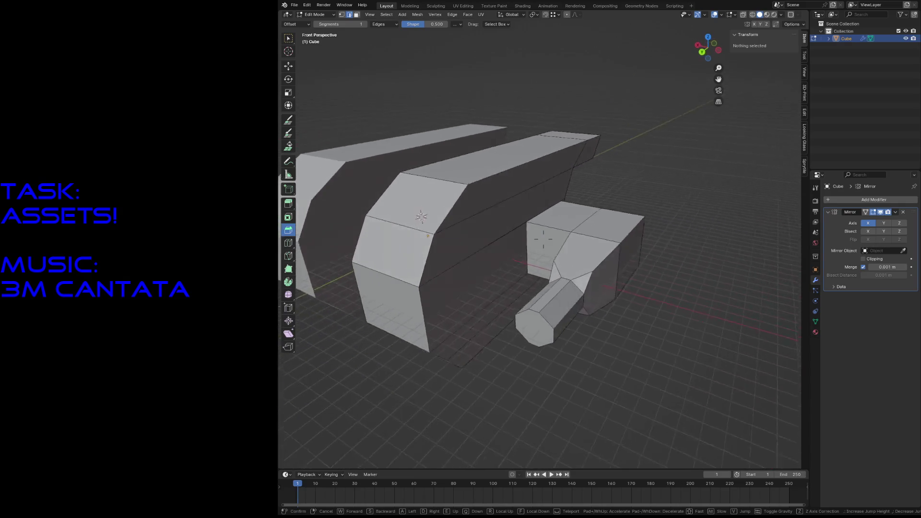
In face mode, merge the lower body's large side face and bottom strip into one face with F.
key(3)
click(511, 204)
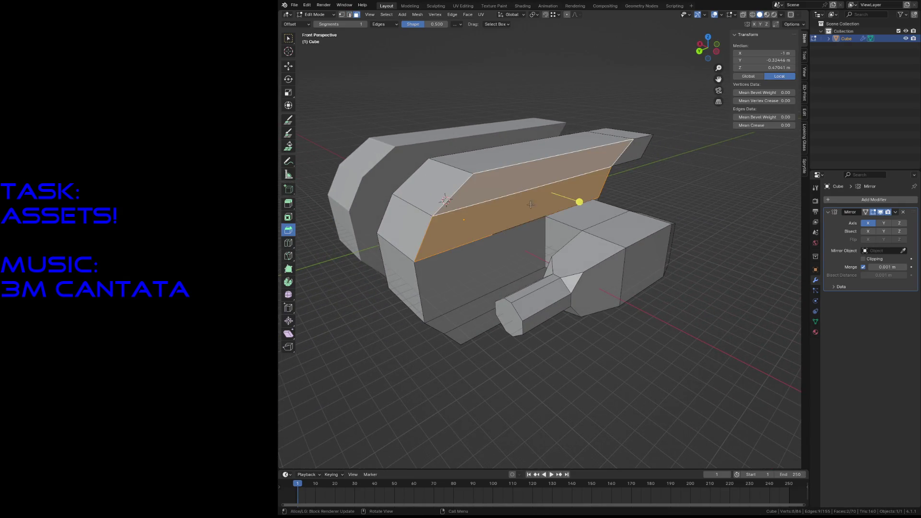
key(alt+a)
click(481, 311)
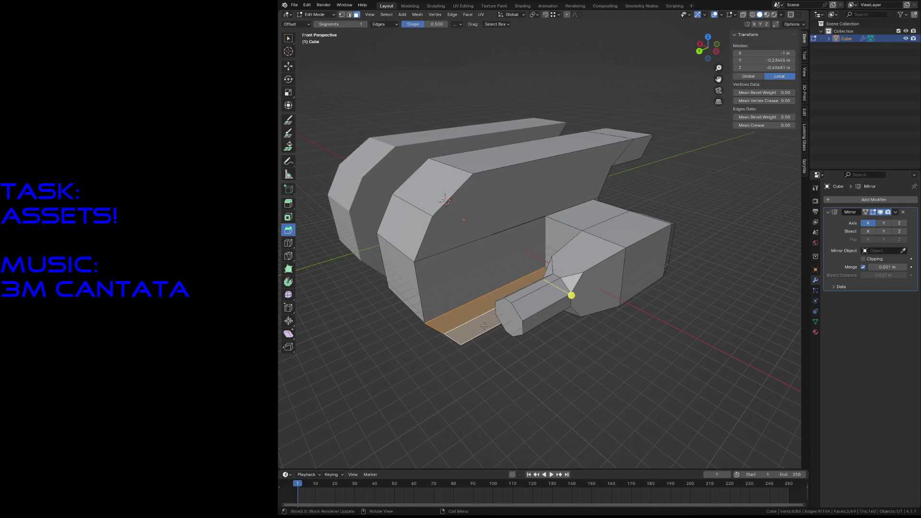
click(512, 368)
click(504, 270)
shift+click(481, 307)
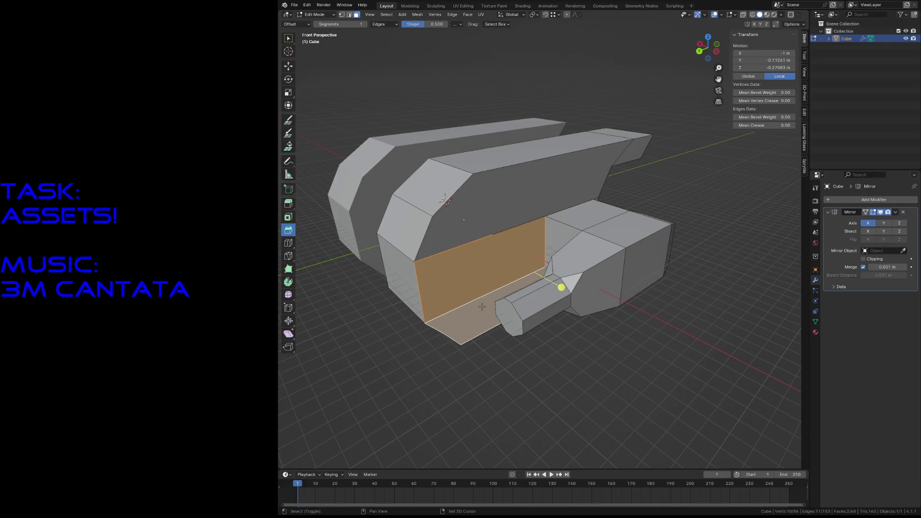
key(alt+a)
click(481, 307)
shift+click(503, 208)
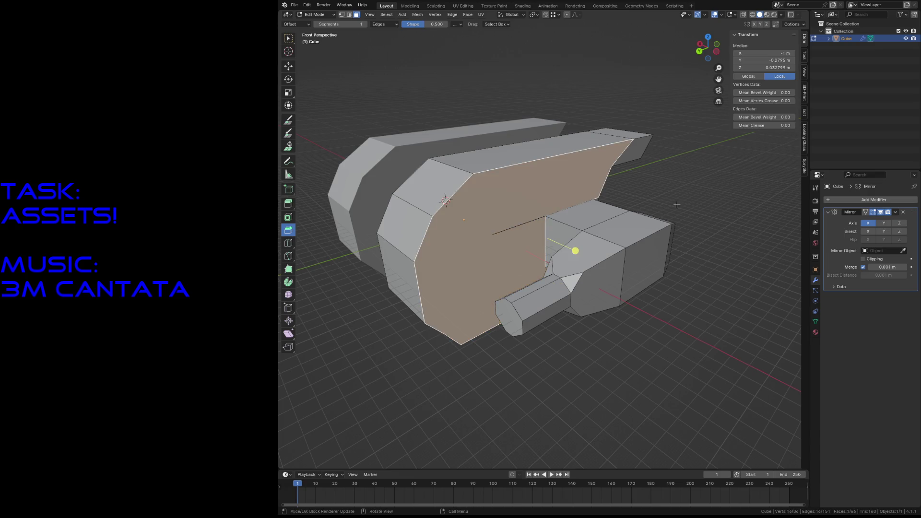
key(f)
key(alt+a)
Fly inside the lower body and delete the two stray vertices found there.
key(shift+grave)
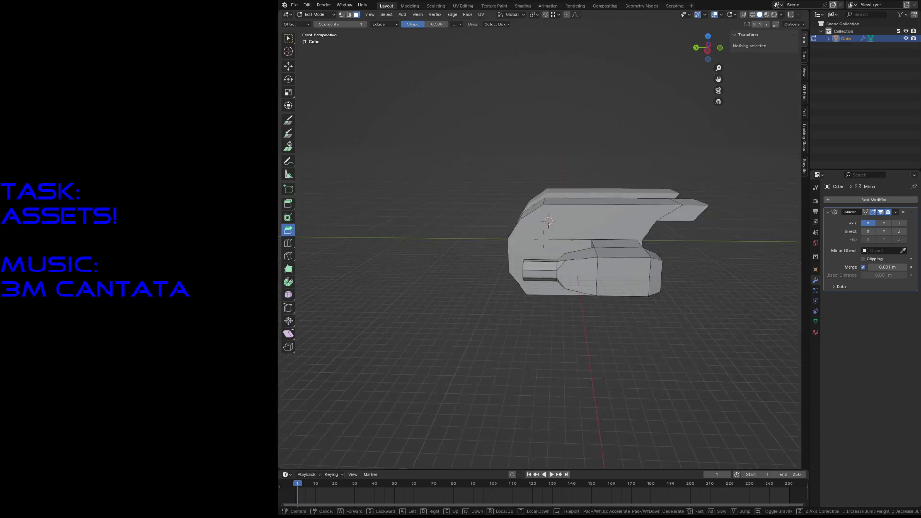
key(w)
key(w)
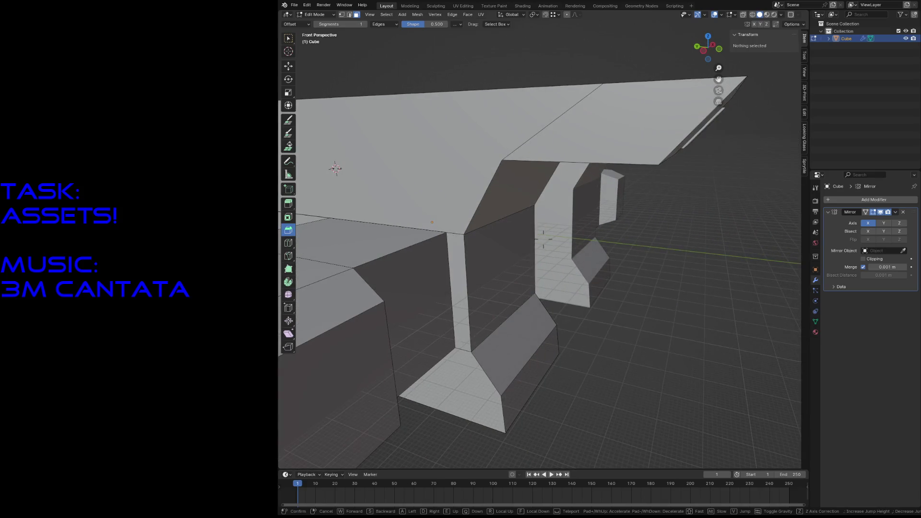
key(w)
click(586, 215)
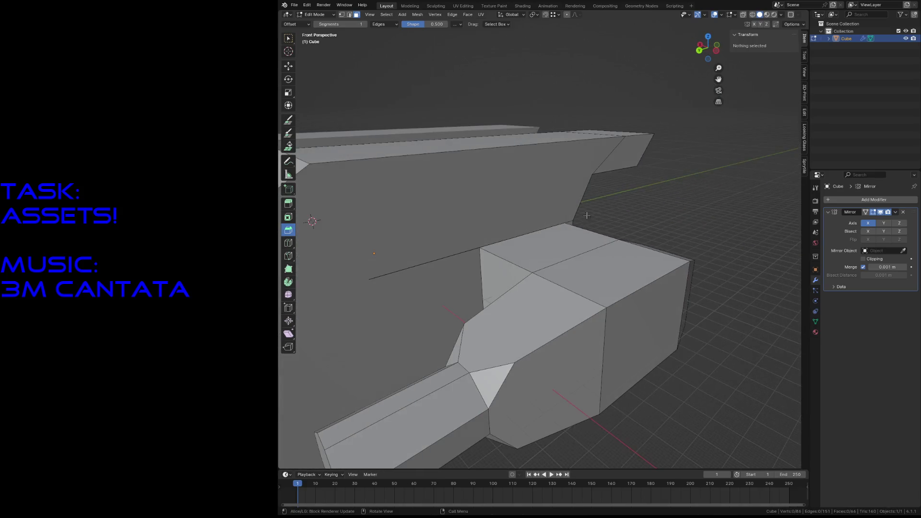
click(382, 269)
key(g)
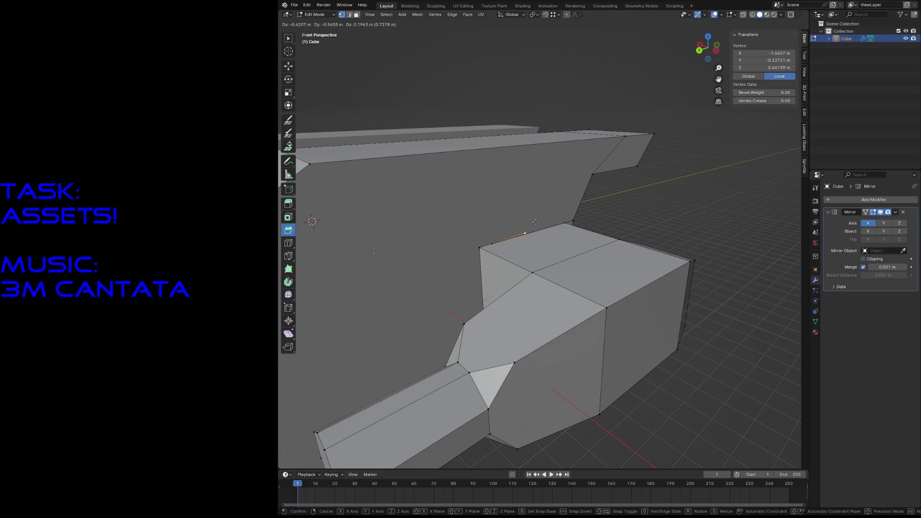
click(535, 221)
key(x)
click(533, 207)
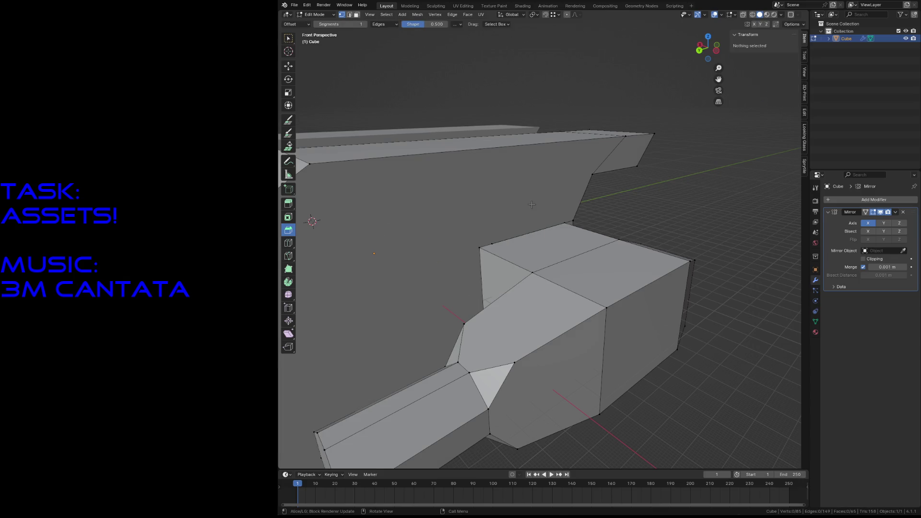
click(495, 244)
key(g)
click(517, 209)
key(x)
Orbit around the mesh checking body and top-strip faces, leaving nothing selected.
mouse_move(517, 208)
middle_down()
mouse_move(532, 205)
mouse_move(432, 252)
middle_up()
mouse_move(503, 238)
middle_down()
mouse_move(460, 259)
mouse_move(504, 244)
mouse_move(461, 223)
middle_up()
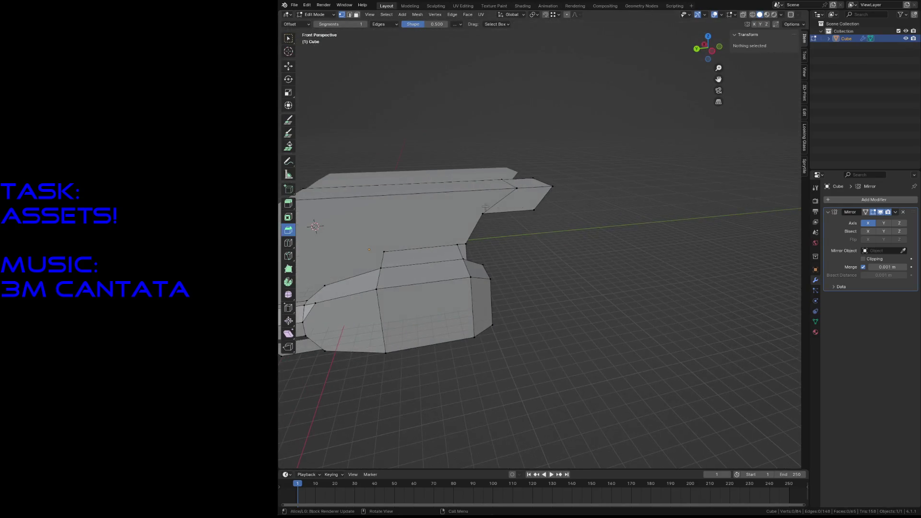
click(453, 215)
key(alt+a)
middle_drag(518, 208, 572, 291)
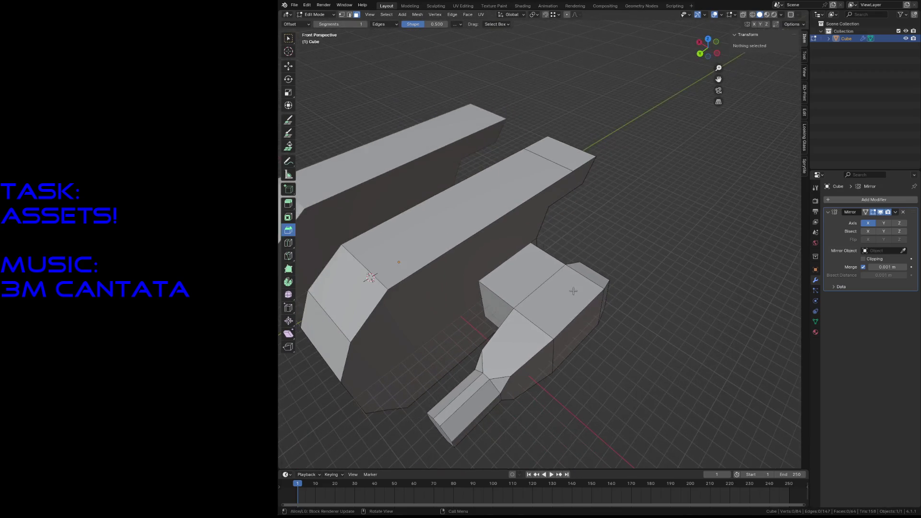
click(574, 162)
ctrl+click(536, 176)
key(alt+a)
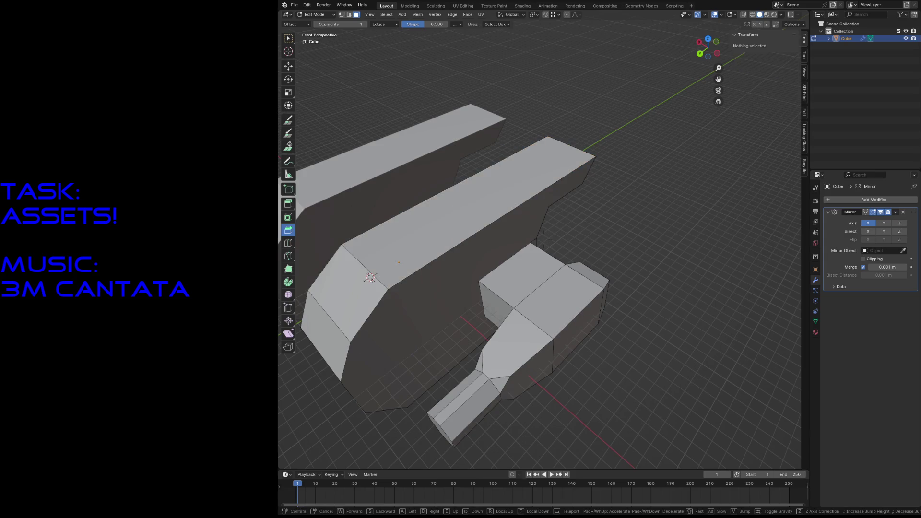
Fly under the upper block and select the hidden triangular face, side strip and top faces.
key(shift+grave)
key(w)
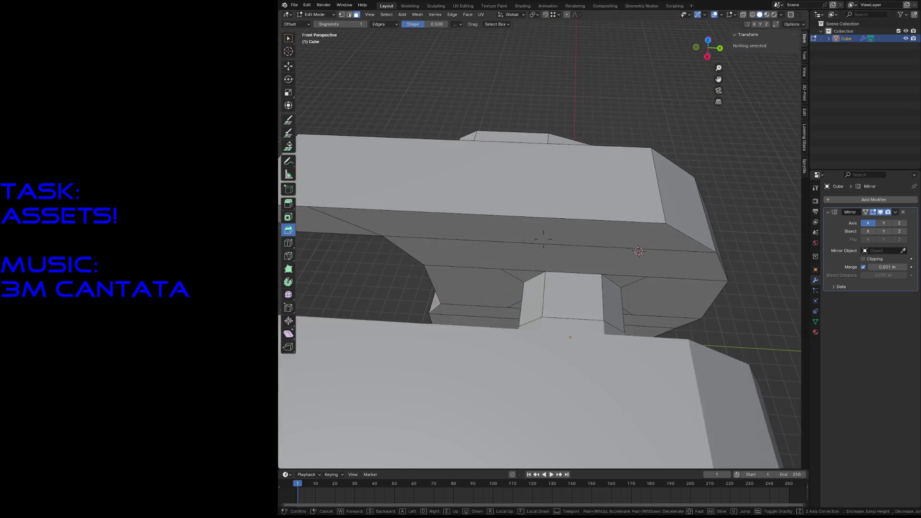
click(461, 249)
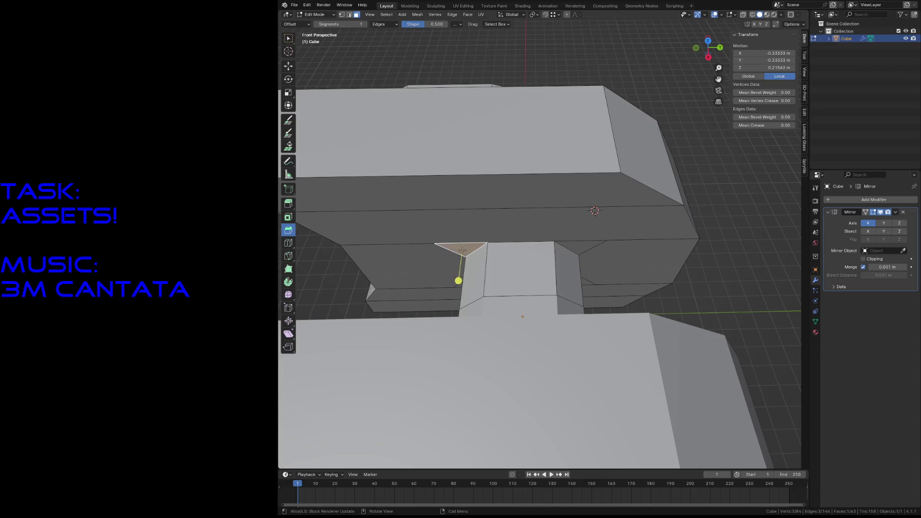
key(KP_Decimal)
middle_drag(438, 264, 498, 223)
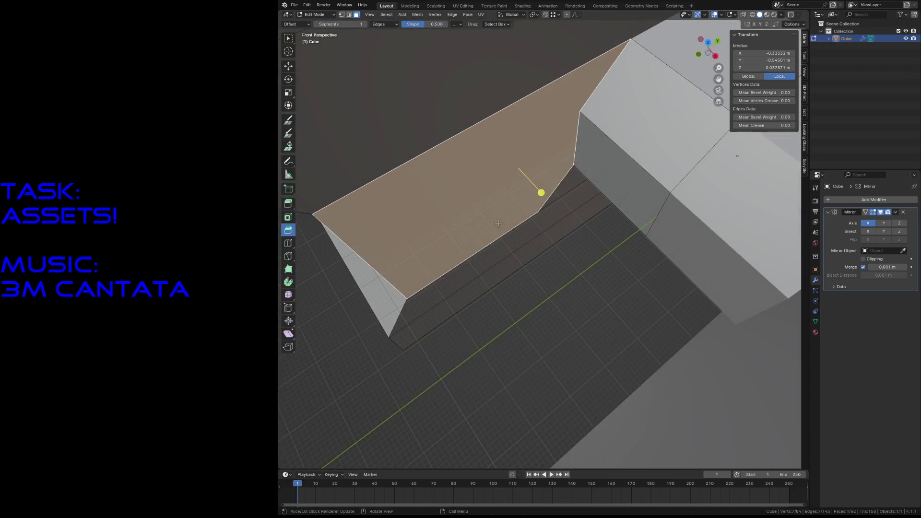
click(592, 210)
click(555, 181)
click(528, 248)
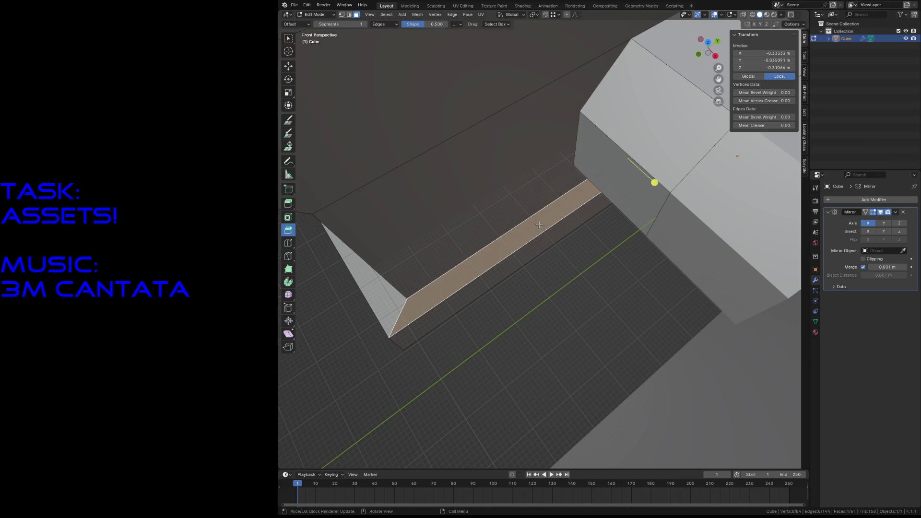
middle_drag(527, 248, 619, 302)
click(633, 241)
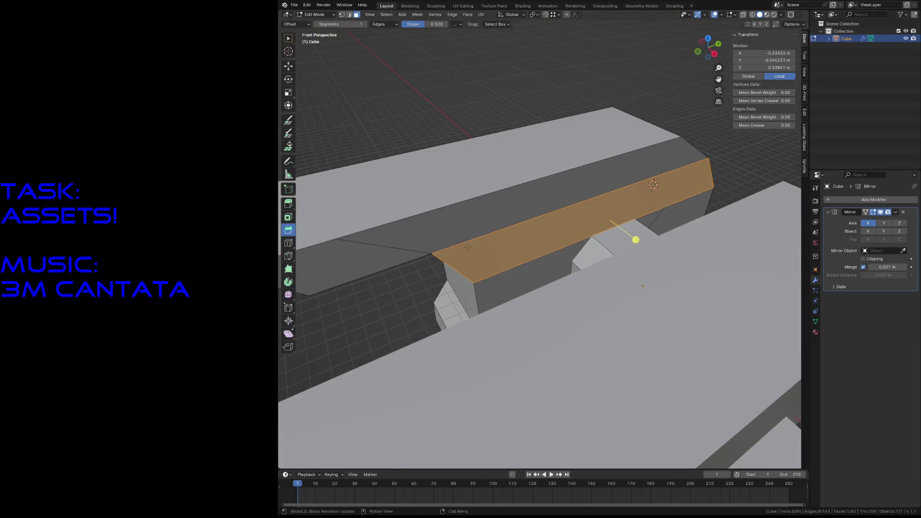
shift+click(653, 185)
Add the lower block's two front faces and top strip, then delete the selected hidden faces.
middle_drag(576, 251, 483, 208)
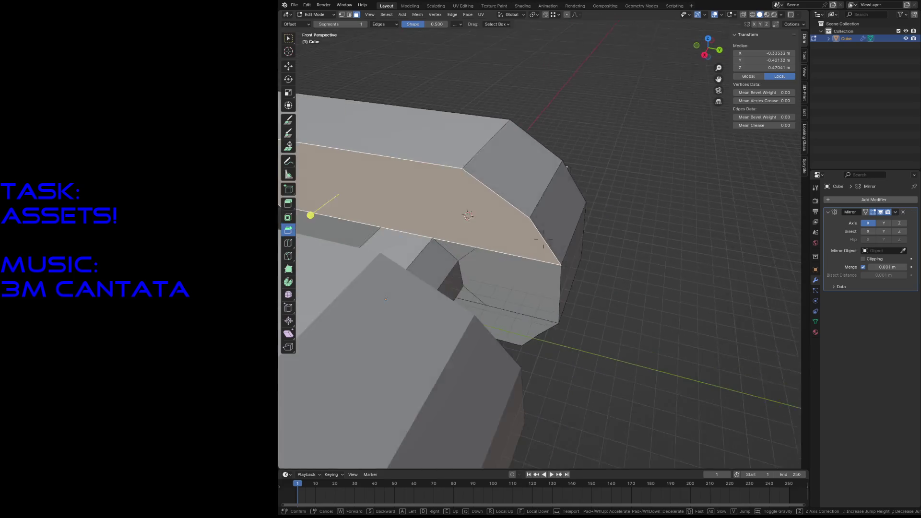
click(464, 257)
shift+click(503, 274)
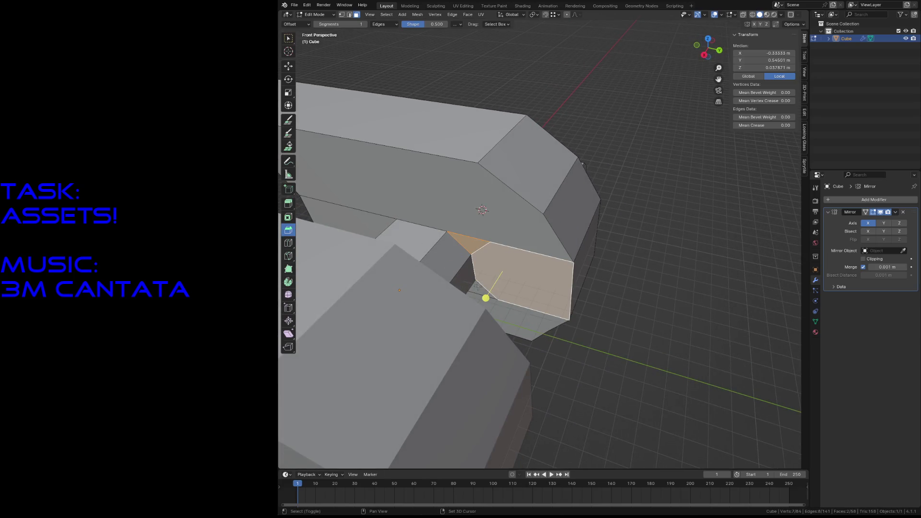
shift+click(518, 309)
shift+click(494, 214)
key(x)
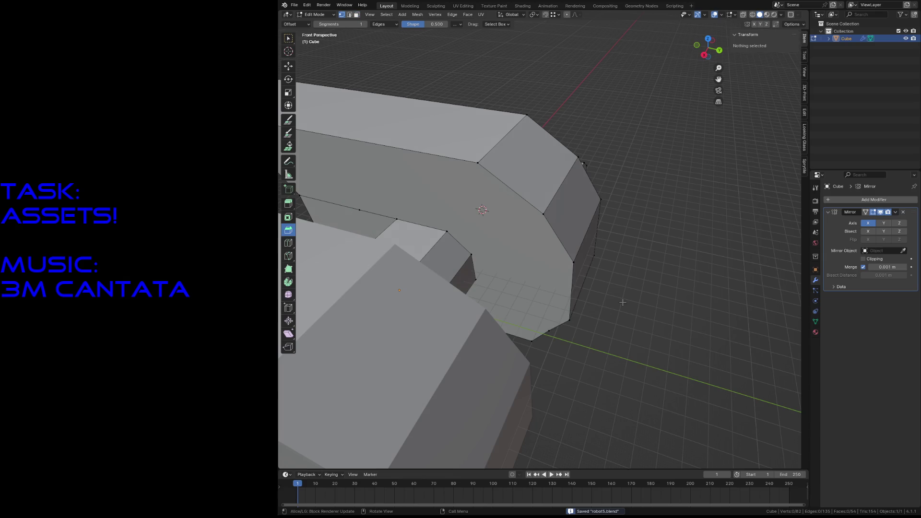
click(353, 208)
View the mesh from below and delete the selected underside faces with Only Faces, keeping edges.
middle_drag(503, 251, 391, 206)
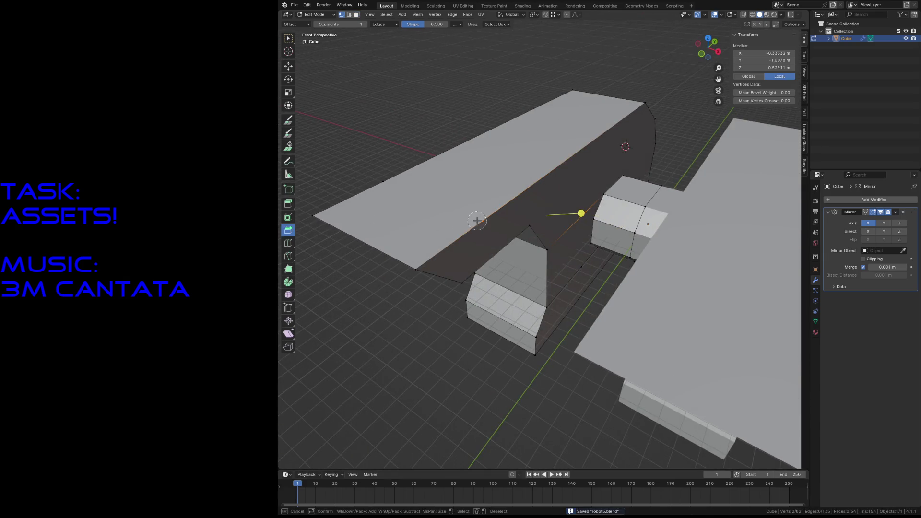
mouse_move(503, 252)
middle_down()
mouse_move(431, 201)
mouse_move(503, 273)
middle_up()
key(k)
mouse_move(547, 166)
middle_down()
mouse_move(597, 212)
mouse_move(568, 219)
mouse_move(647, 216)
mouse_move(693, 277)
mouse_move(554, 299)
mouse_move(562, 306)
mouse_move(526, 281)
middle_up()
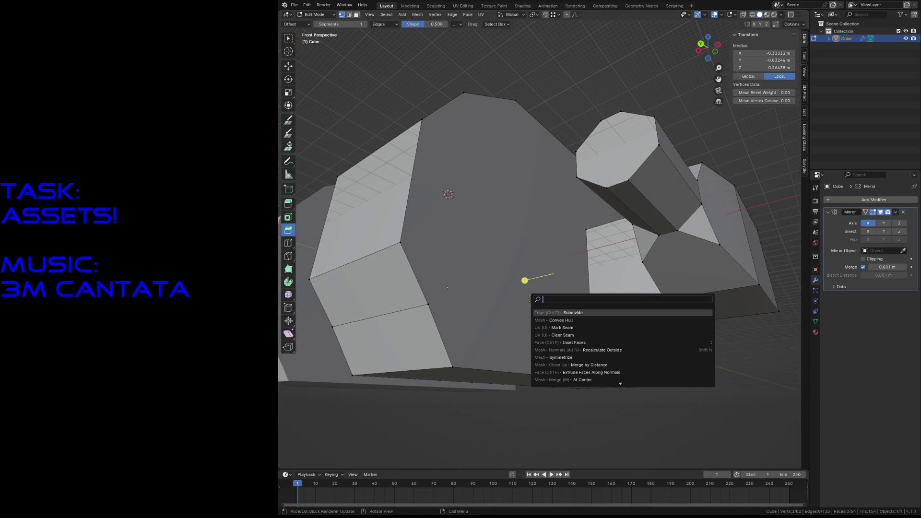
key(x)
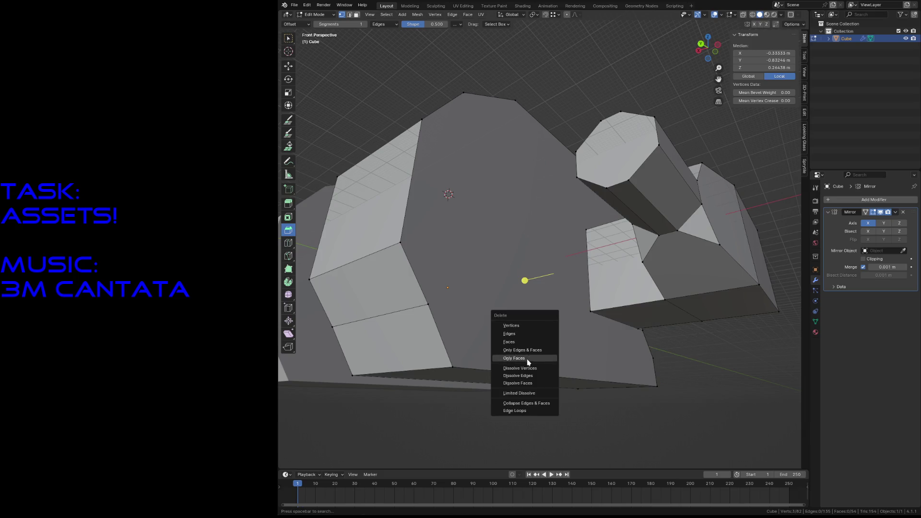
click(528, 360)
key(shift+grave)
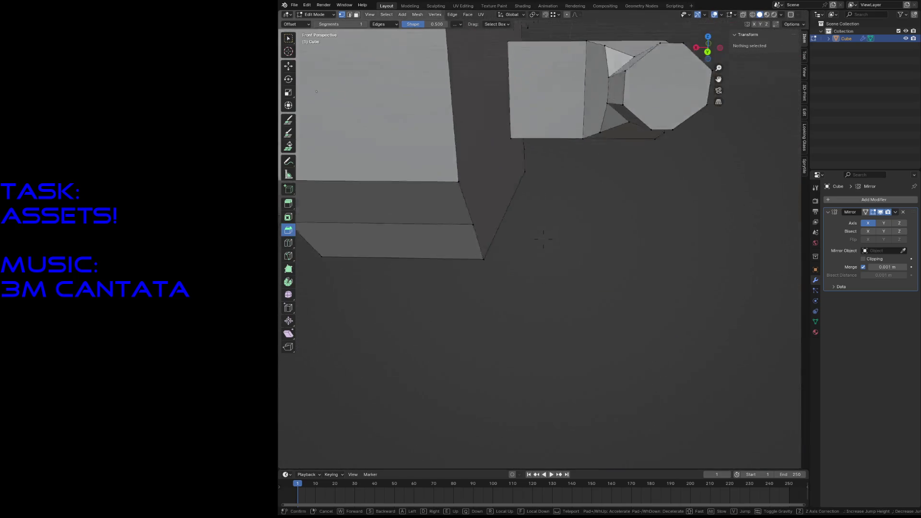
click(543, 238)
click(461, 245)
key(shift+grave)
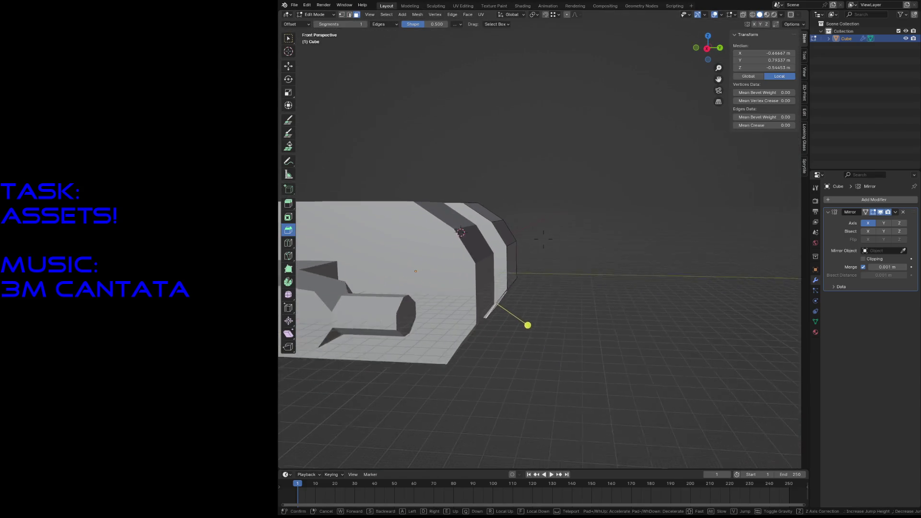
click(483, 281)
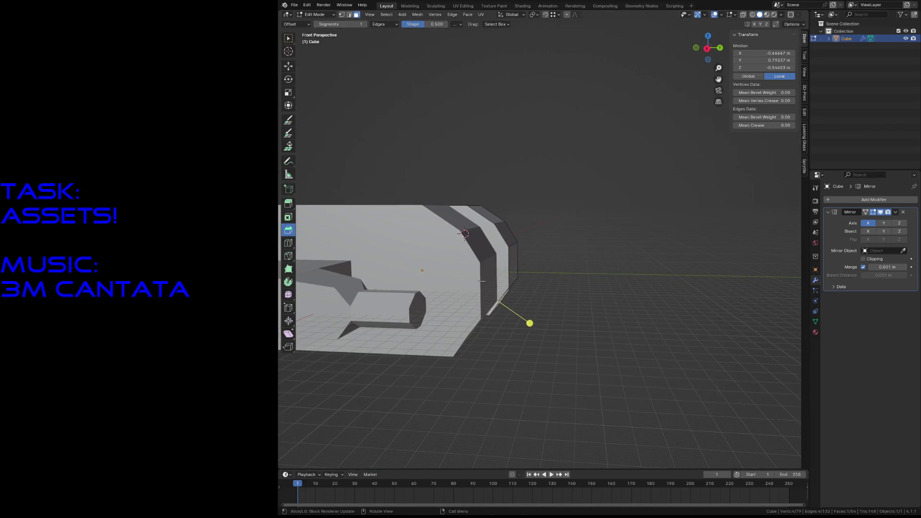
click(585, 327)
key(shift+grave)
click(512, 284)
key(g)
key(y)
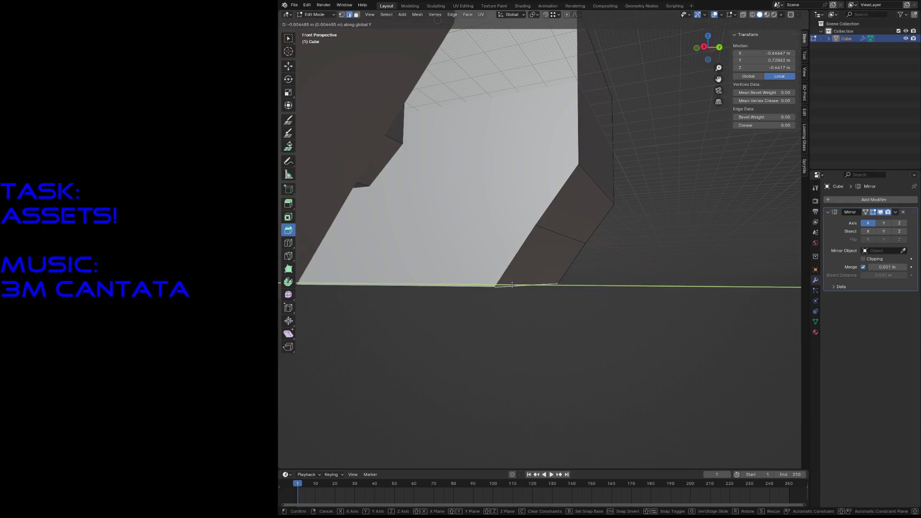
click(493, 282)
click(582, 310)
key(shift+grave)
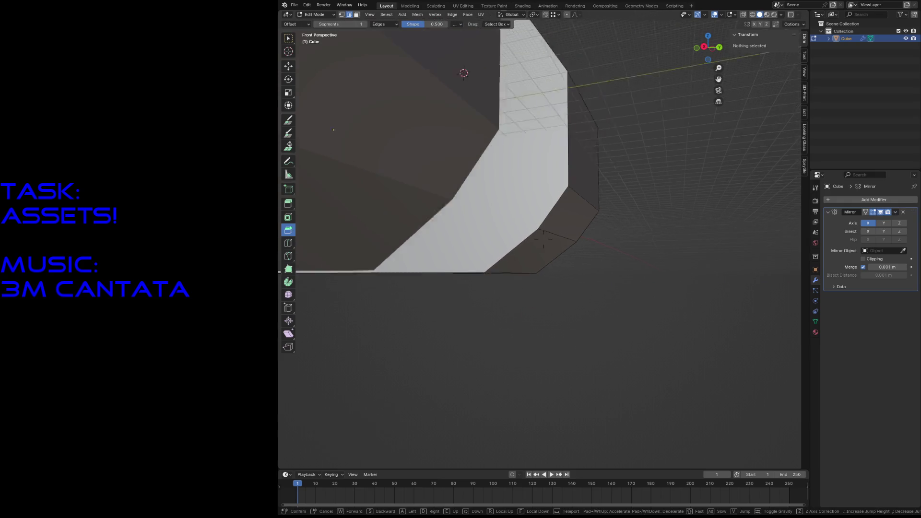
key(w)
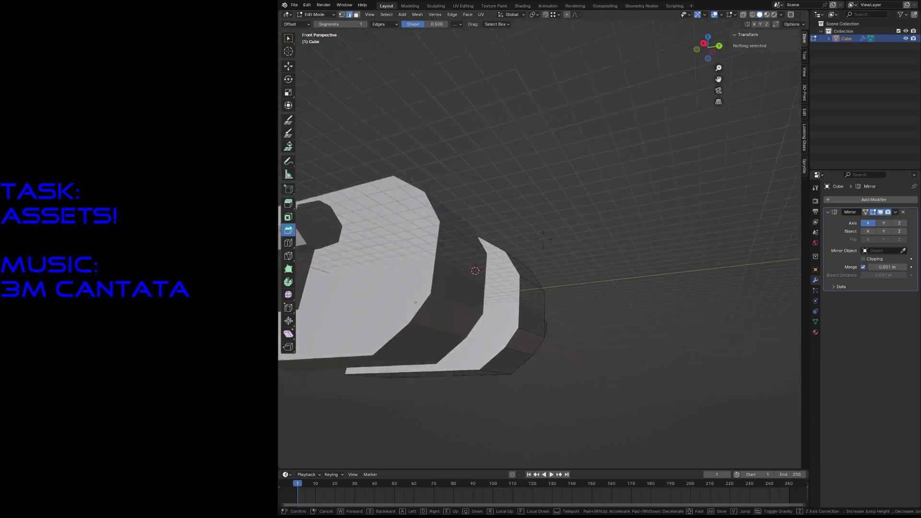
key(w)
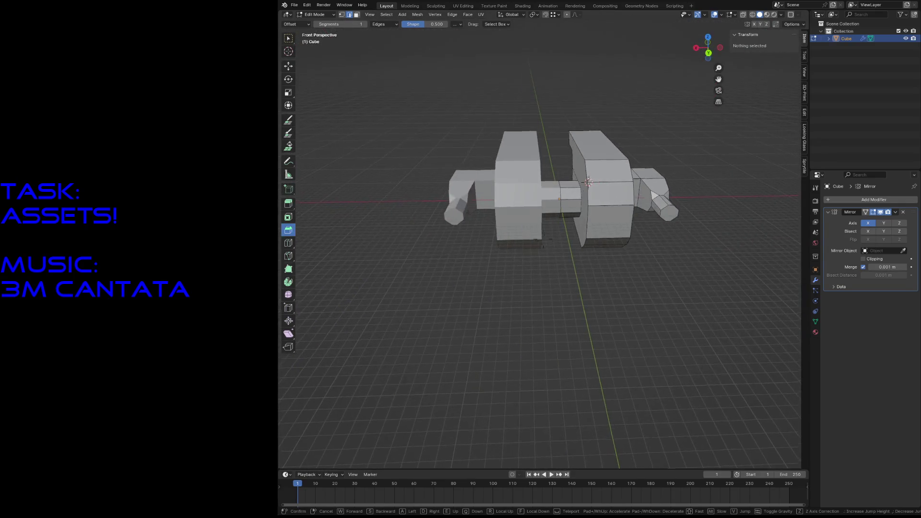
key(w)
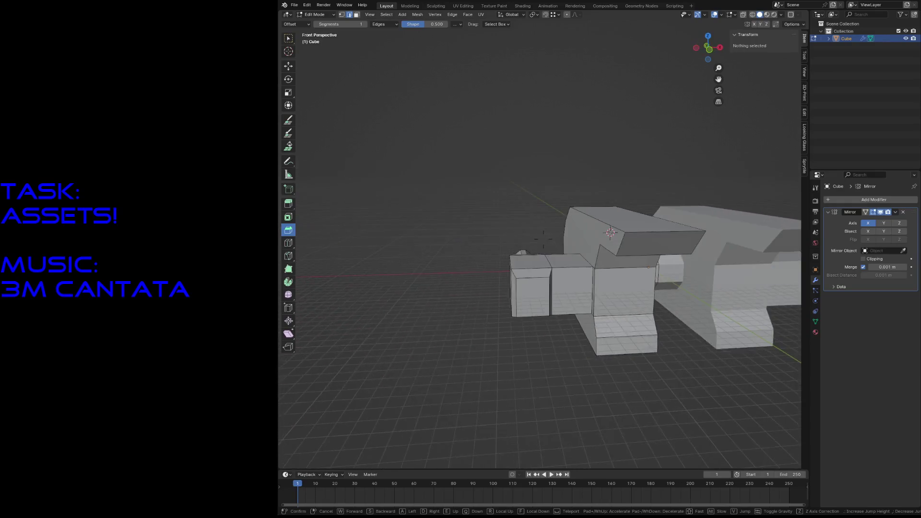
key(w)
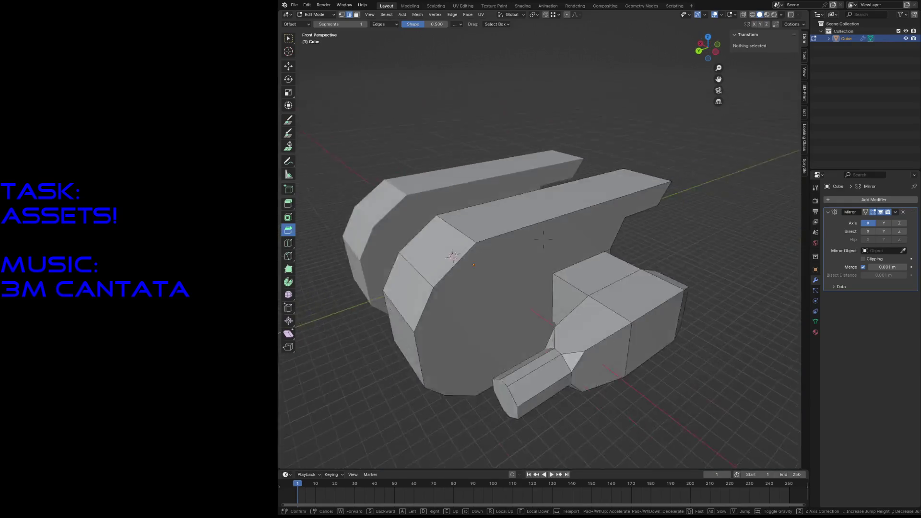
click(543, 237)
click(616, 286)
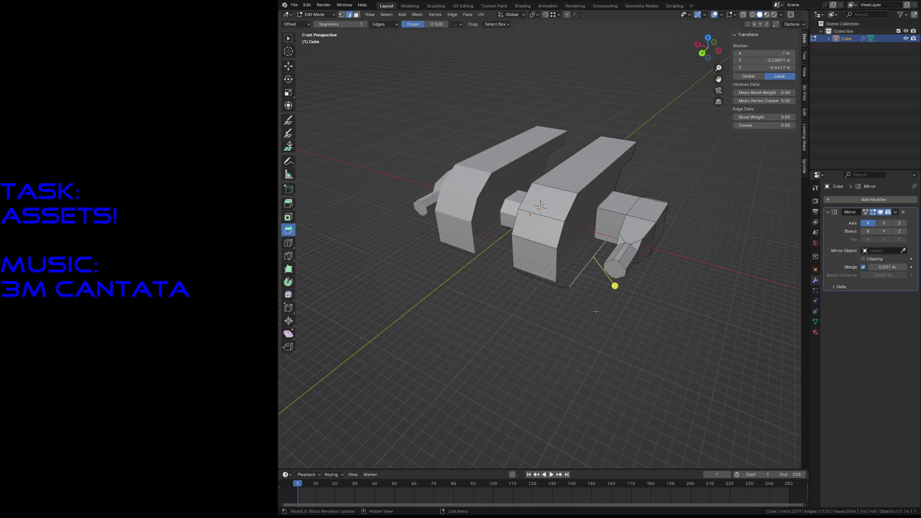
click(615, 326)
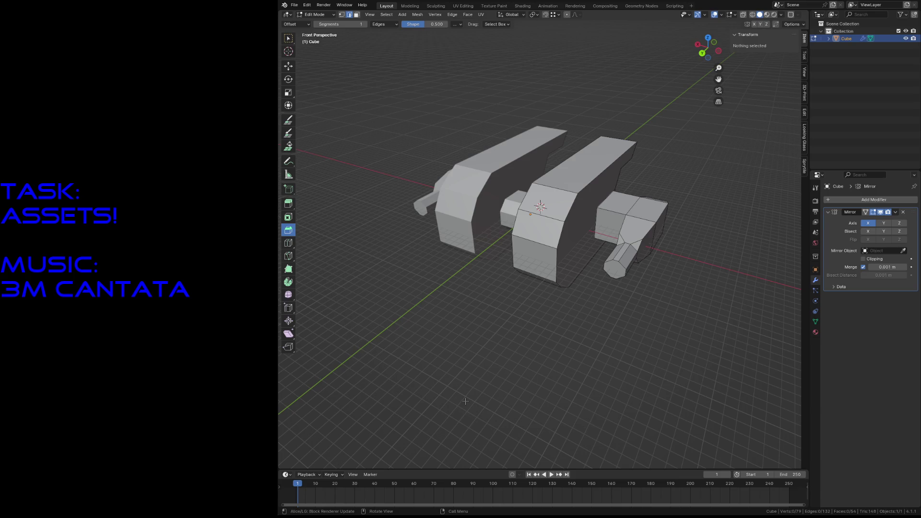
Switch to the UV Editing workspace to show the UV layout beside the 3D robot.
click(466, 6)
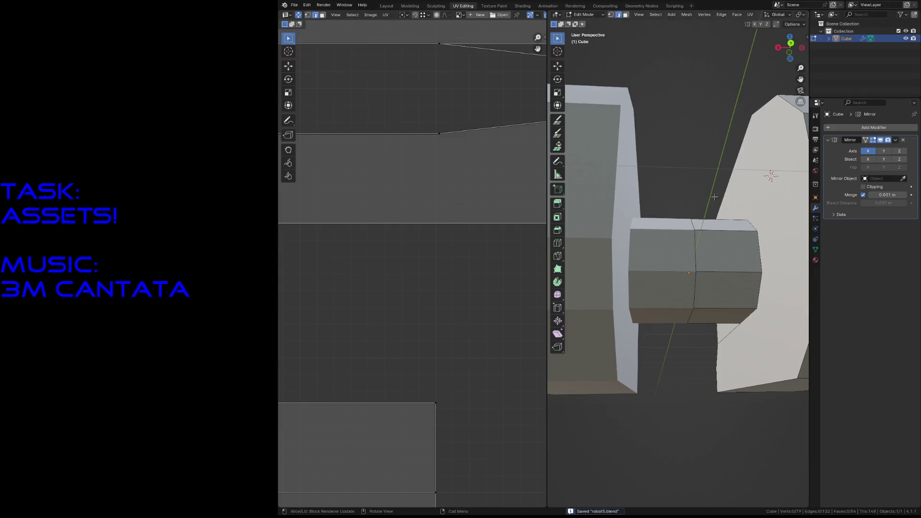
Fly around and beneath the robot to inspect it, framing the whole UV layout in the editor.
key(shift+grave)
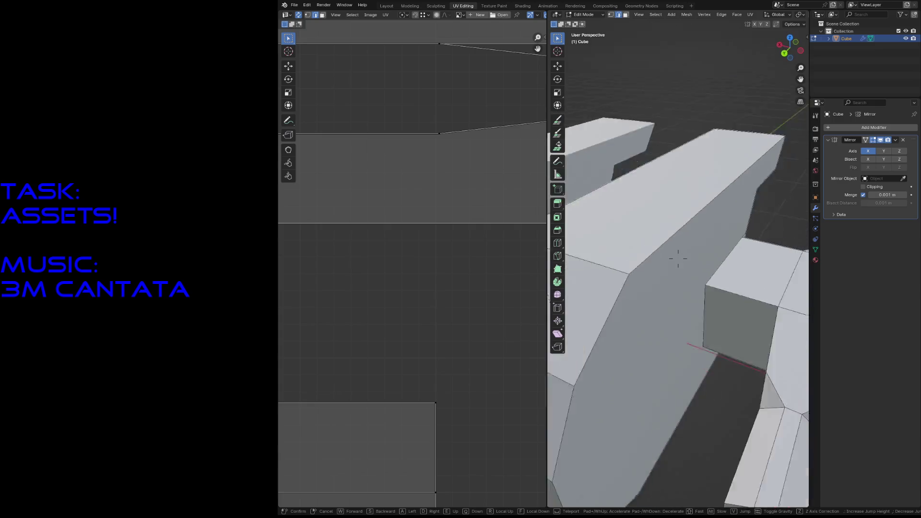
scroll(678, 257, down, 5)
click(678, 257)
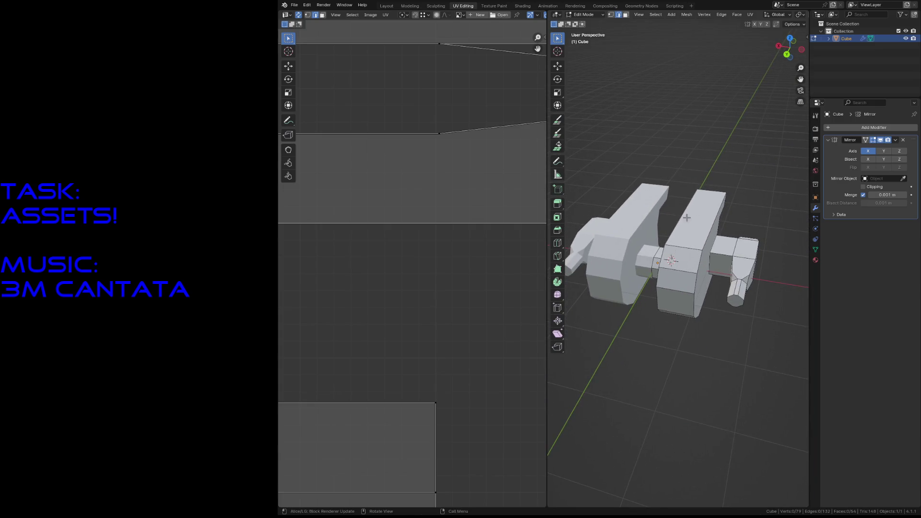
scroll(446, 214, down, 5)
middle_drag(445, 214, 453, 241)
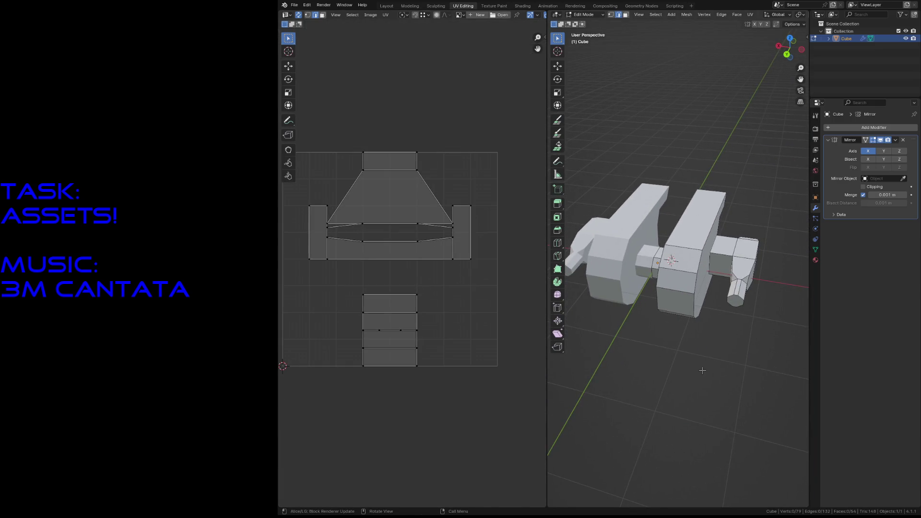
key(shift+grave)
scroll(678, 259, up, 5)
scroll(679, 258, down, 3)
click(678, 258)
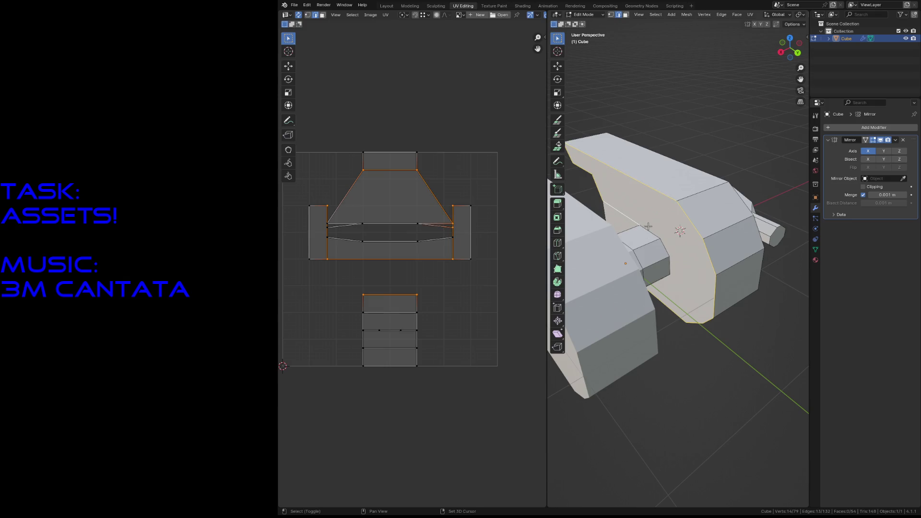
key(shift+grave)
scroll(677, 257, up, 5)
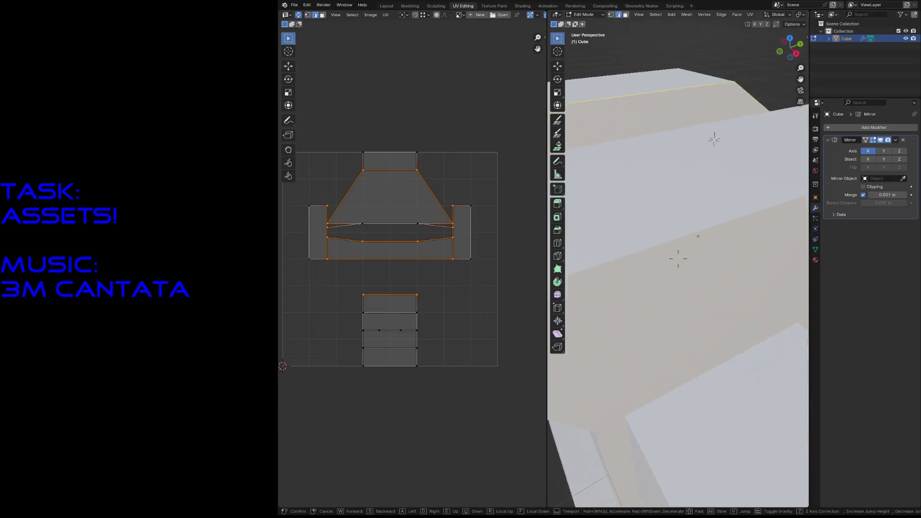
scroll(678, 258, up, 5)
click(678, 258)
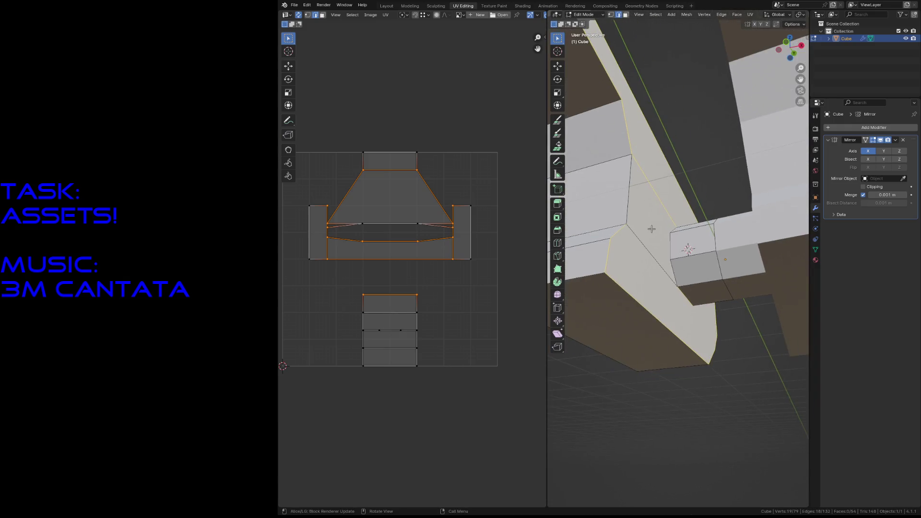
Loop-select the strip of faces on the arm piece and bring up the command search.
shift+click(657, 261)
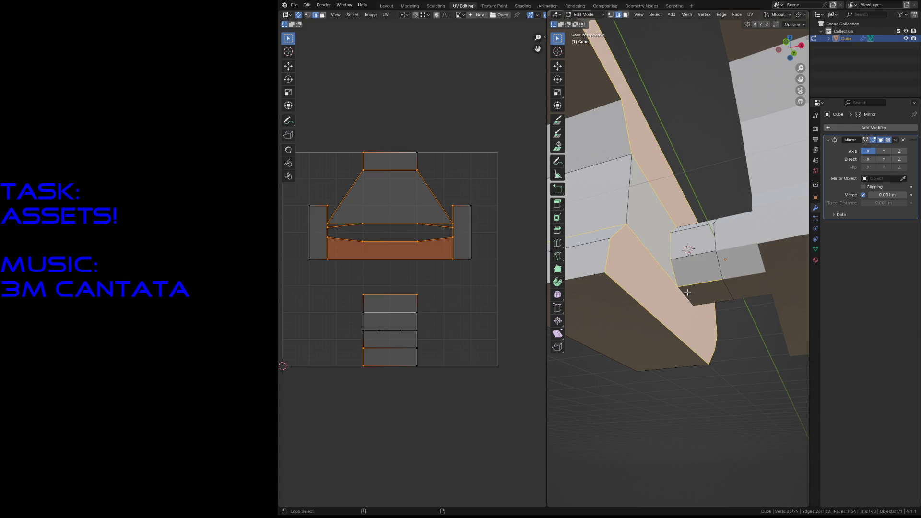
mouse_move(605, 226)
middle_down()
mouse_move(648, 245)
mouse_move(627, 237)
middle_up()
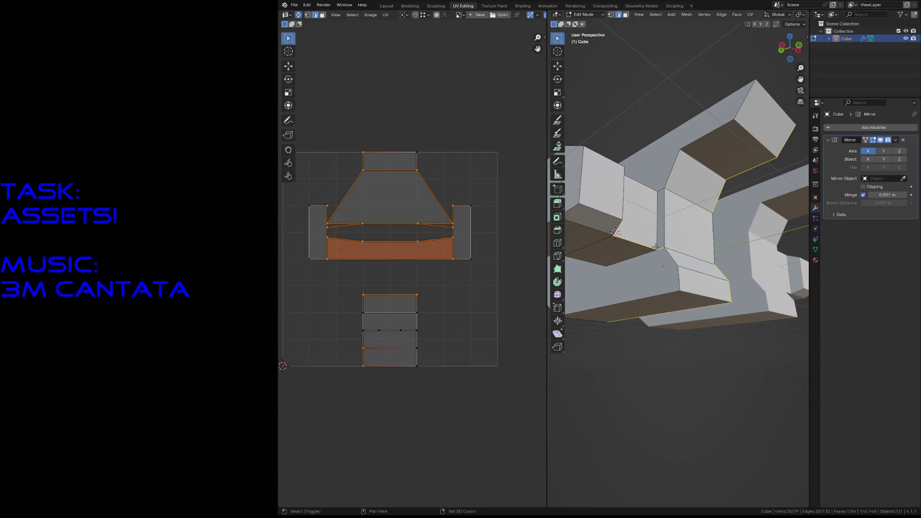
key(F3)
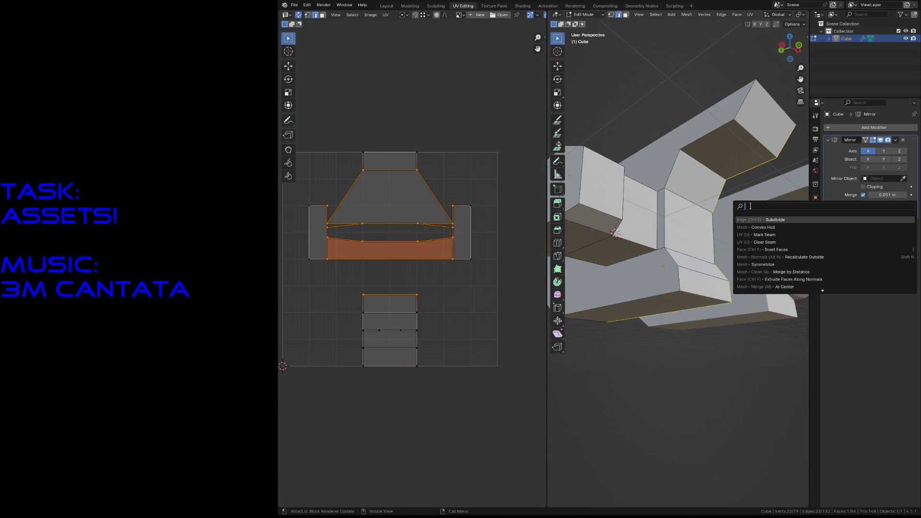
Unwrap the selected mesh from the search, clear the UV selection and move the view inside the mesh.
key(Down)
key(Return)
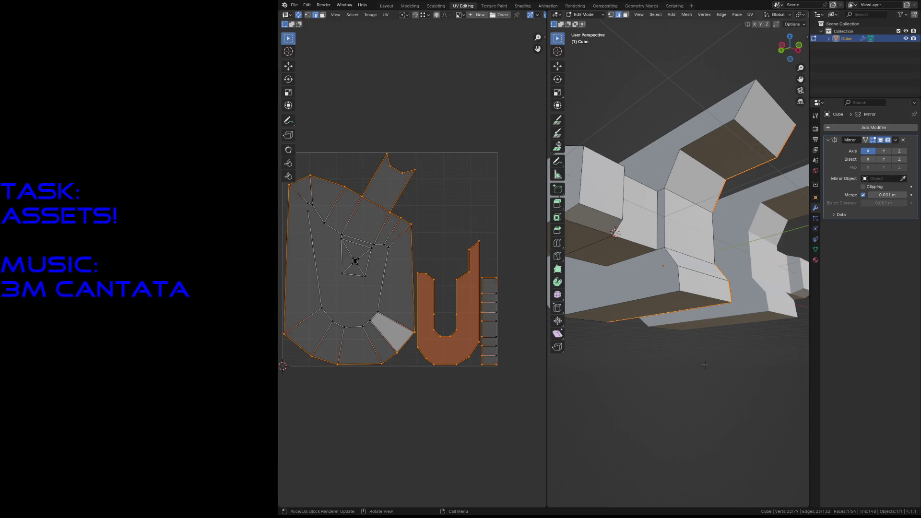
click(704, 366)
mouse_move(704, 366)
middle_down()
mouse_move(728, 308)
mouse_move(721, 304)
mouse_move(597, 332)
middle_up()
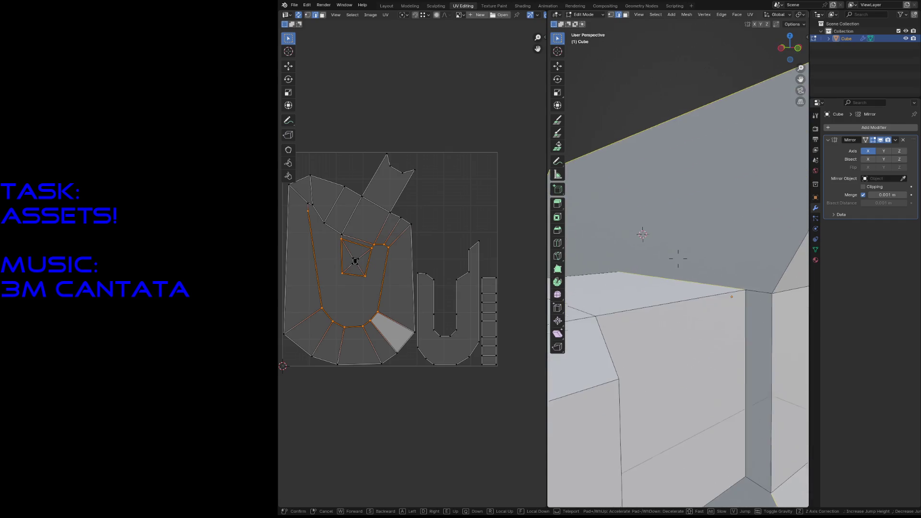
click(735, 290)
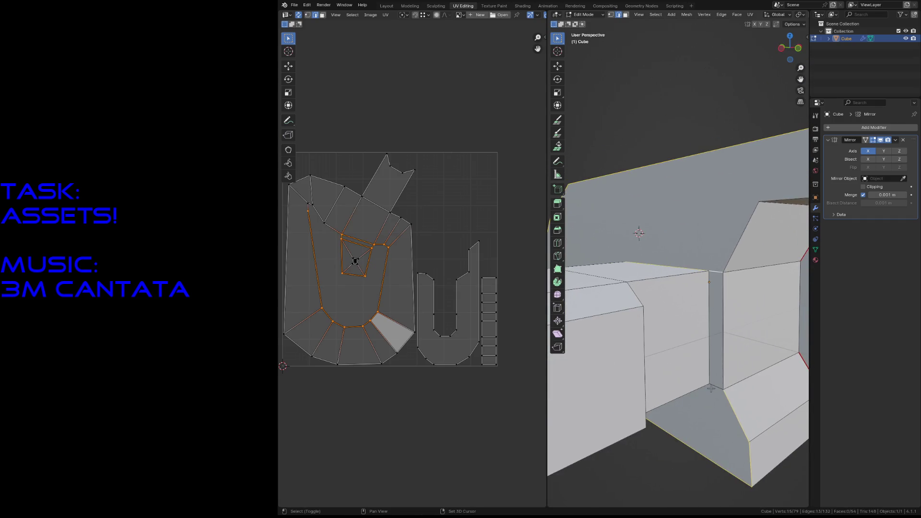
Mark the selected edges as seams, then mark one more single edge as a seam.
key(F3)
click(741, 400)
click(712, 351)
key(F3)
key(Return)
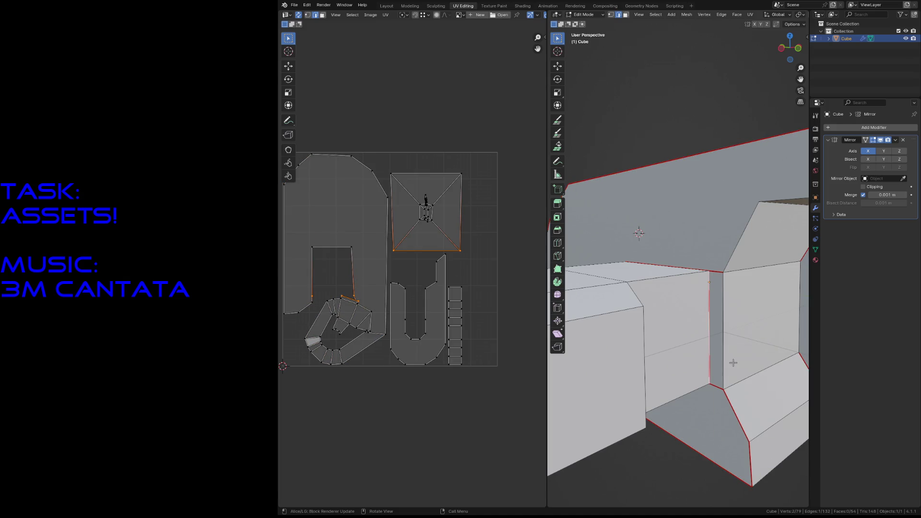
Select the whole mesh and merge overlapping vertices by distance, then deselect all.
key(a)
key(F3)
text(merge)
key(Return)
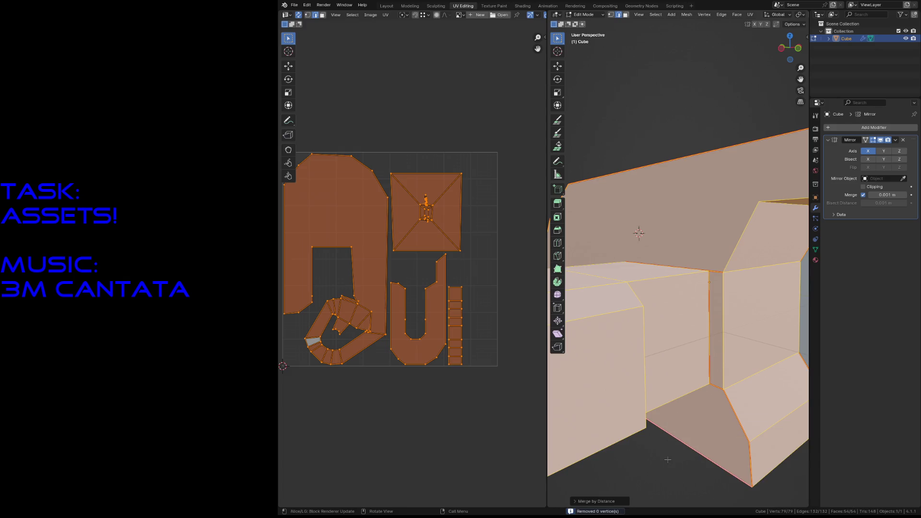
key(alt+a)
Save robot5.blend and dissolve the stray vertex on the robot.
key(shift+grave)
key(s)
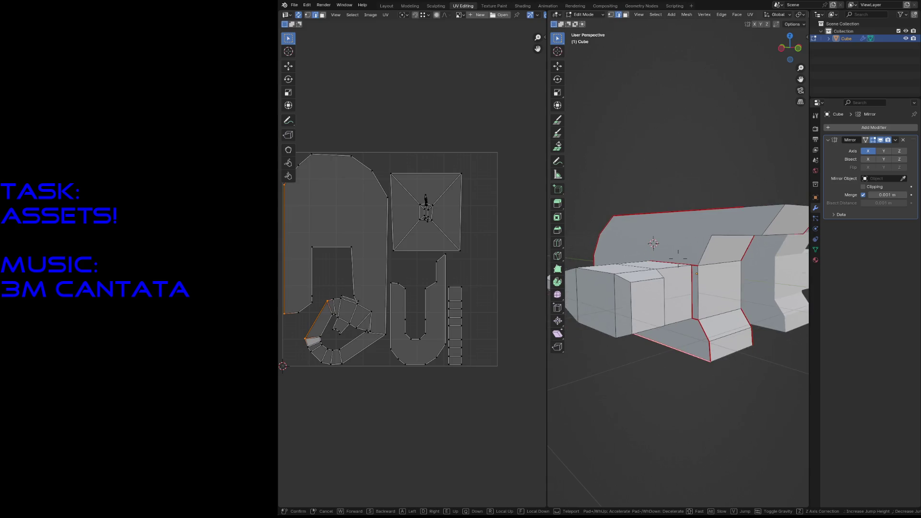
key(w)
click(660, 204)
key(ctrl+s)
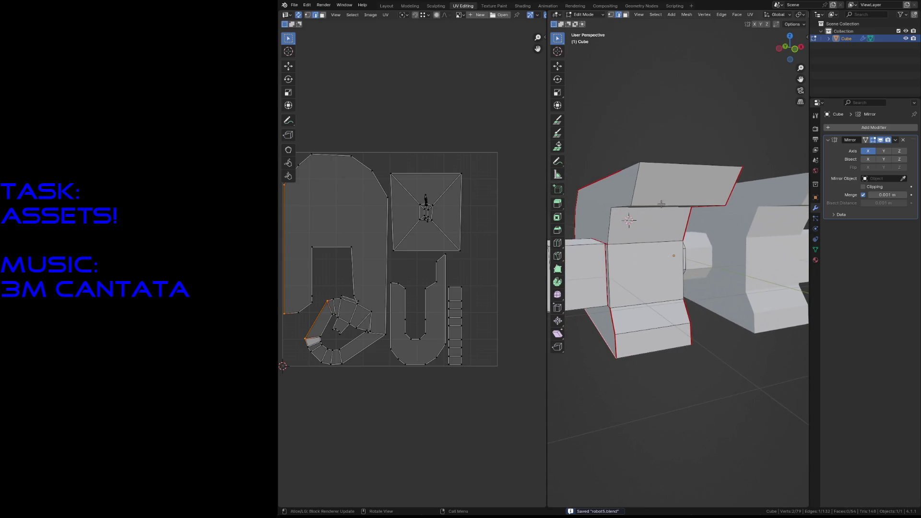
key(F3)
click(659, 179)
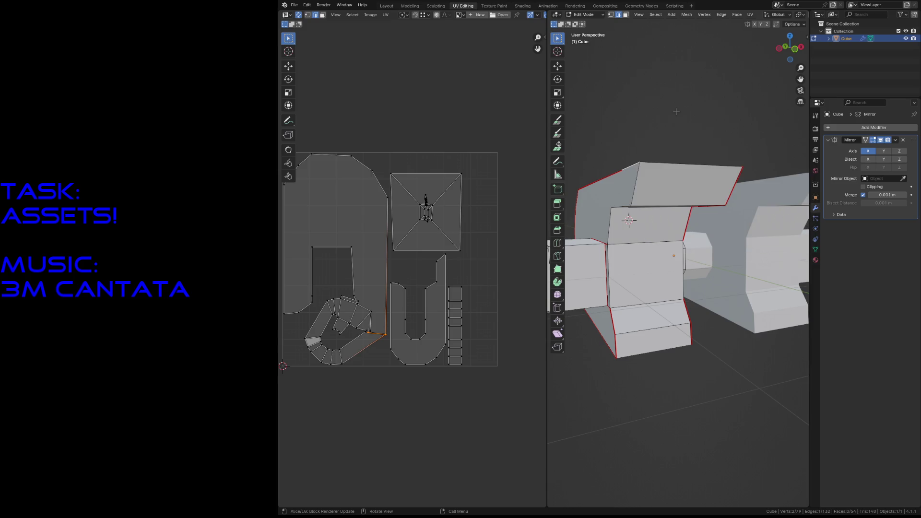
key(x)
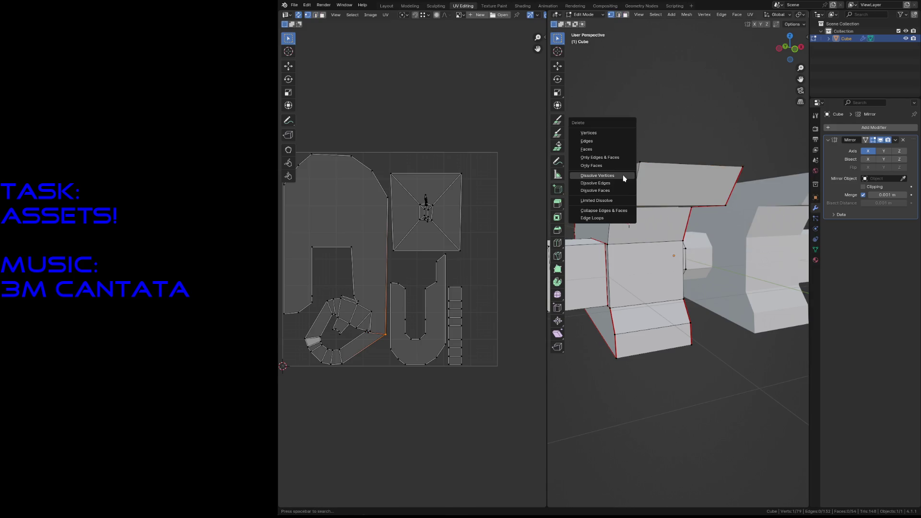
click(624, 176)
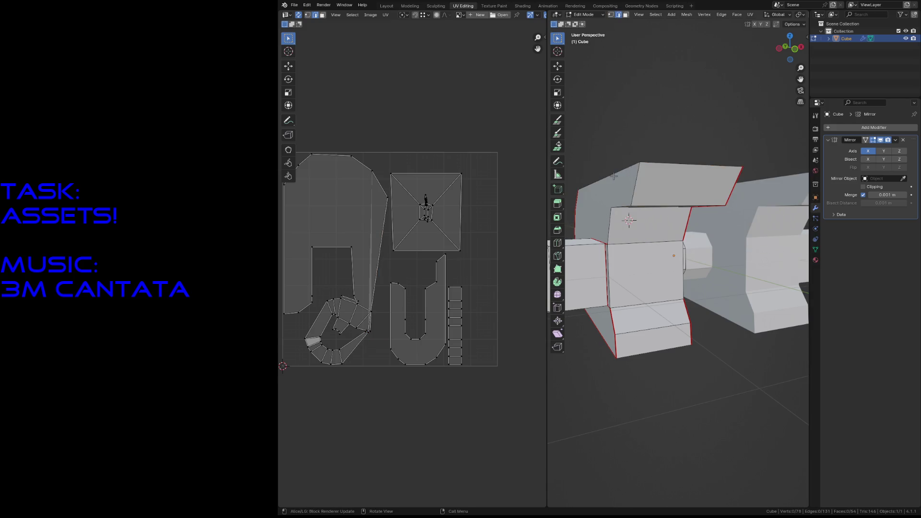
Mark two more sets of upper-block edges as seams and re-unwrap the mesh.
key(F3)
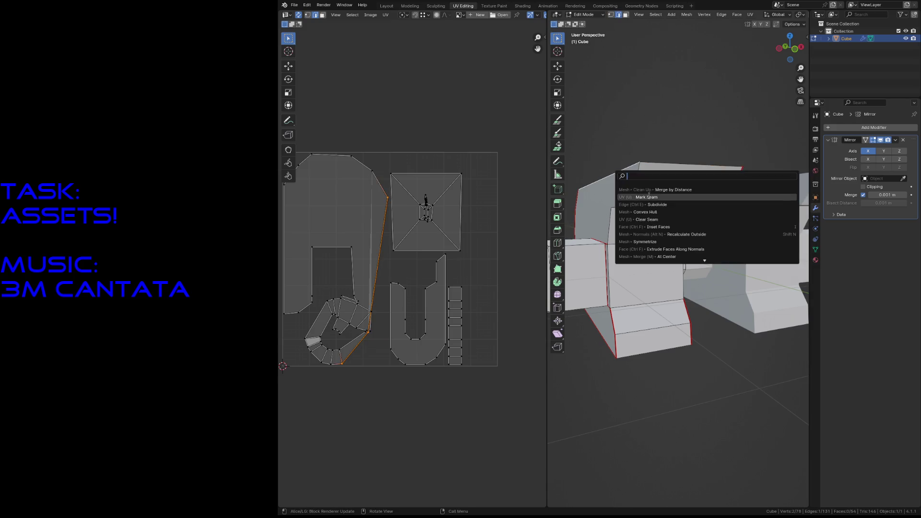
click(649, 198)
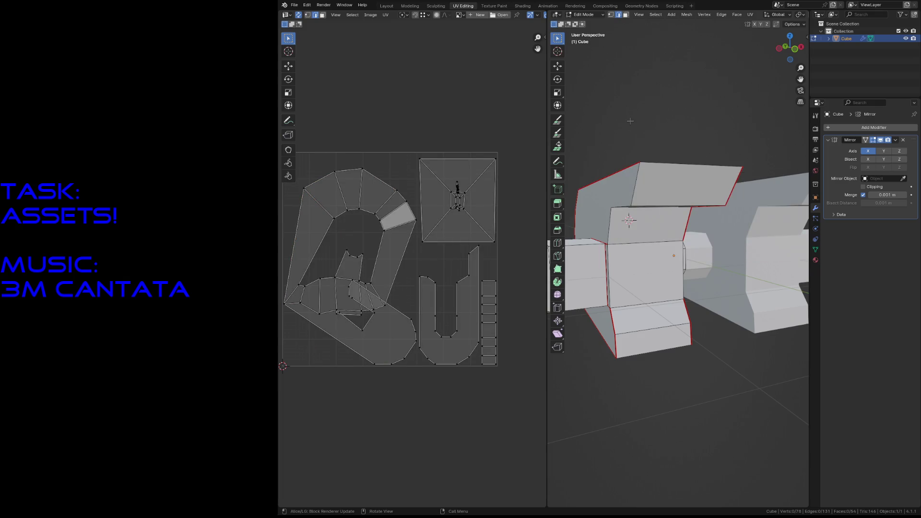
middle_drag(631, 122, 624, 77)
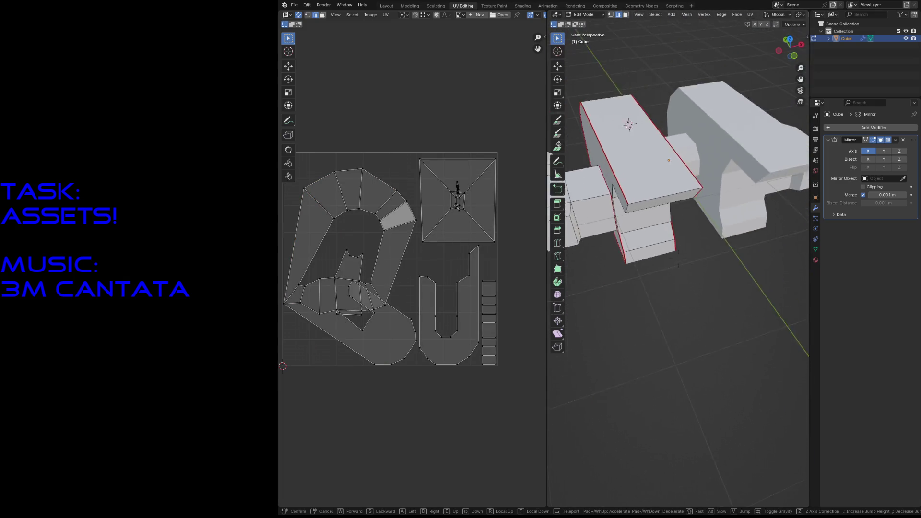
key(F3)
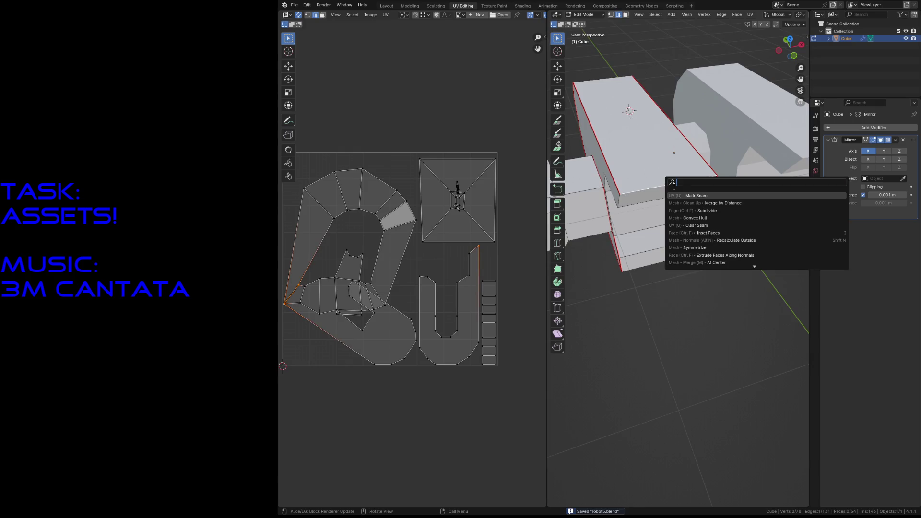
click(685, 196)
key(F3)
click(682, 282)
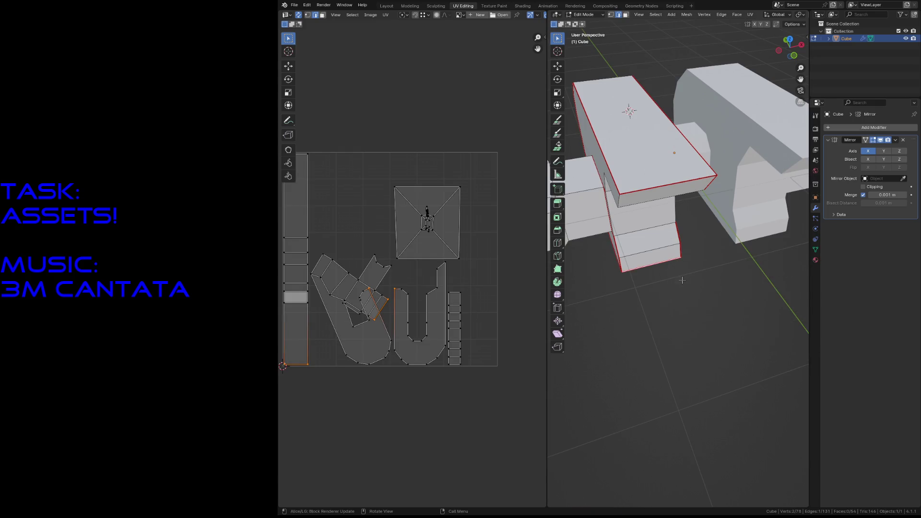
key(shift+grave)
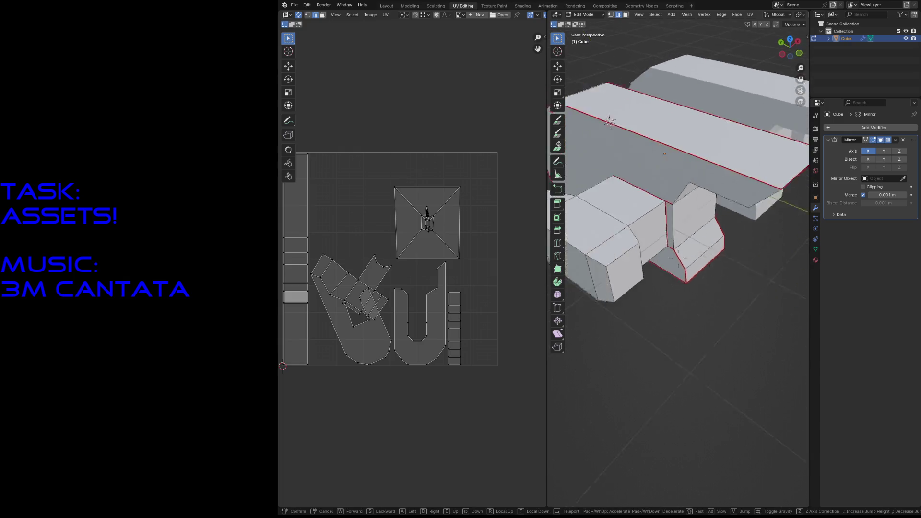
key(w)
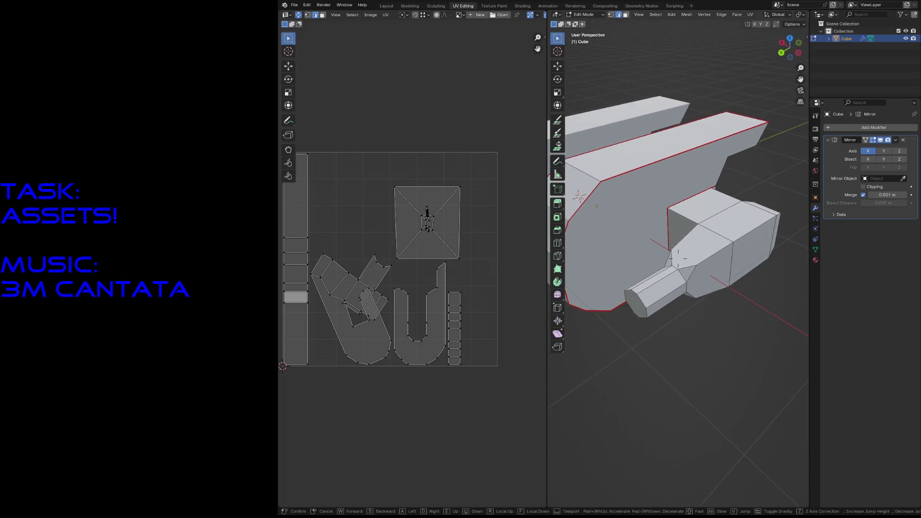
key(w)
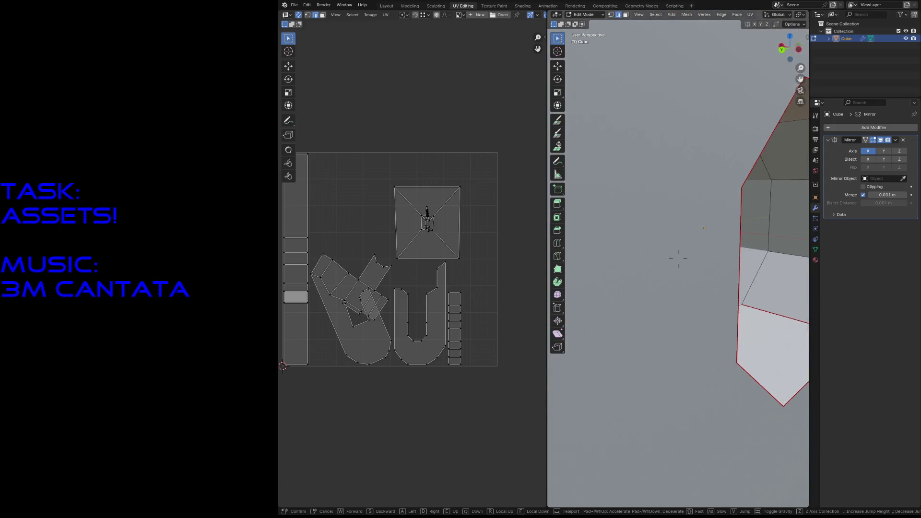
key(w)
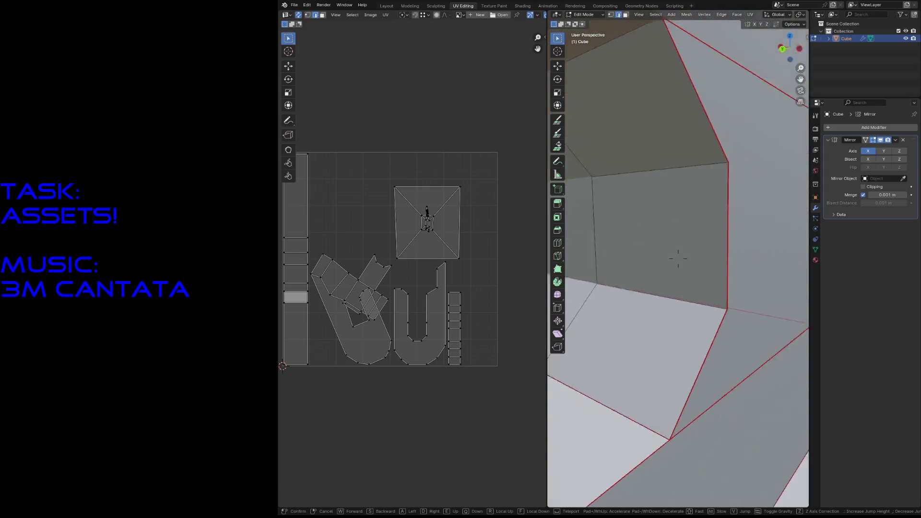
key(Escape)
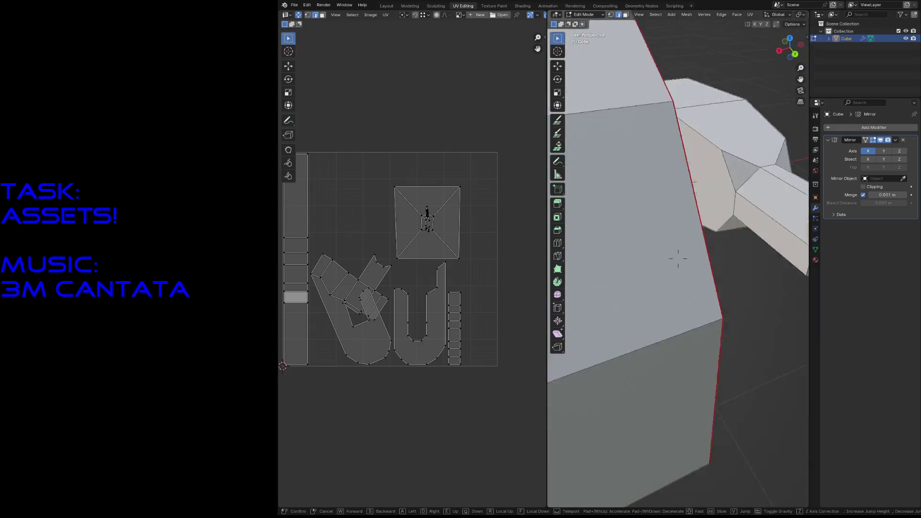
mouse_move(648, 230)
middle_down()
mouse_move(709, 397)
mouse_move(678, 259)
mouse_move(696, 231)
mouse_move(685, 219)
mouse_move(676, 238)
mouse_move(717, 237)
middle_up()
scroll(708, 398, up, 4)
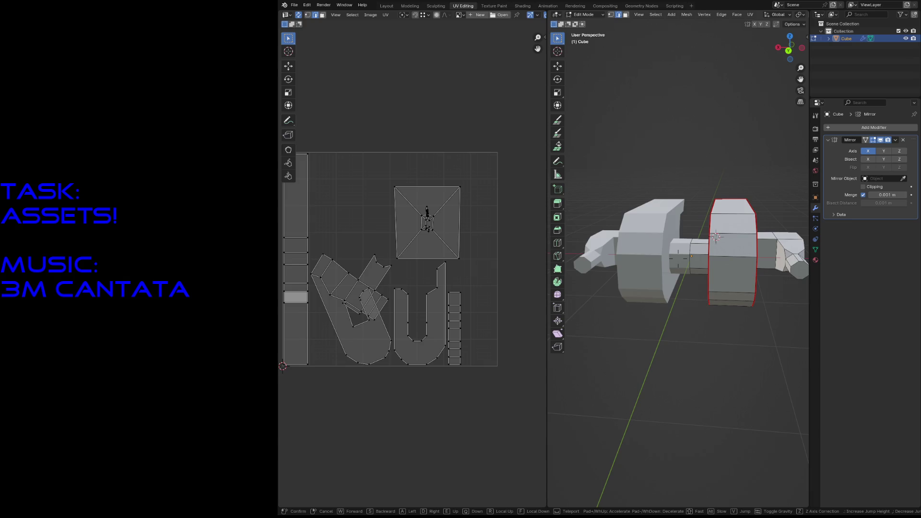
Fly into the model and mark the selected arm edges as seams.
key(w)
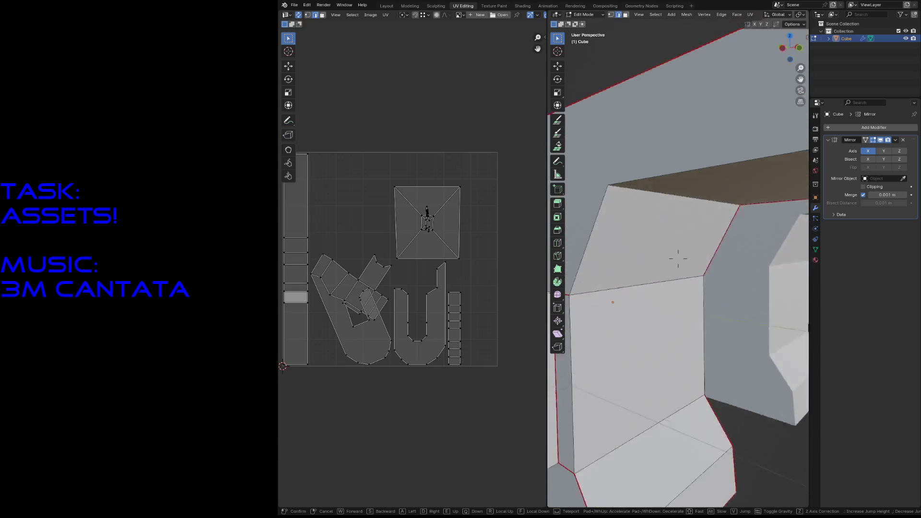
key(Escape)
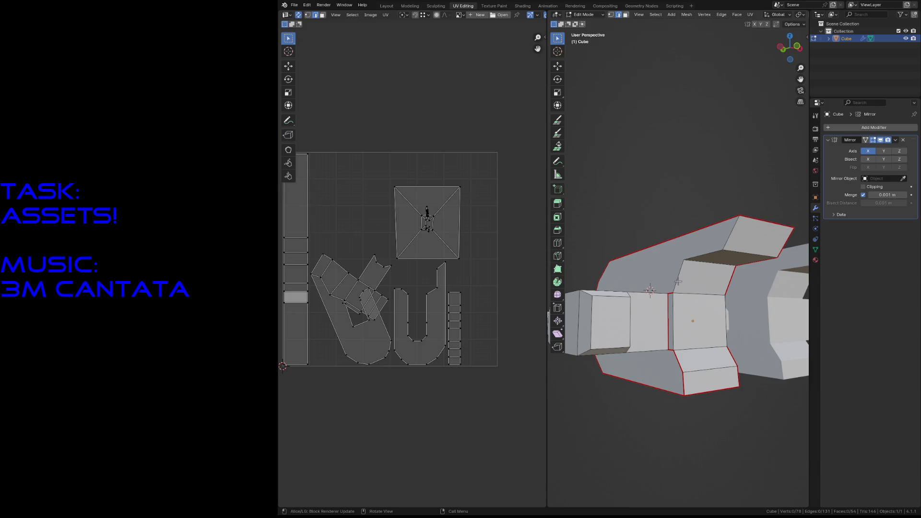
key(F3)
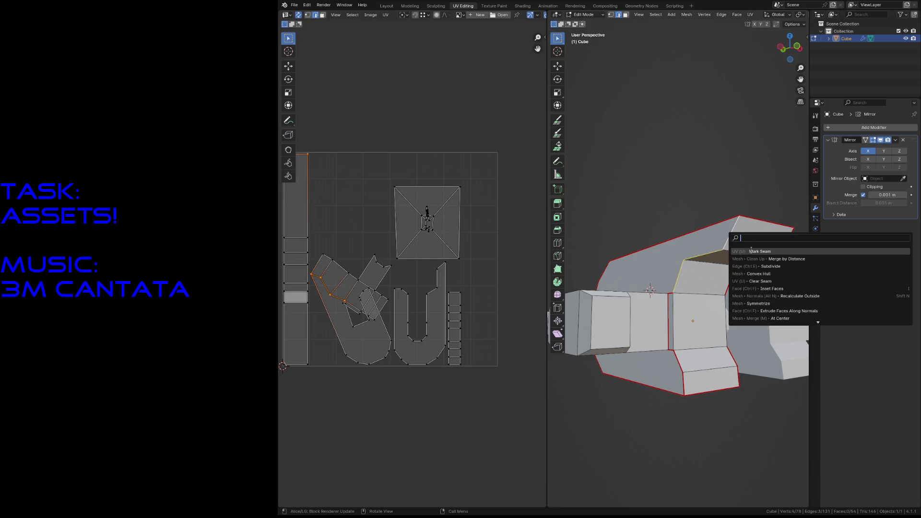
click(751, 251)
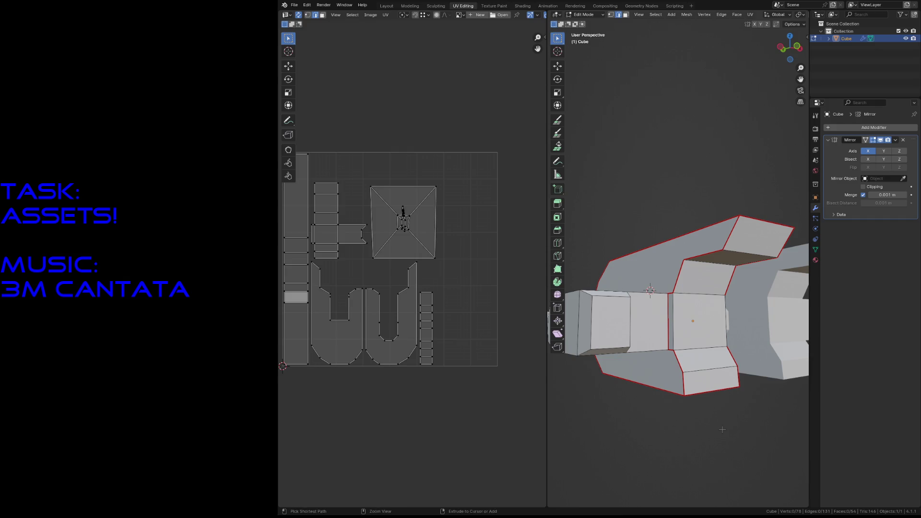
Fly around the arm to a new view and mark a second set of edges as seams.
key(shift+grave)
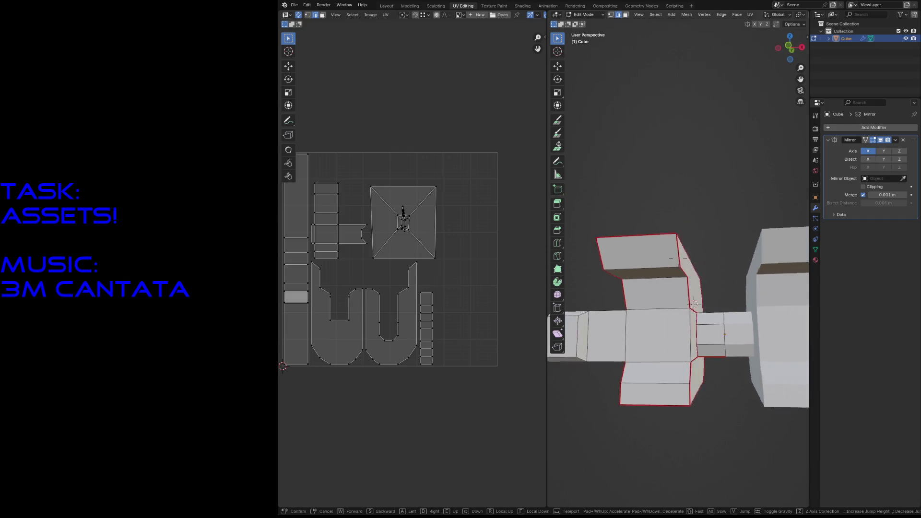
key(w)
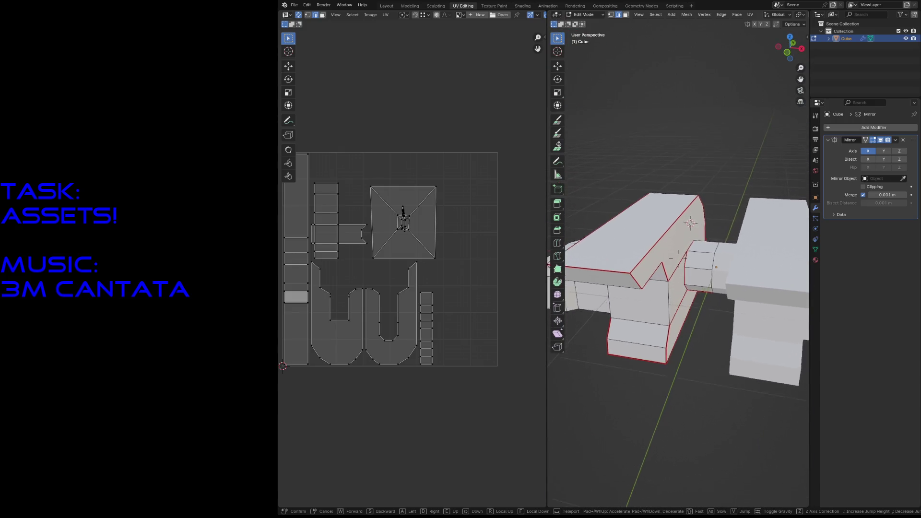
key(w)
key(w)
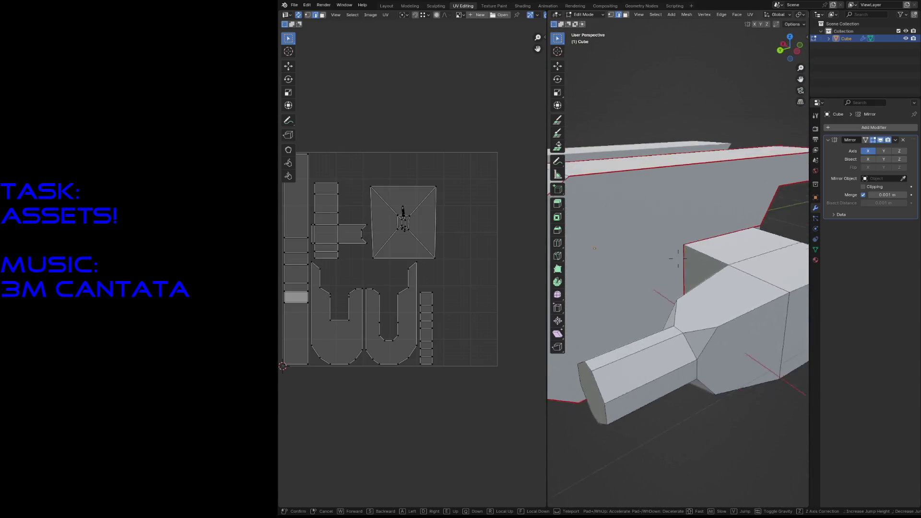
key(w)
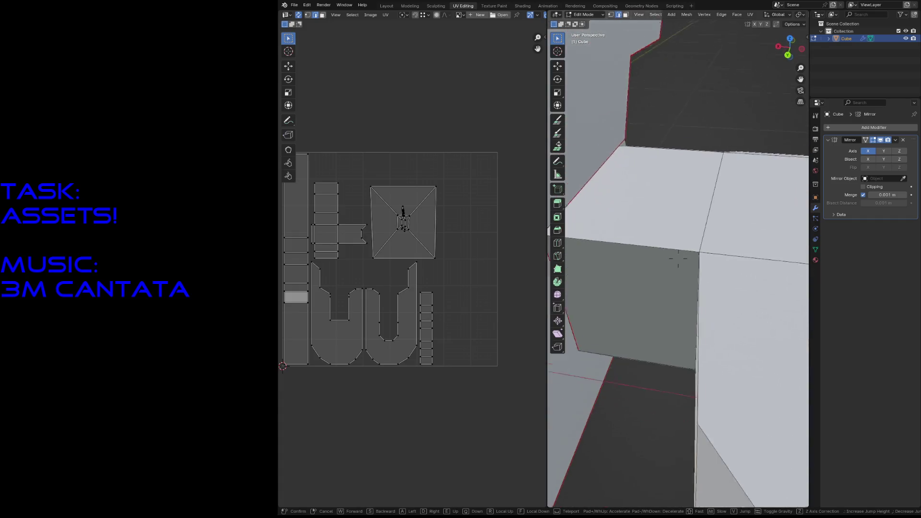
click(654, 366)
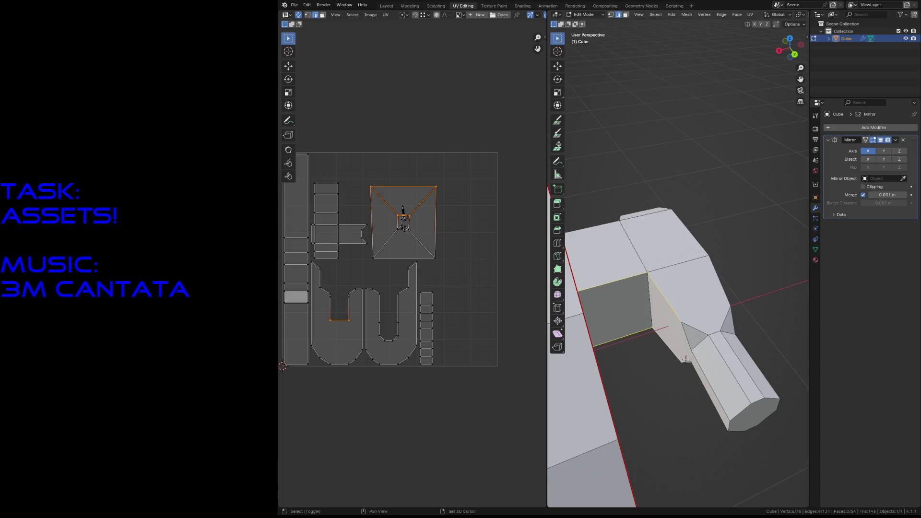
key(F3)
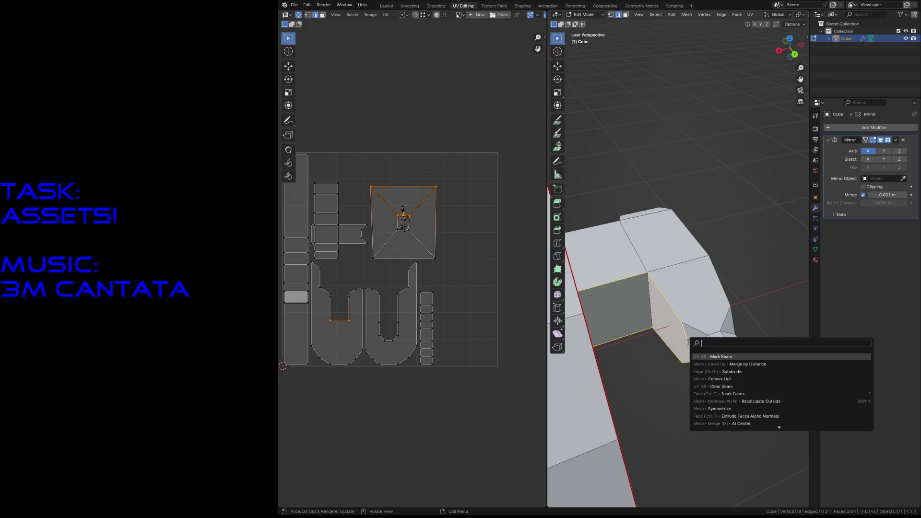
key(Return)
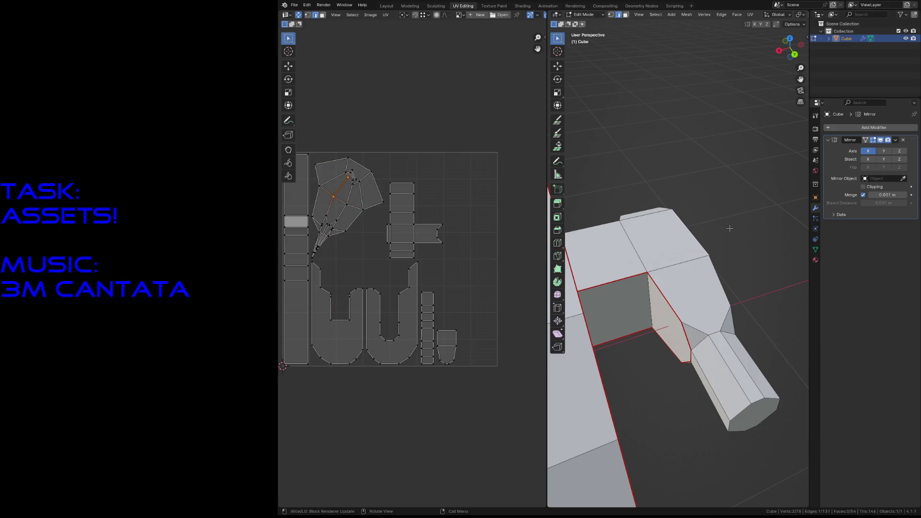
Mark a third set of arm edges as seams and re-unwrap the mesh via F9.
middle_drag(729, 229, 727, 231)
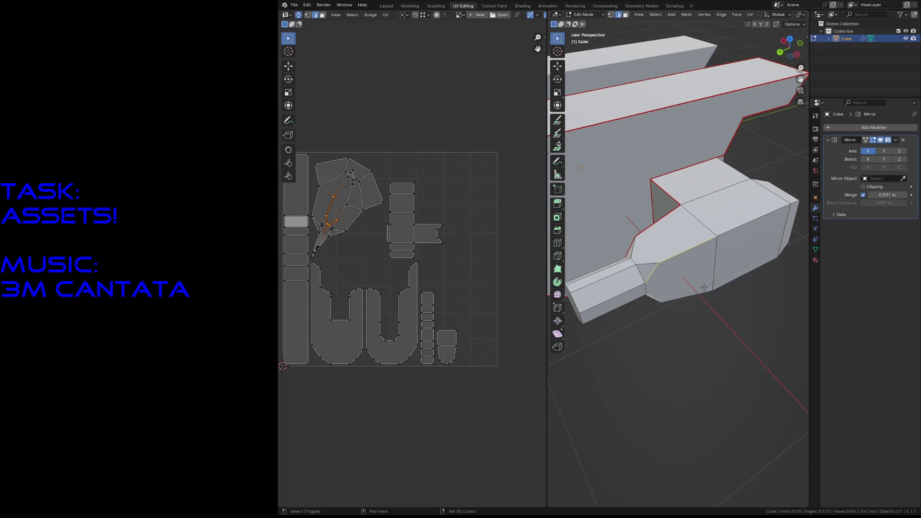
mouse_move(732, 236)
middle_down()
mouse_move(670, 180)
mouse_move(603, 67)
mouse_move(721, 92)
middle_up()
click(768, 229)
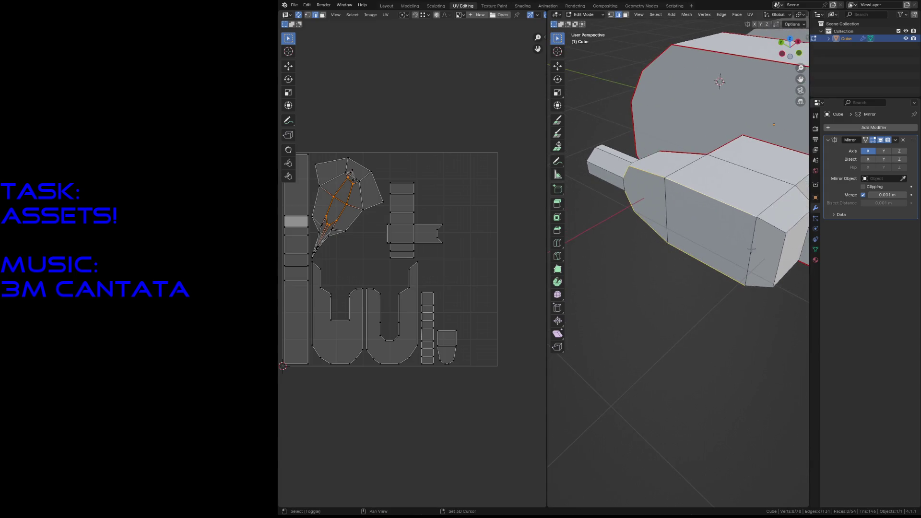
key(F3)
click(769, 262)
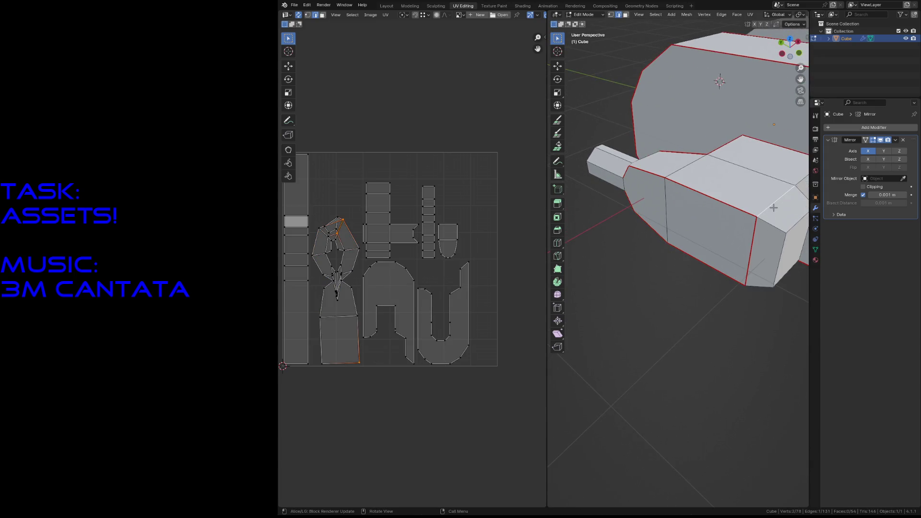
key(F9)
click(763, 273)
key(shift+grave)
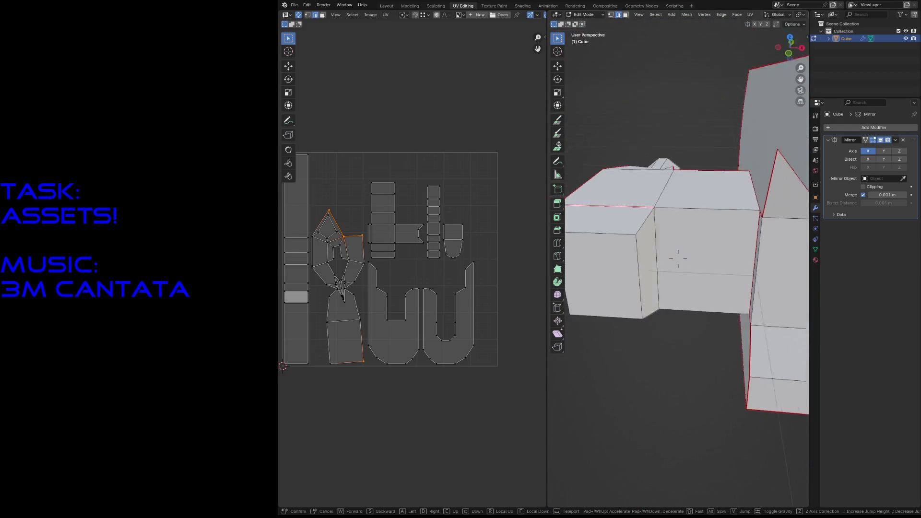
Pick a body edge and mark it as a seam.
click(718, 245)
click(653, 243)
key(F3)
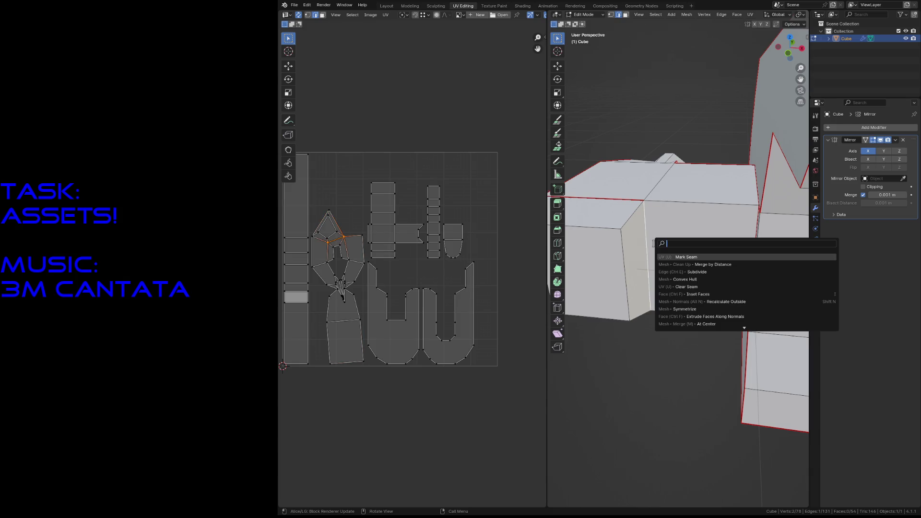
click(685, 257)
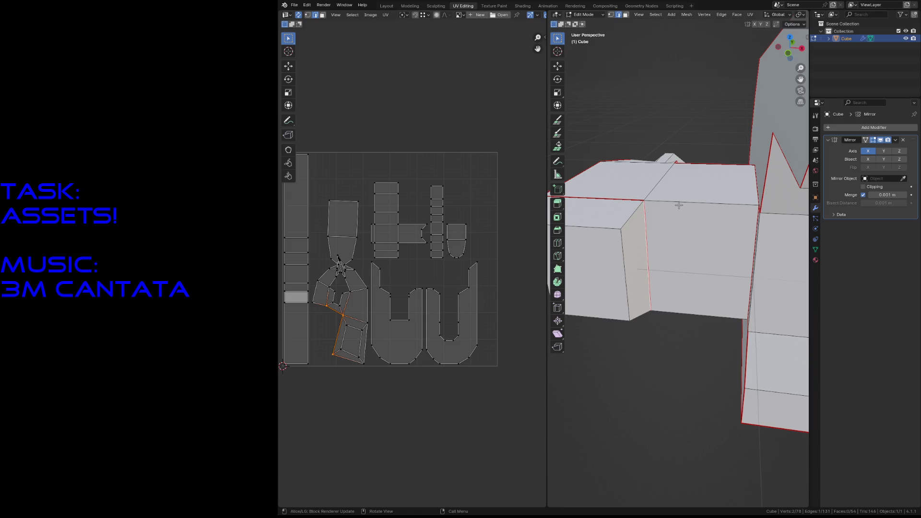
Fly around to inspect the body, then re-unwrap the mesh with the new seams.
key(F3)
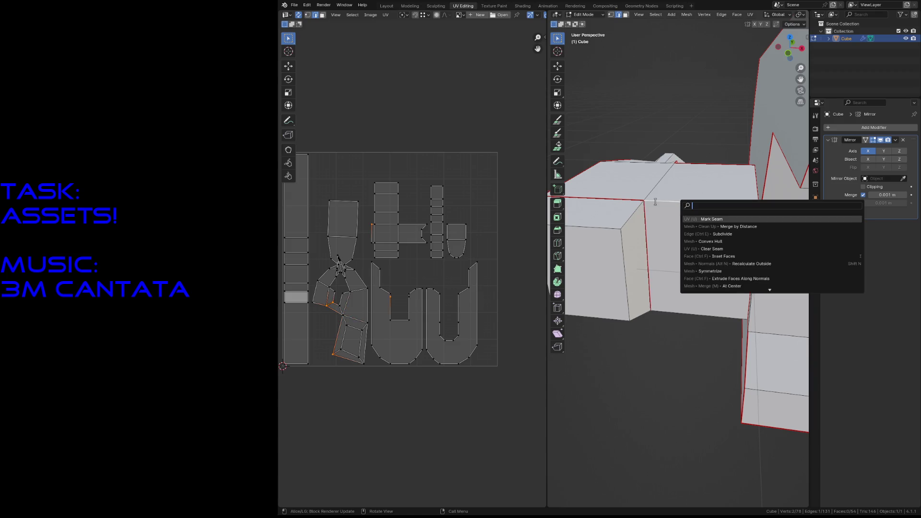
key(shift+grave)
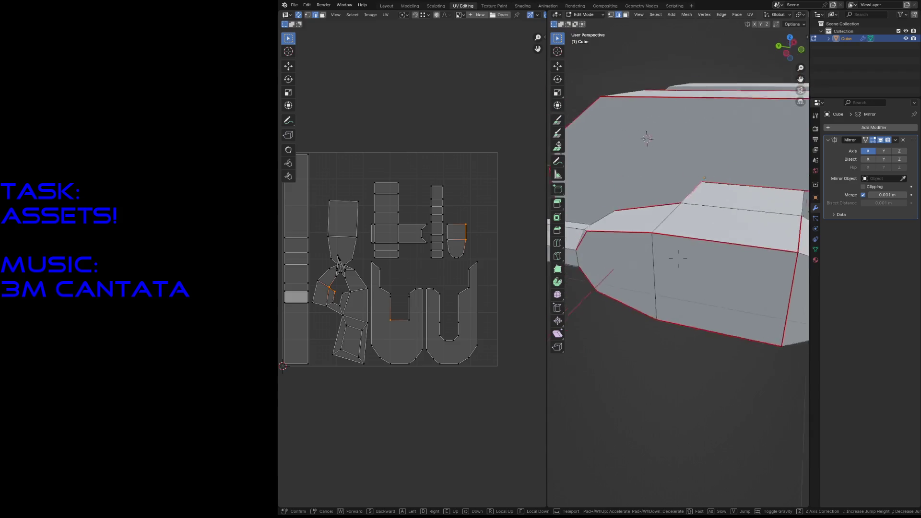
click(716, 283)
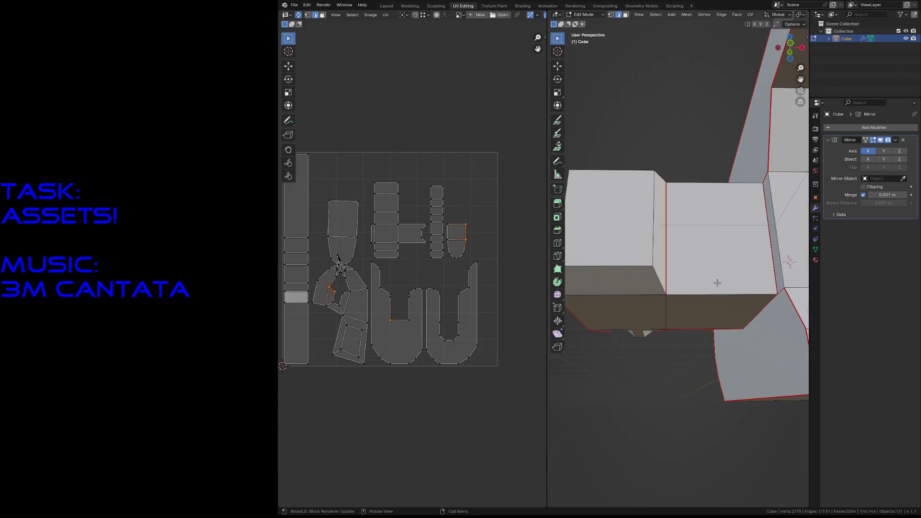
key(F3)
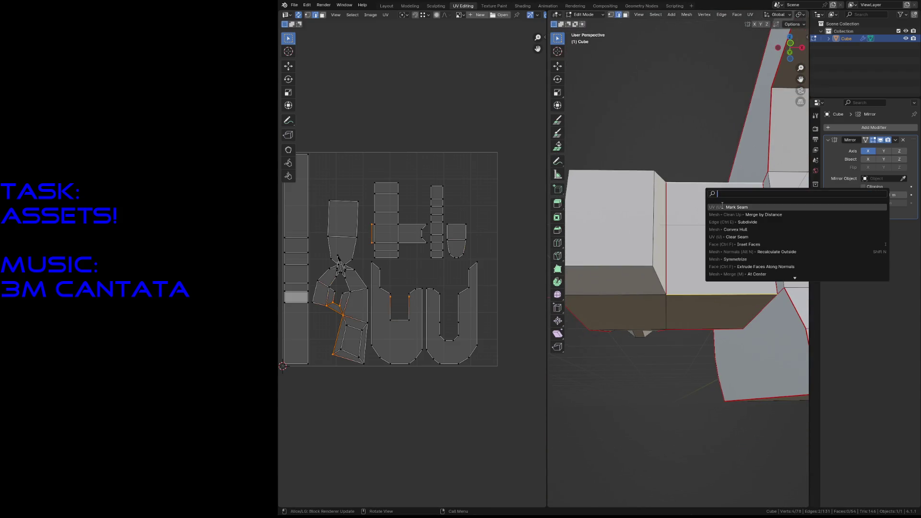
key(Escape)
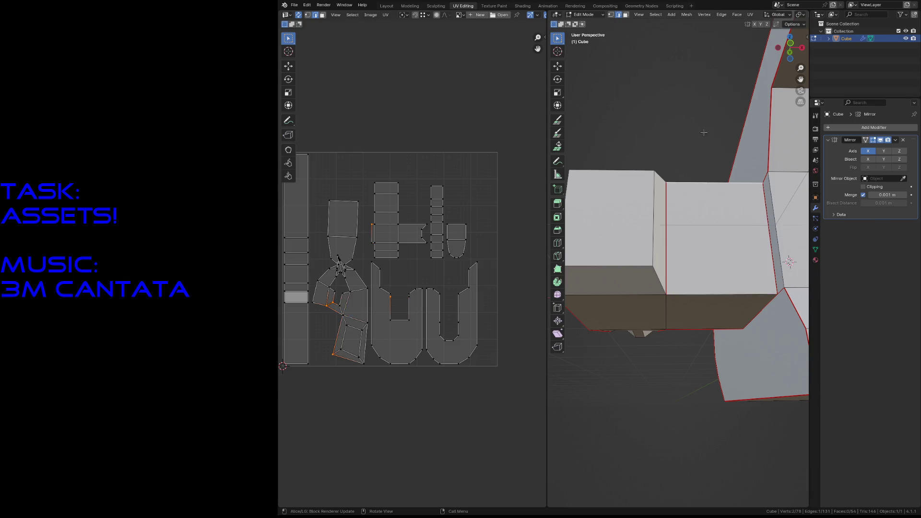
key(u)
click(723, 193)
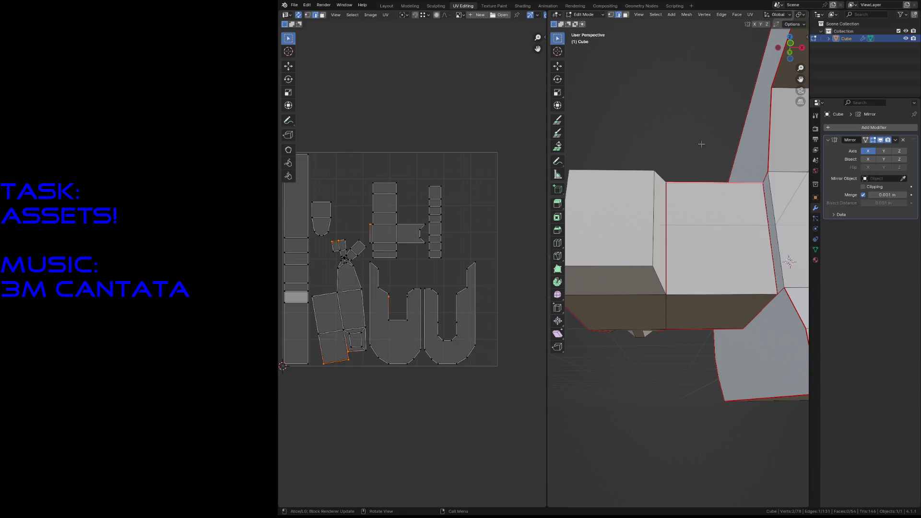
Unwrap once more, fly over to the octagonal cap and select its faces.
middle_drag(790, 261, 655, 277)
key(u)
click(669, 299)
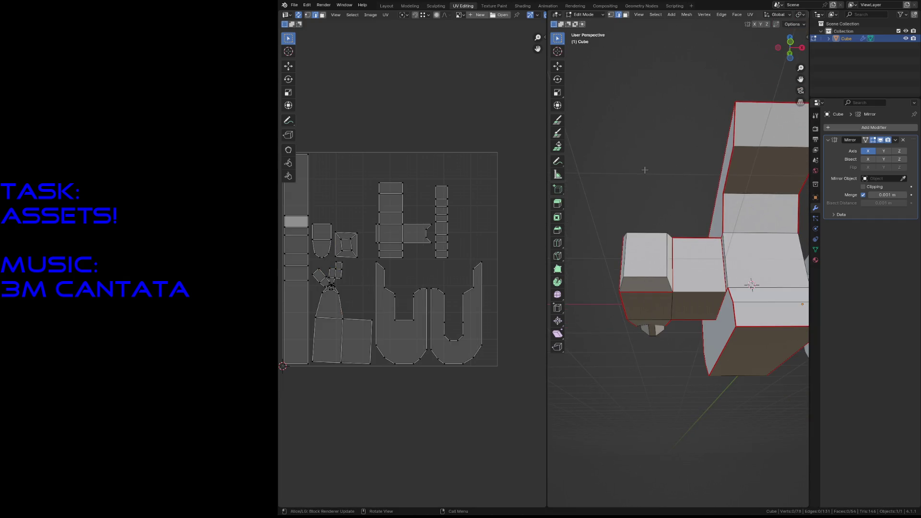
key(shift+grave)
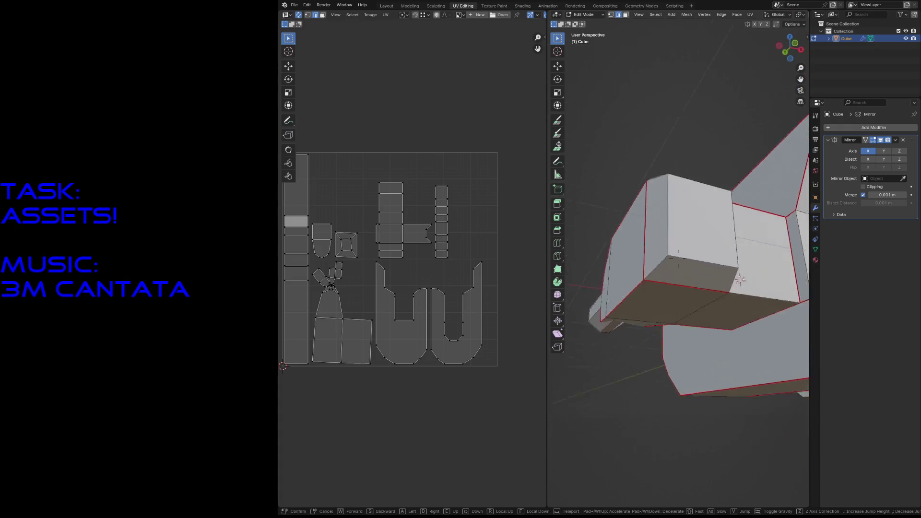
click(680, 280)
click(741, 245)
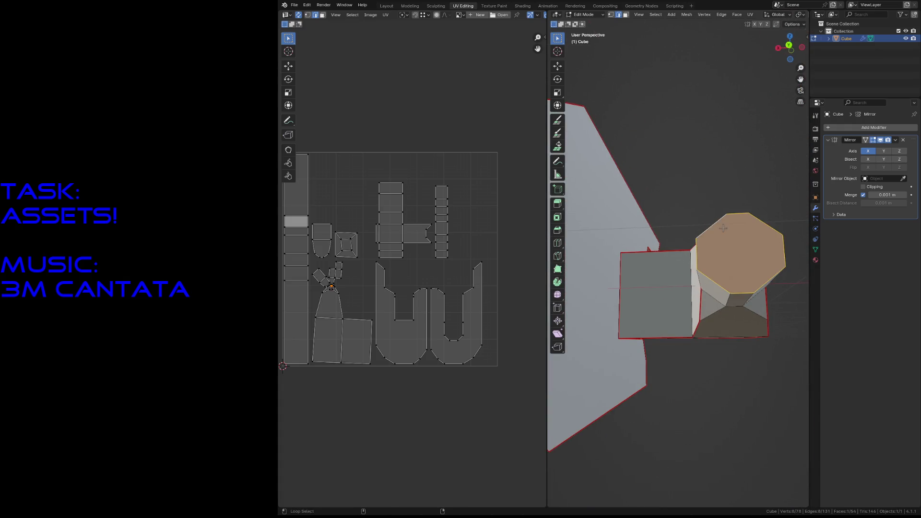
Mark seams around the octagonal cap faces and along the edge loop at its neck.
key(F3)
click(752, 240)
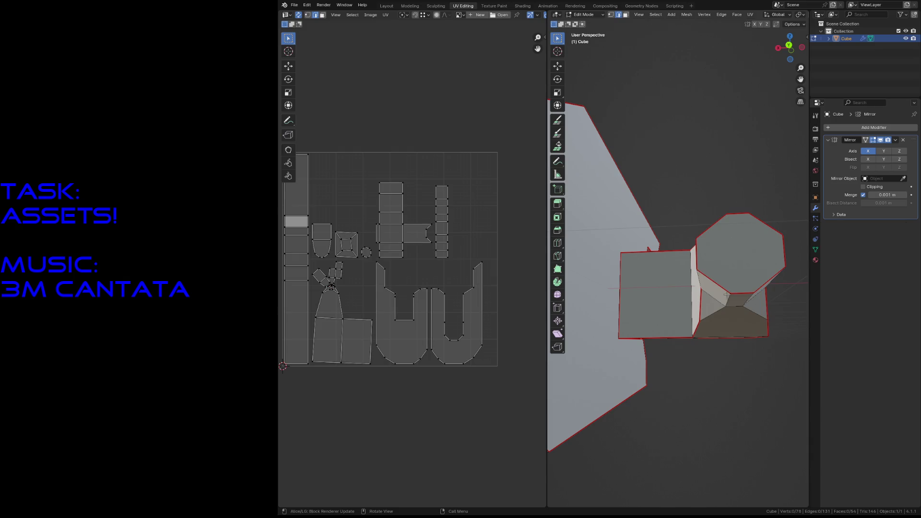
scroll(726, 299, up, 3)
middle_drag(726, 287, 671, 257)
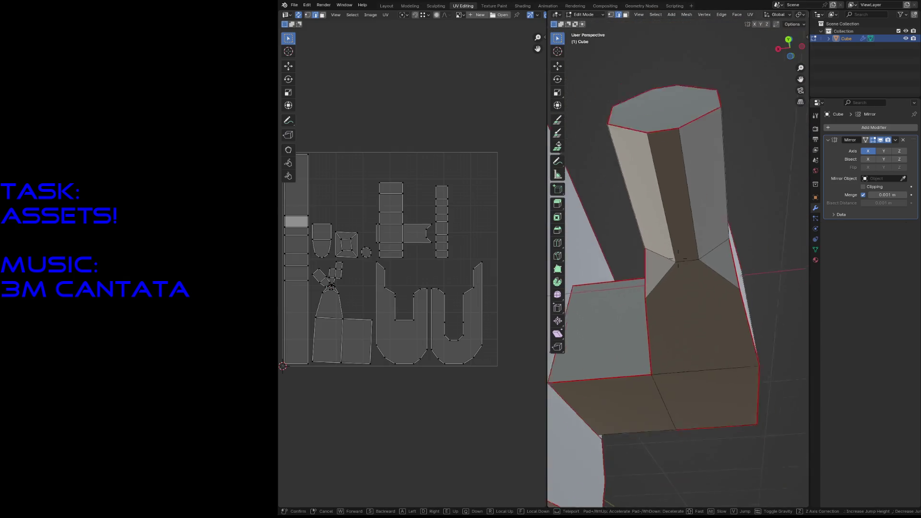
alt+click(667, 258)
key(F3)
key(Return)
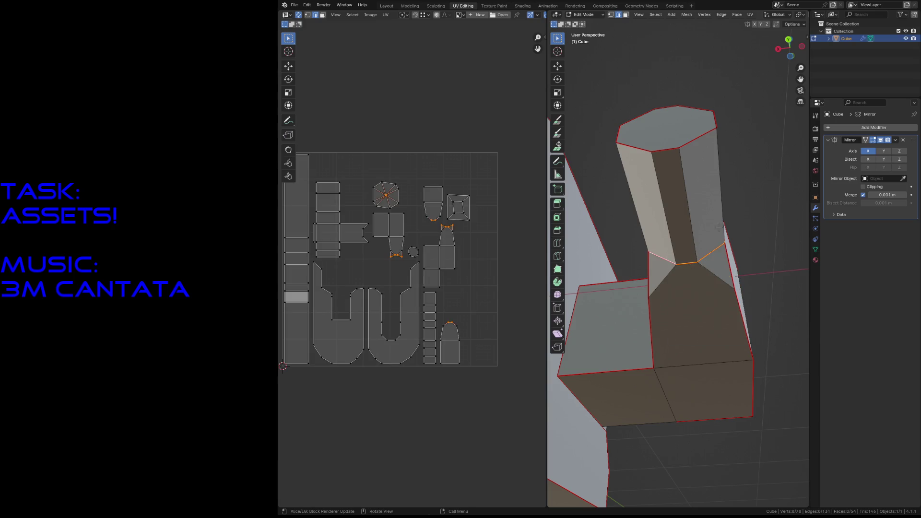
Fly around the mesh to inspect the new seams.
key(shift+grave)
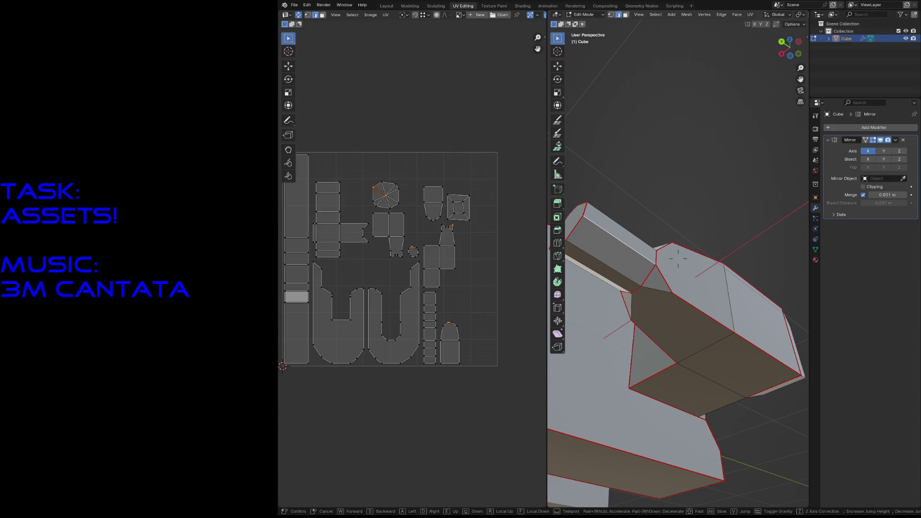
key(w)
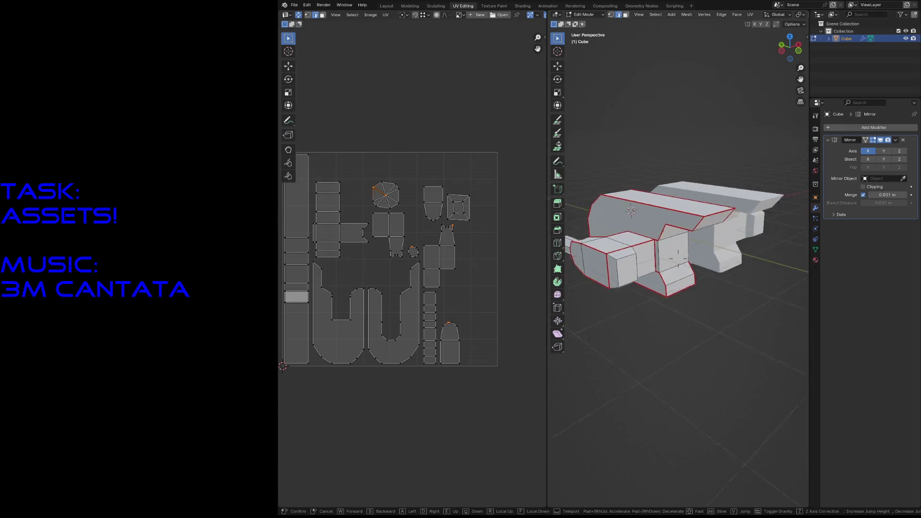
key(Return)
Fly to the nozzle's other side and mark the chosen edges there as a seam.
drag(404, 210, 404, 209)
key(shift+grave)
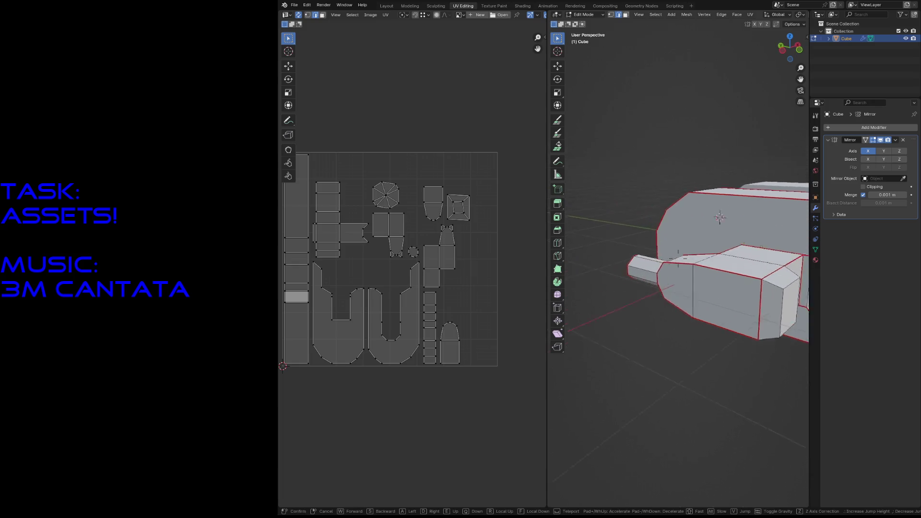
key(w)
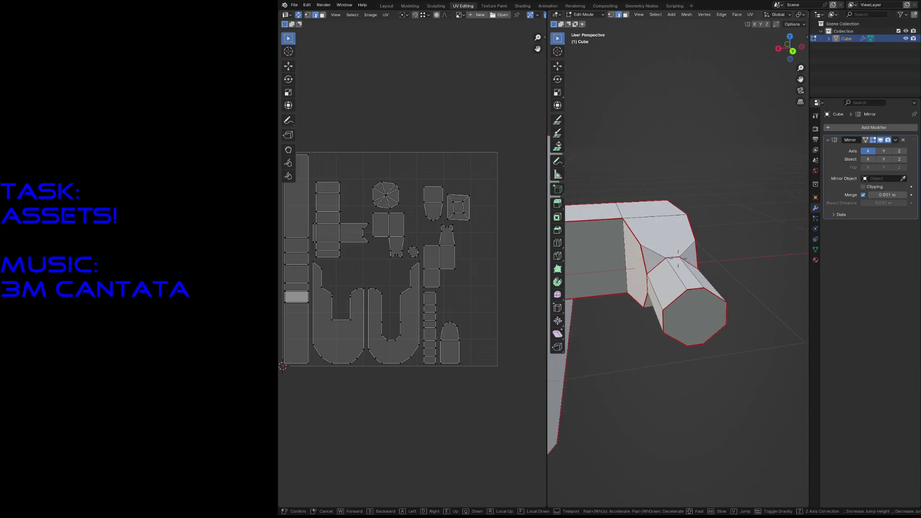
key(w)
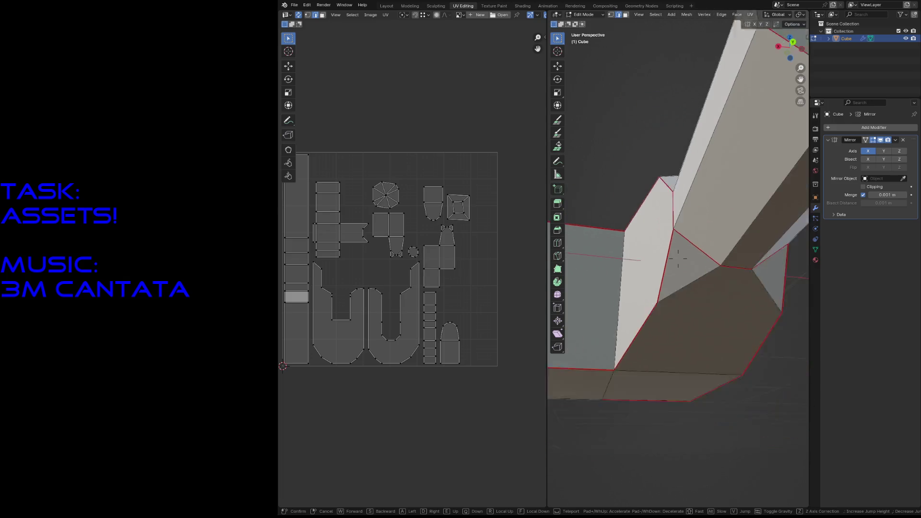
click(677, 258)
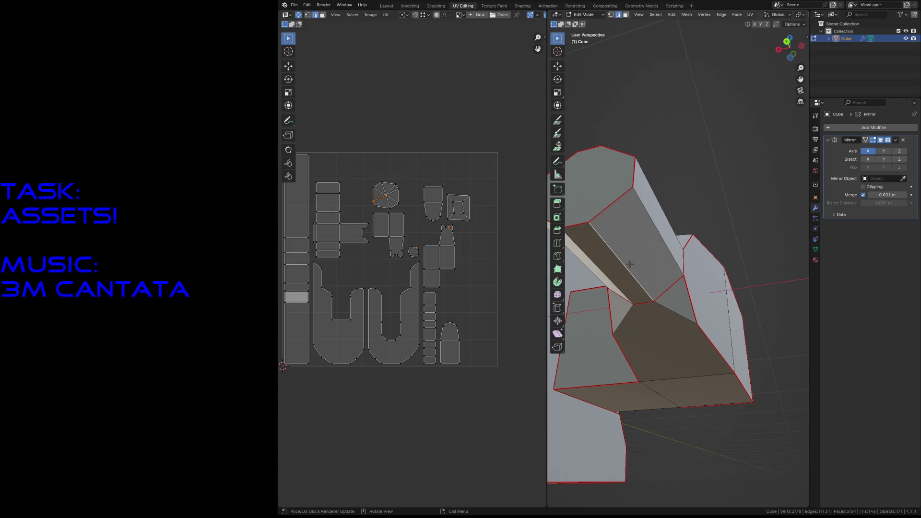
key(F3)
click(664, 277)
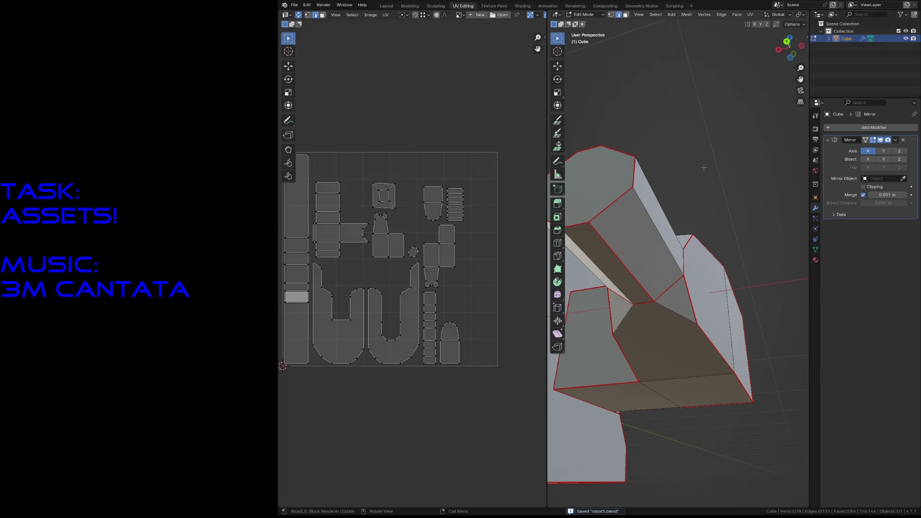
Fly around the arm blocks to a side view and select the bottom face of the central block.
key(shift+grave)
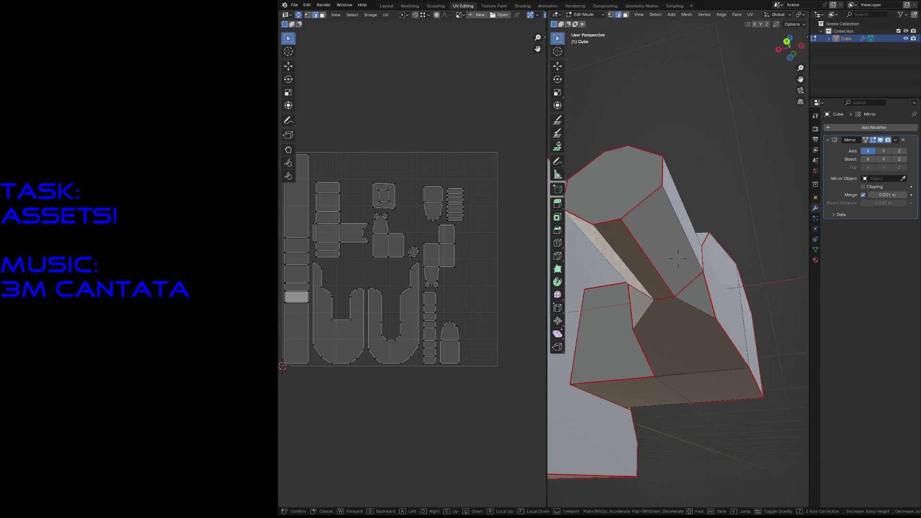
key(w)
key(s)
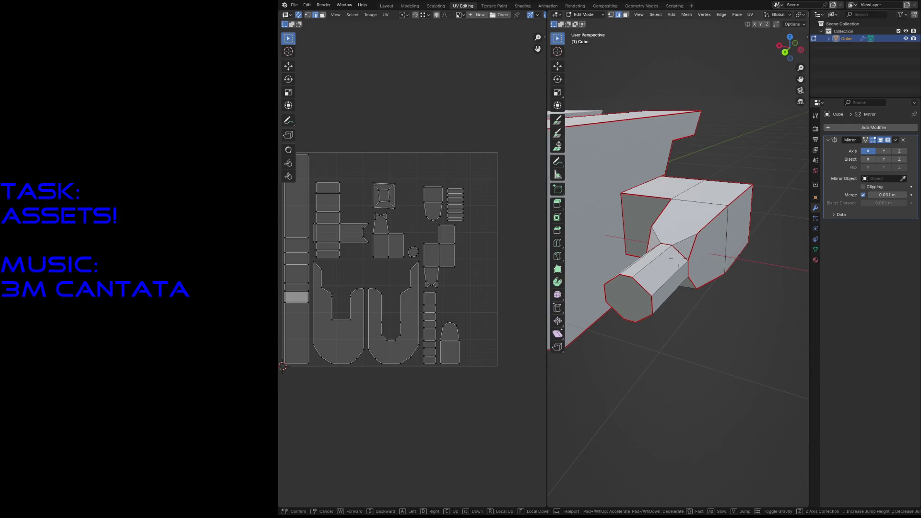
key(w)
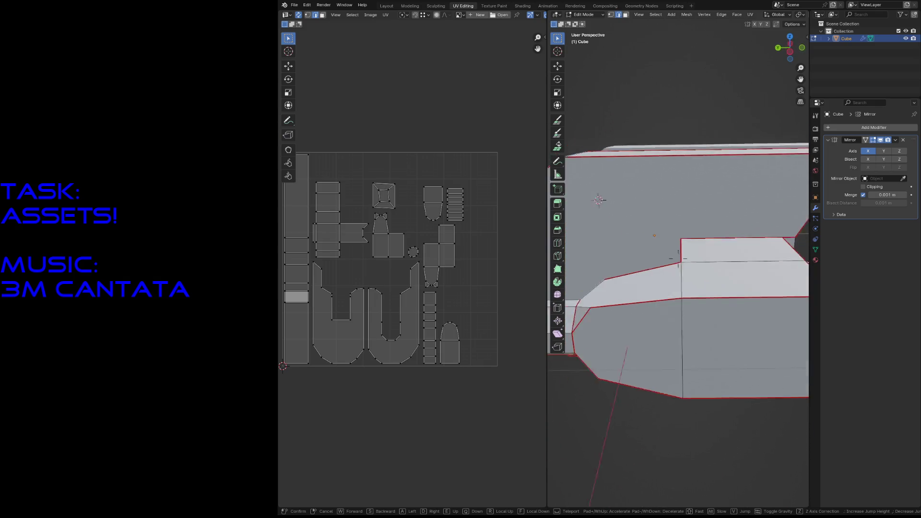
key(s)
middle_drag(587, 220, 665, 207)
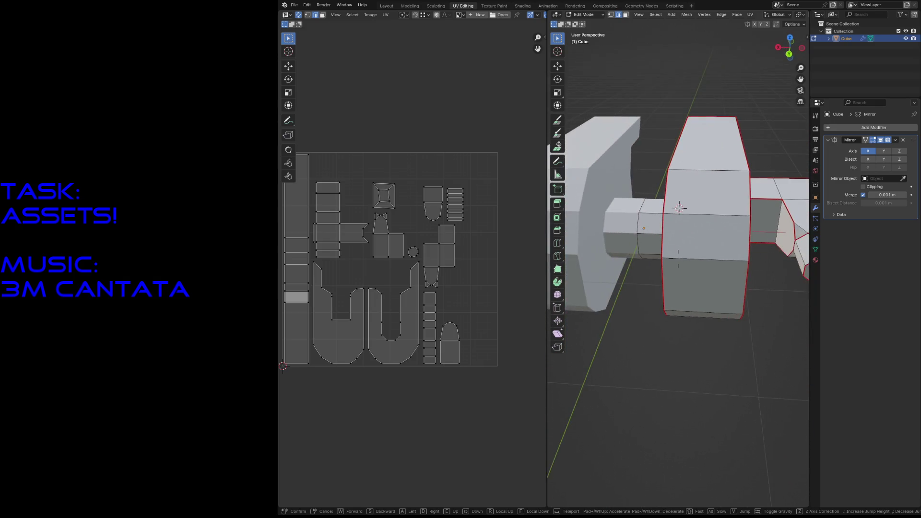
click(700, 291)
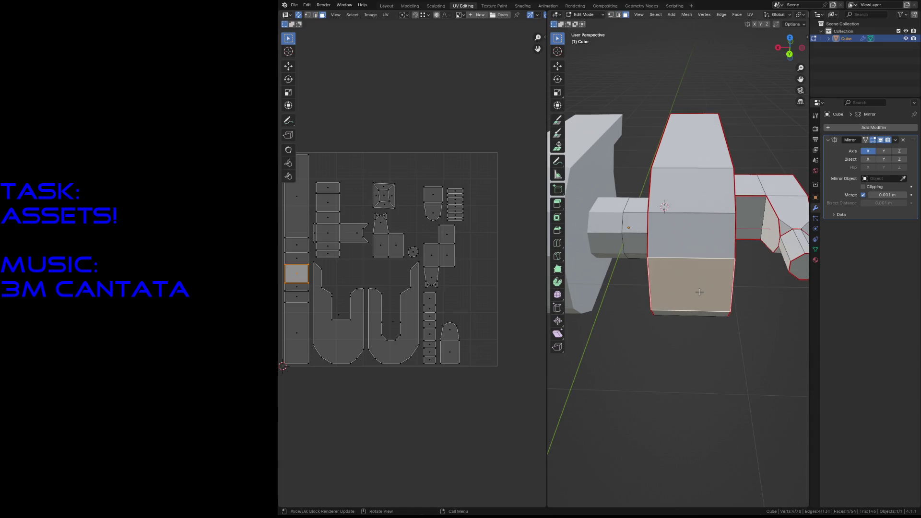
Select the body block's bottom face and fly the view to a better angle on it.
click(680, 277)
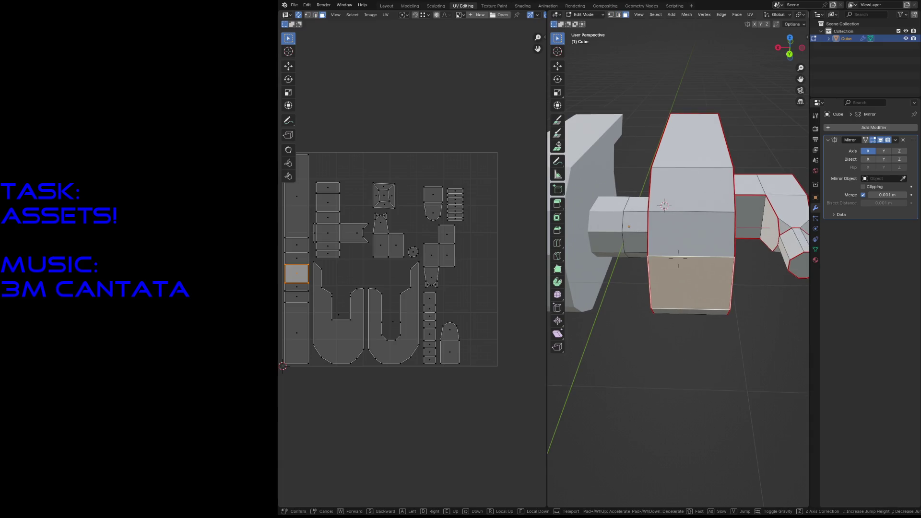
key(shift+grave)
key(s)
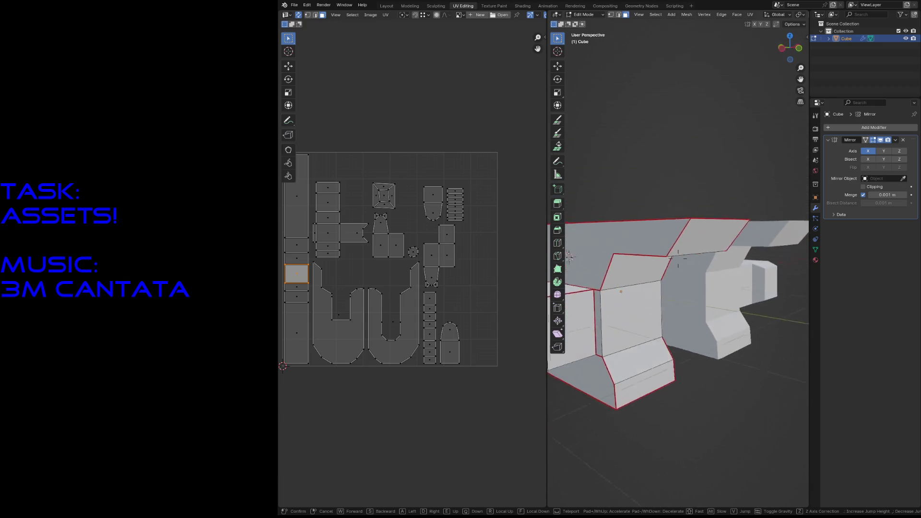
key(w)
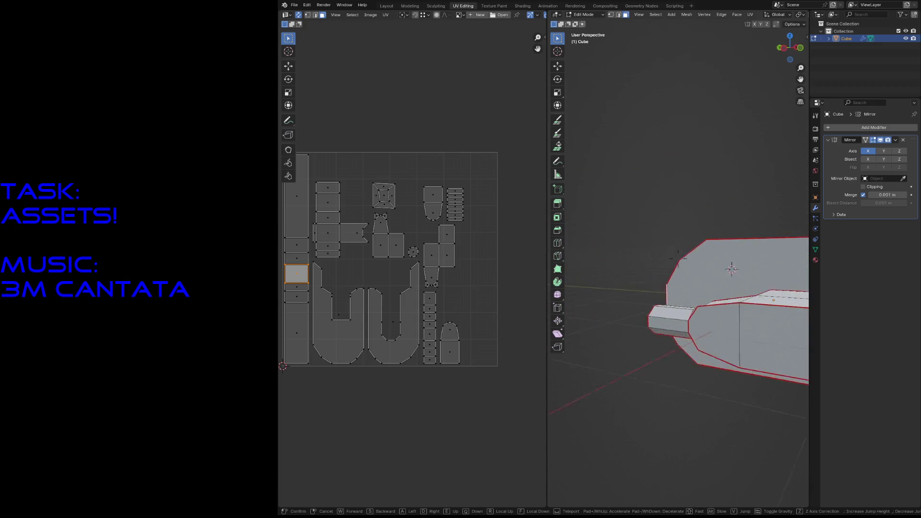
click(624, 178)
Mark the chosen body-block edge as a seam, deselect everything and save the file.
key(2)
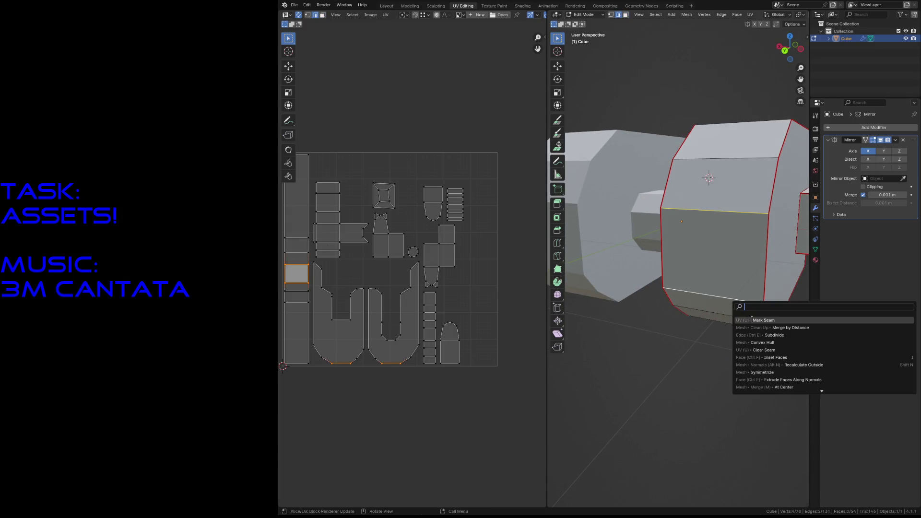
click(752, 319)
key(alt+a)
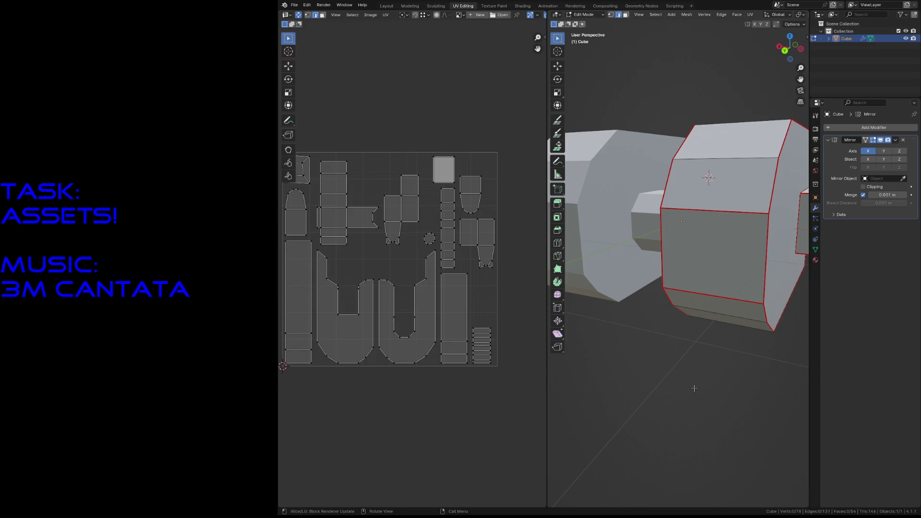
key(3)
key(3)
key(ctrl+s)
Move a box-selected group of UV islands and shift the small square island further left.
drag(382, 174, 418, 257)
key(g)
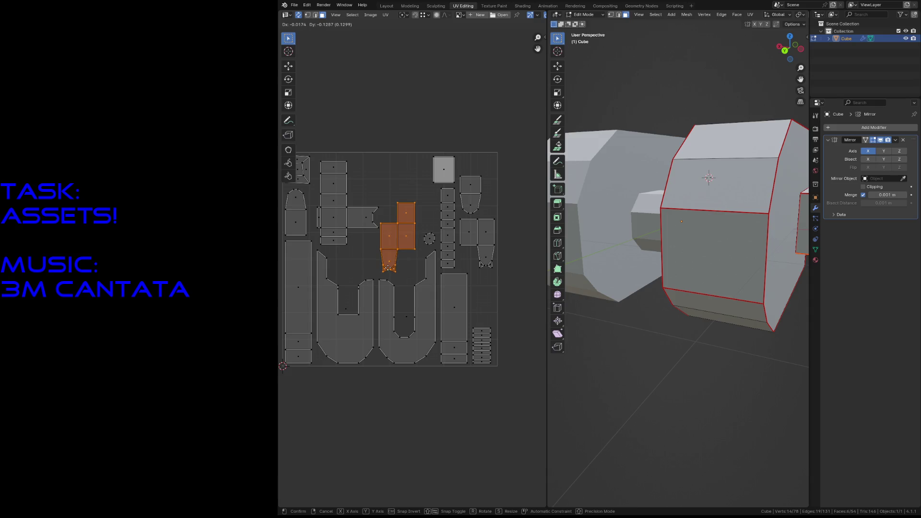
click(392, 260)
click(443, 168)
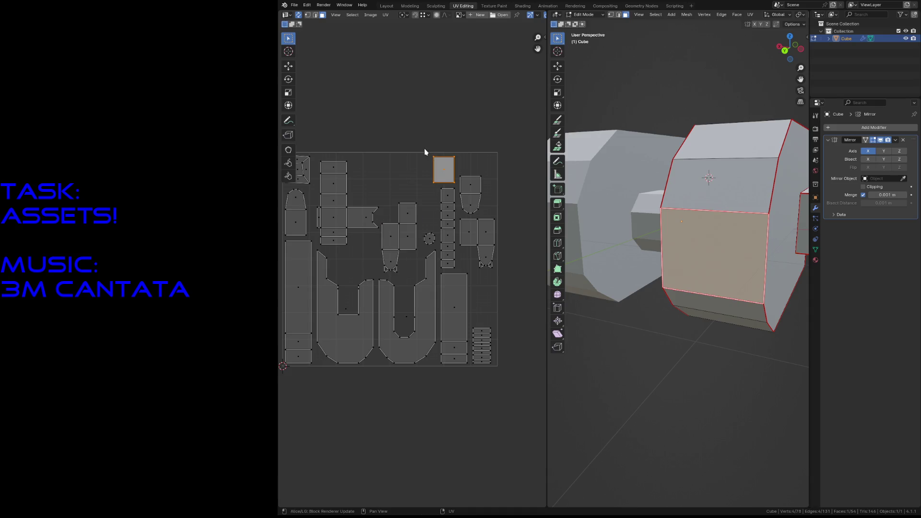
key(g)
click(361, 179)
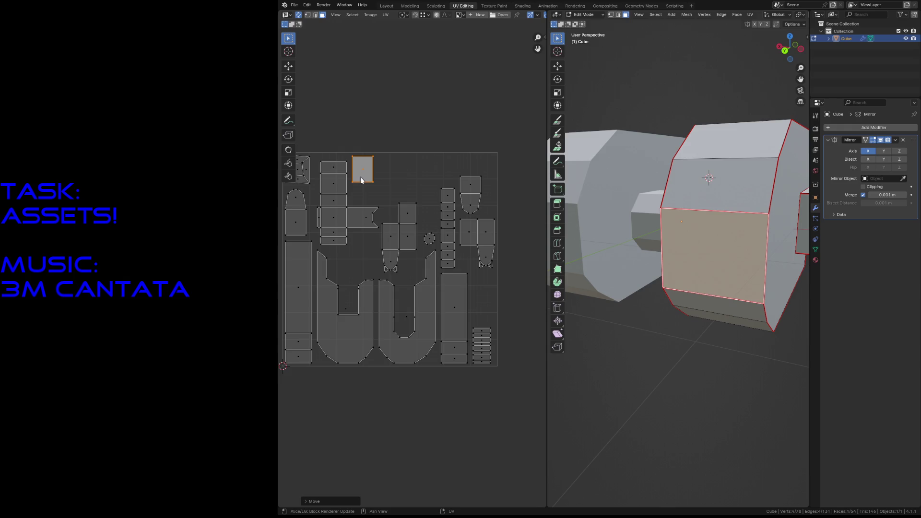
click(443, 171)
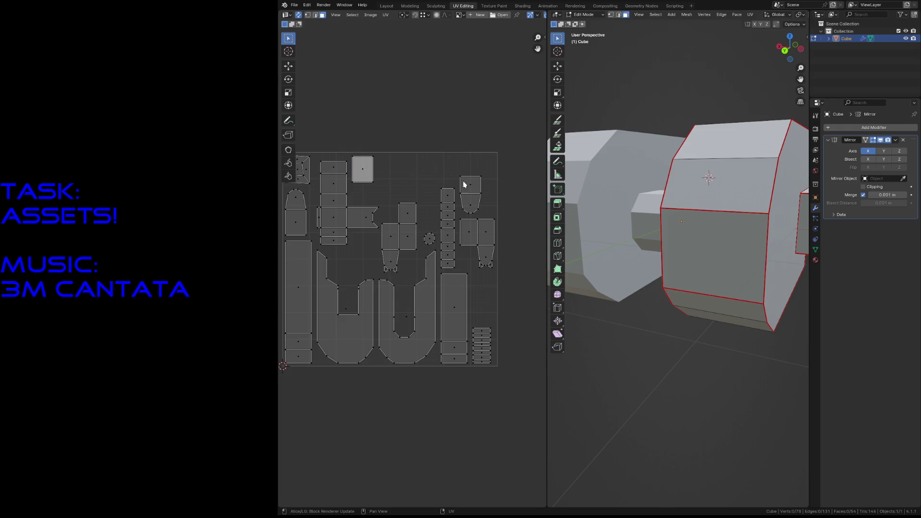
Move the tall right-hand island to the lower right, then switch to the Texture Paint workspace.
click(470, 194)
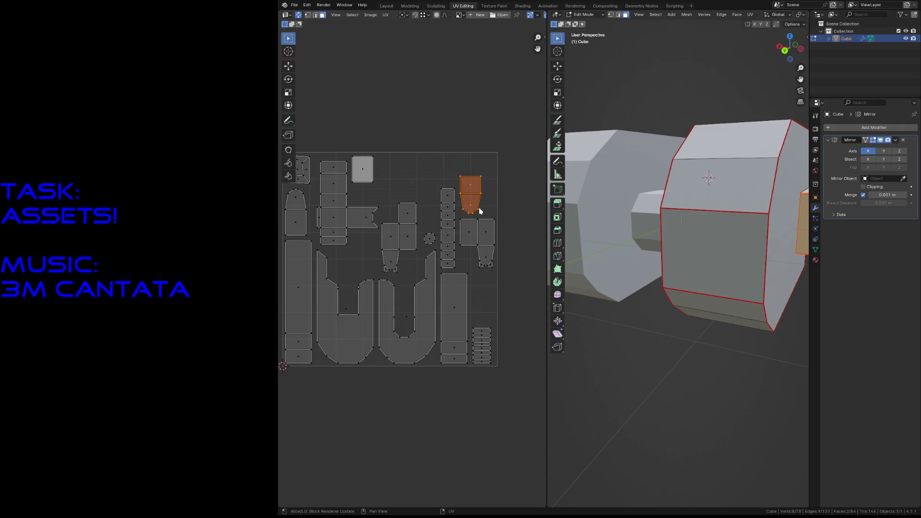
key(g)
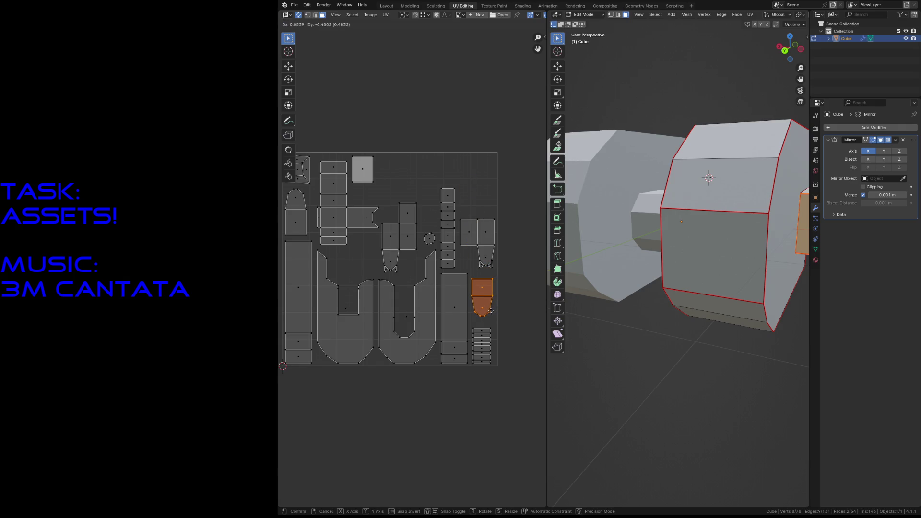
click(493, 297)
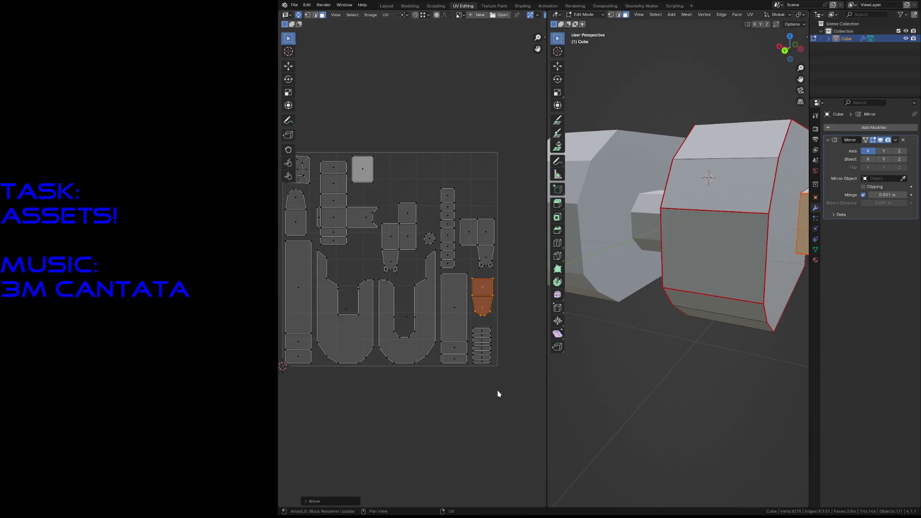
click(499, 392)
scroll(475, 360, down, 2)
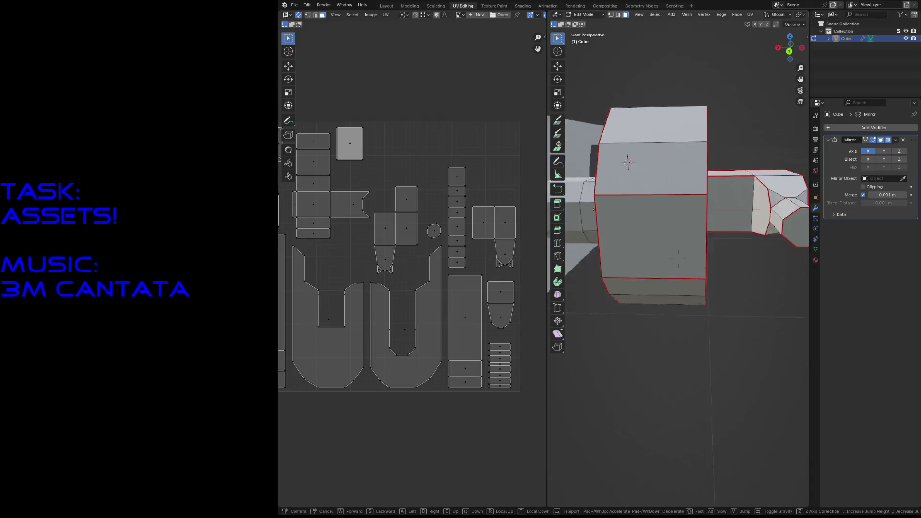
middle_drag(698, 205, 677, 263)
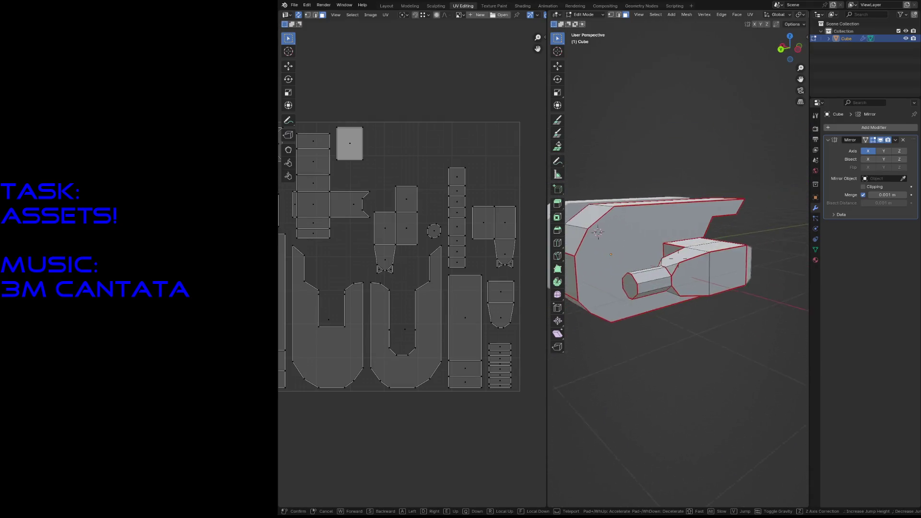
click(494, 6)
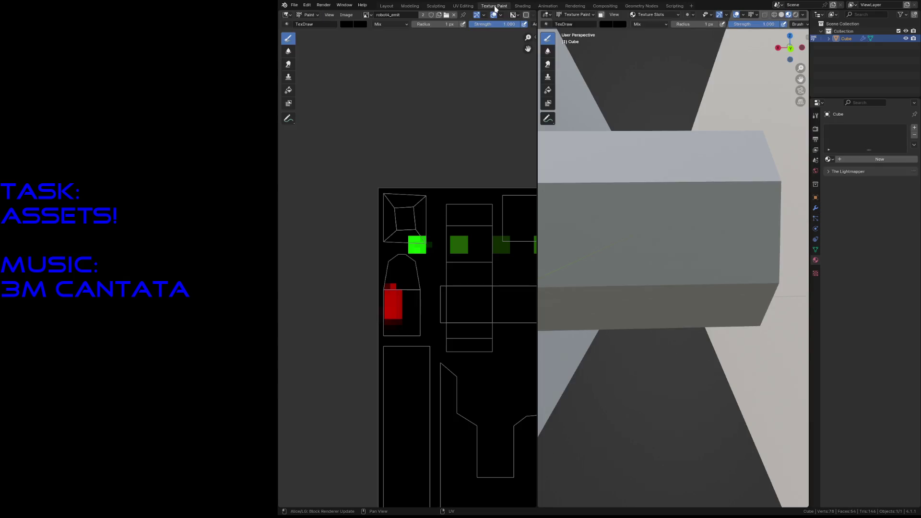
Create a new blank 128 px image named robot5_base in the image editor.
click(451, 19)
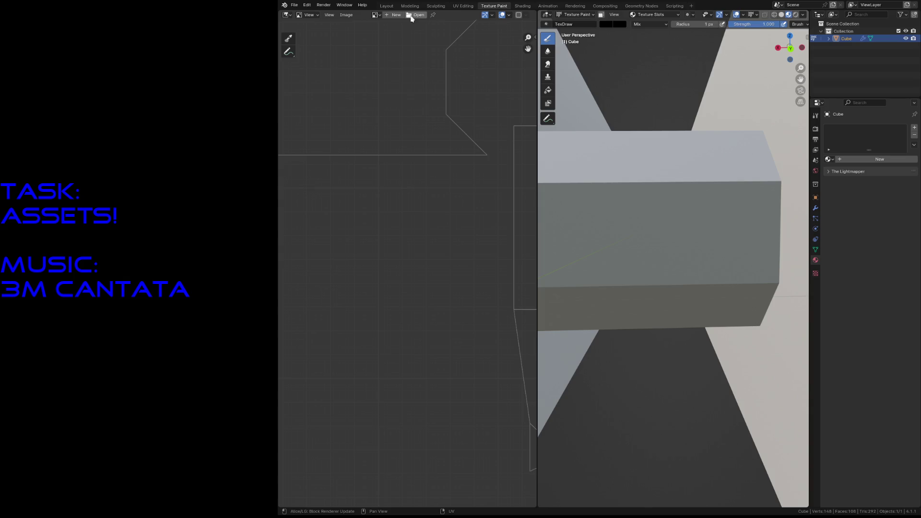
click(375, 14)
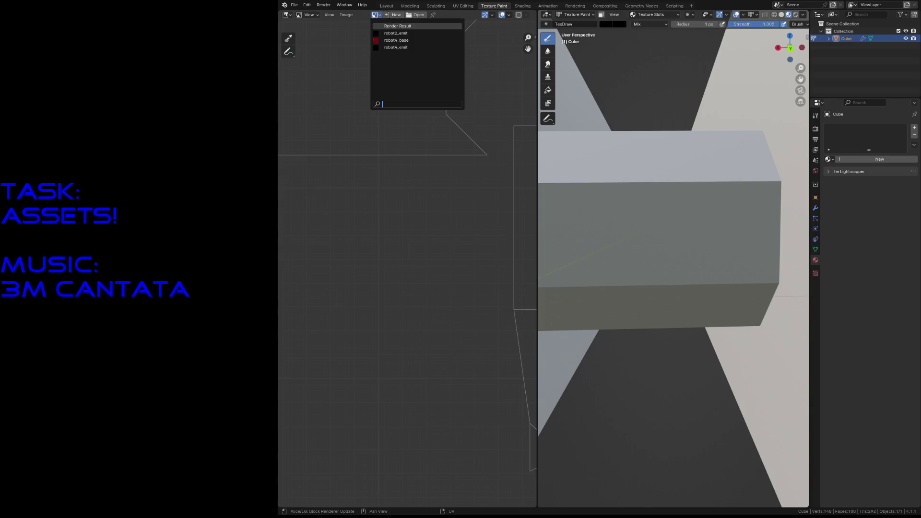
click(395, 14)
click(395, 18)
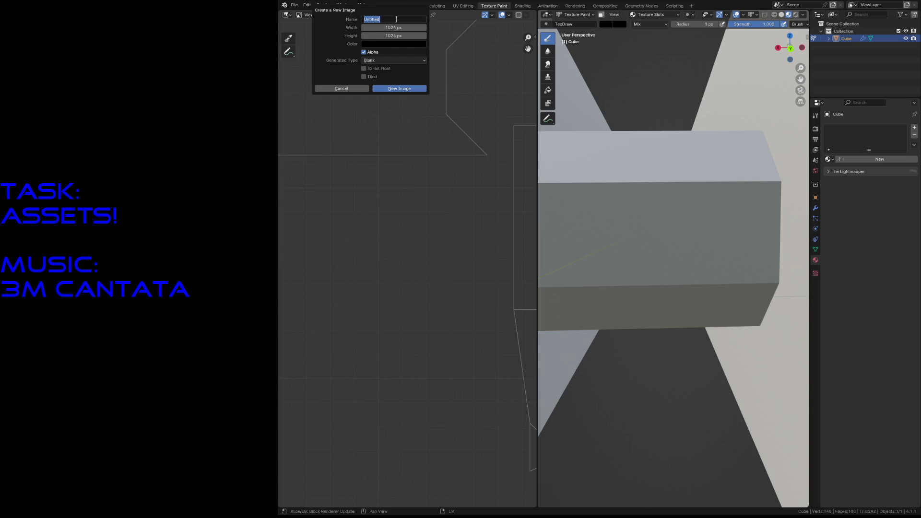
text(robot5_ba)
text(se)
key(Tab)
text(128)
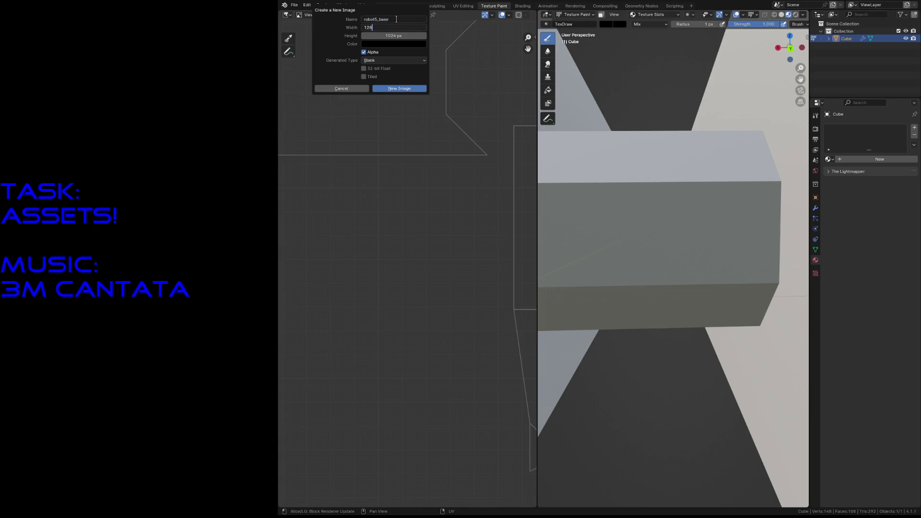
key(Tab)
text(128)
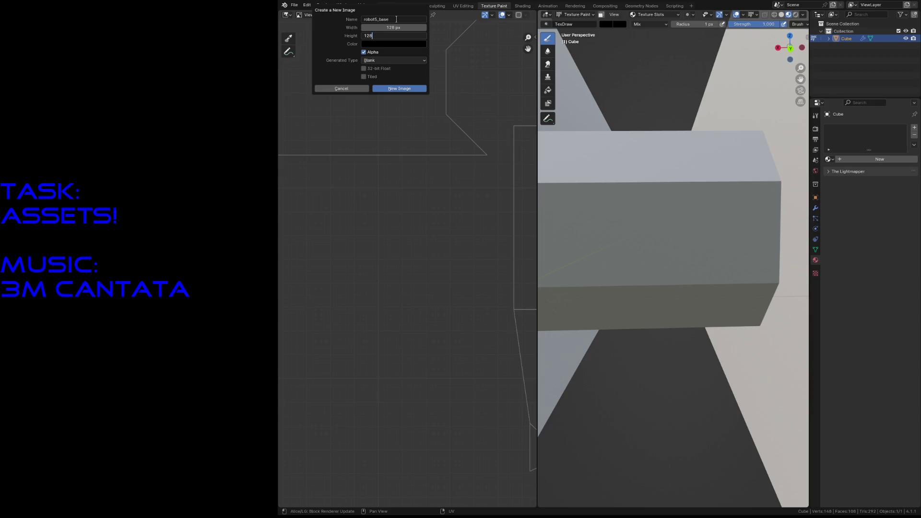
click(400, 88)
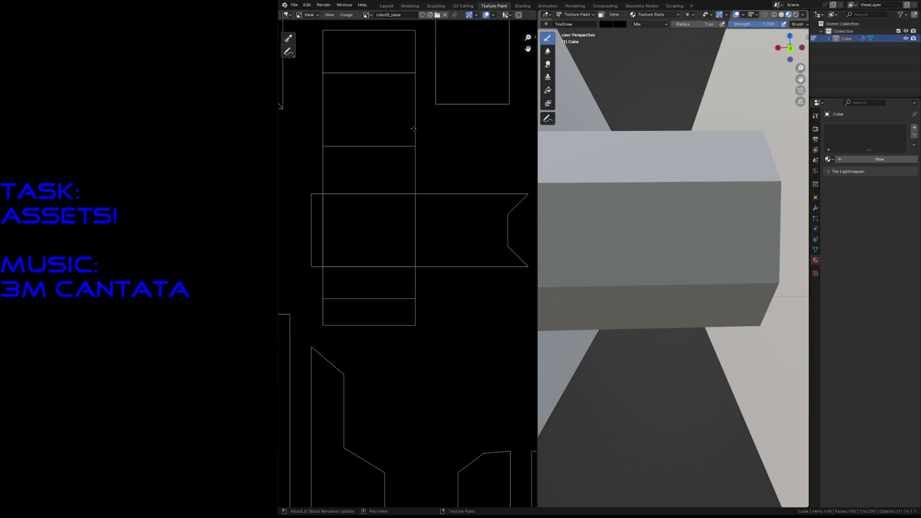
scroll(408, 288, down, 5)
Save the file and fly the 3D view back to show the whole robot.
middle_drag(467, 231, 443, 206)
key(ctrl+s)
key(shift+grave)
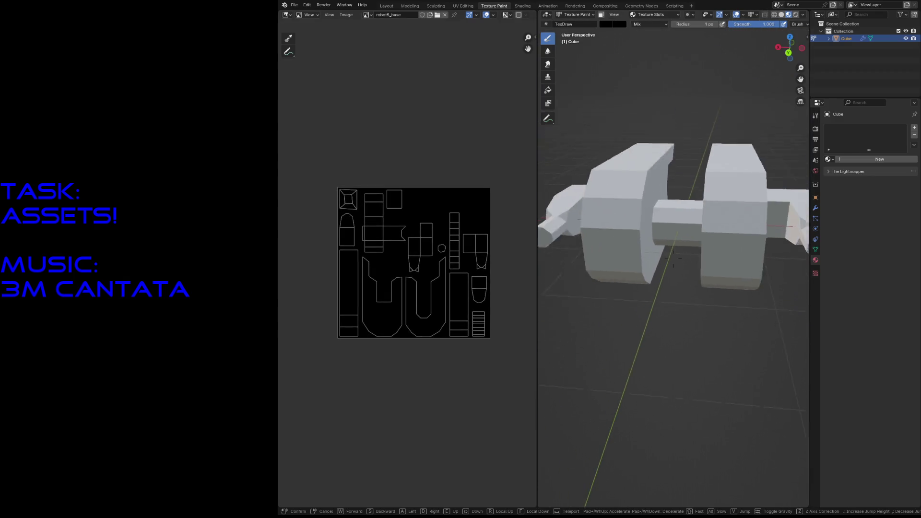
scroll(673, 259, up, 1)
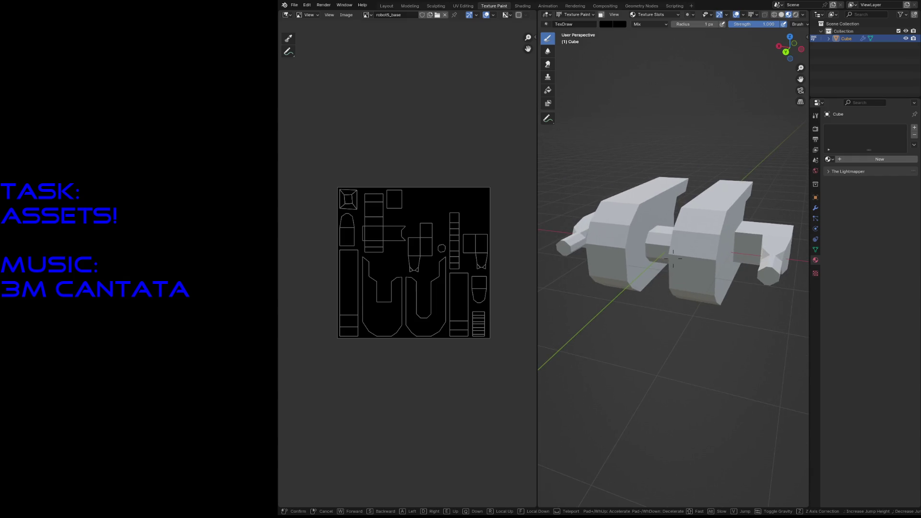
click(672, 259)
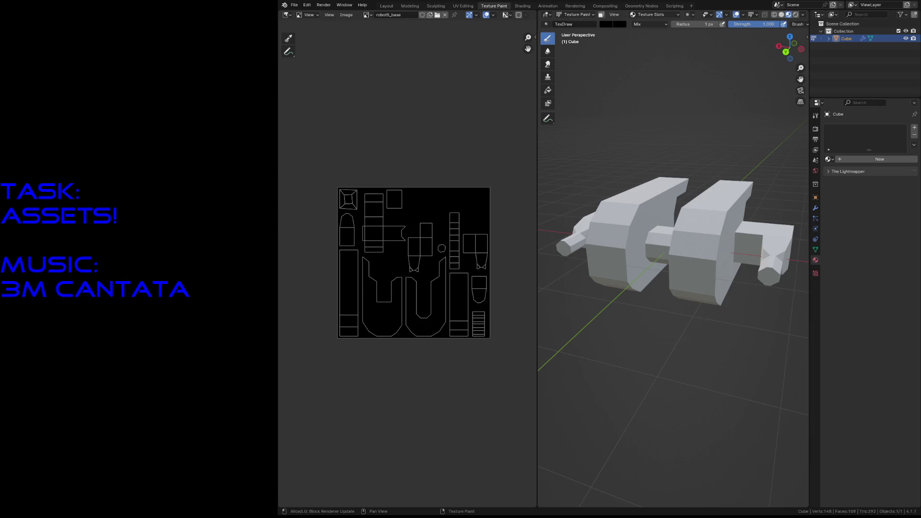
click(346, 15)
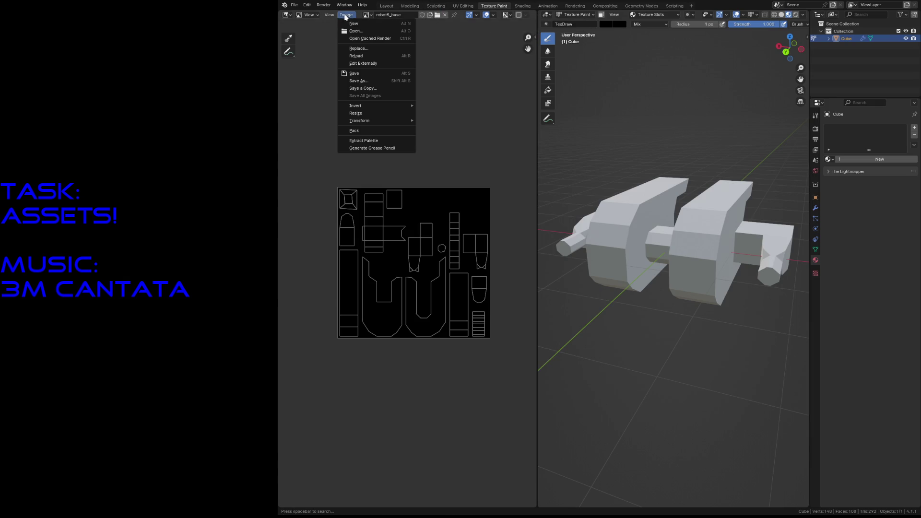
Create a new blank 128 px image named robot5_emit and save robot5.blend.
click(350, 24)
click(368, 21)
double_click(368, 22)
text(robot5_emit)
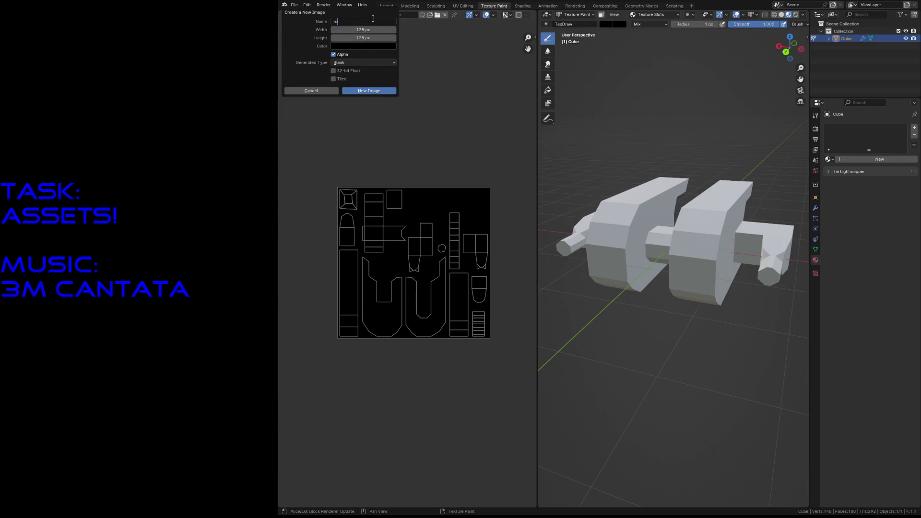
key(Return)
click(368, 90)
key(ctrl+s)
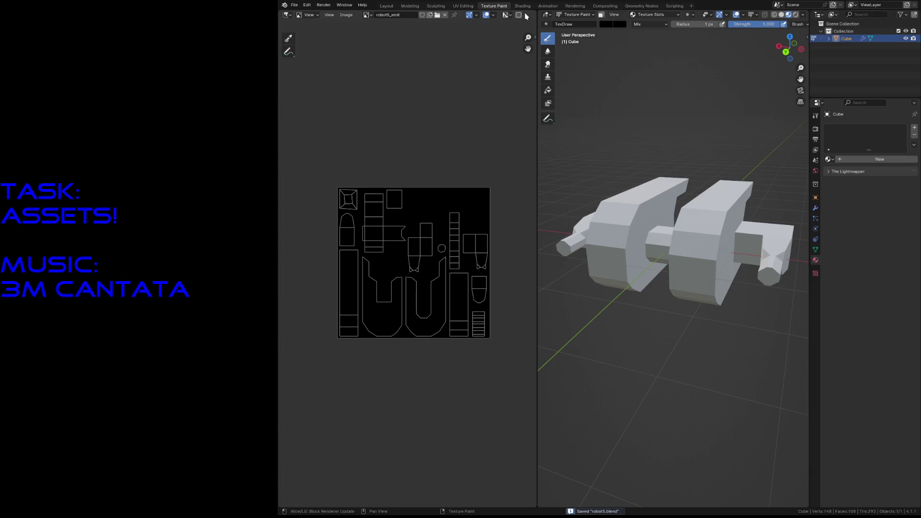
click(523, 5)
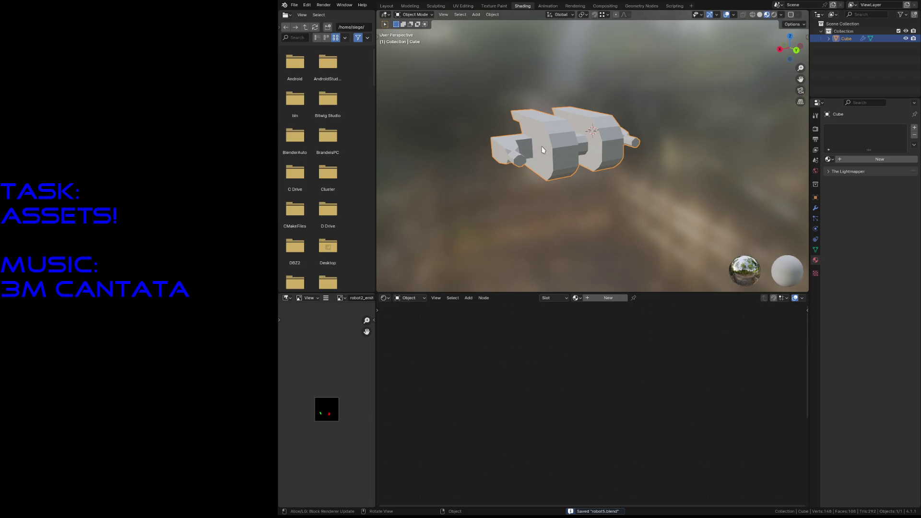
Assign robot4_material to the robot and rename it robot5_material.
click(827, 159)
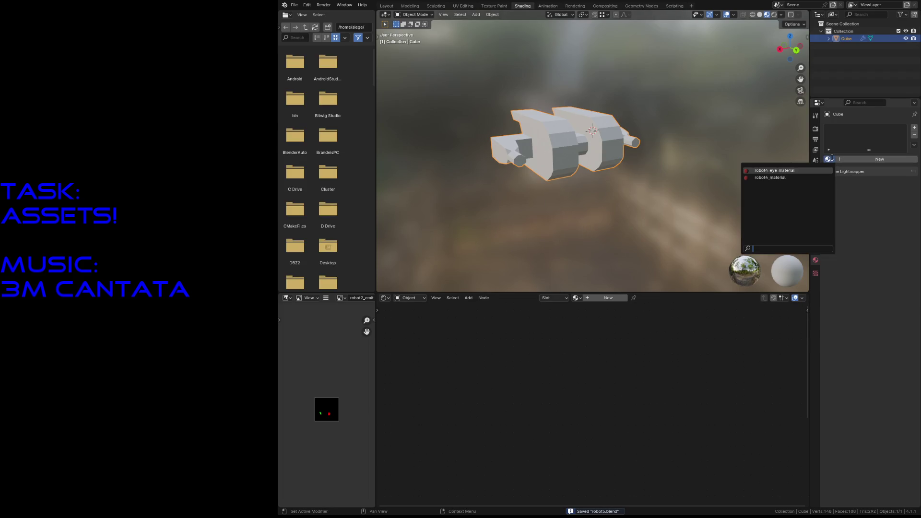
click(772, 177)
double_click(851, 129)
click(845, 128)
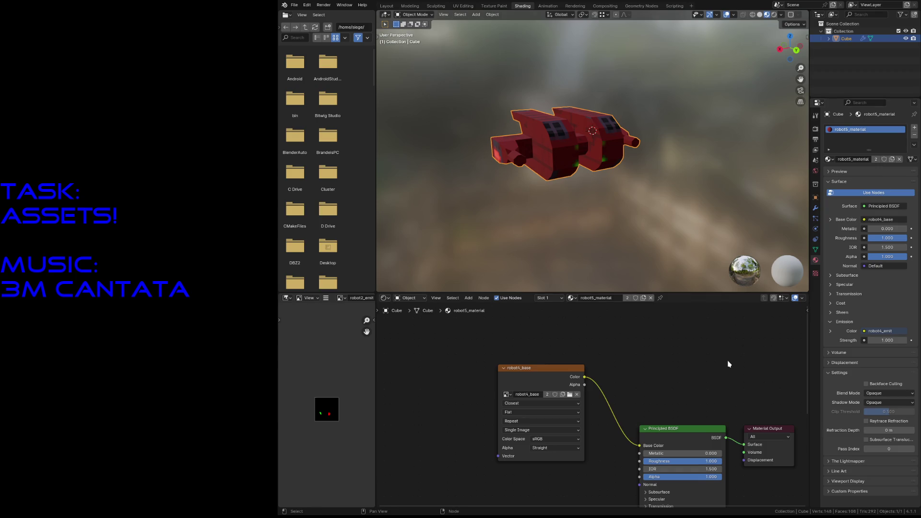
Point the base colour node at robot5_base and the emission node at robot5_emit.
middle_drag(650, 363, 607, 324)
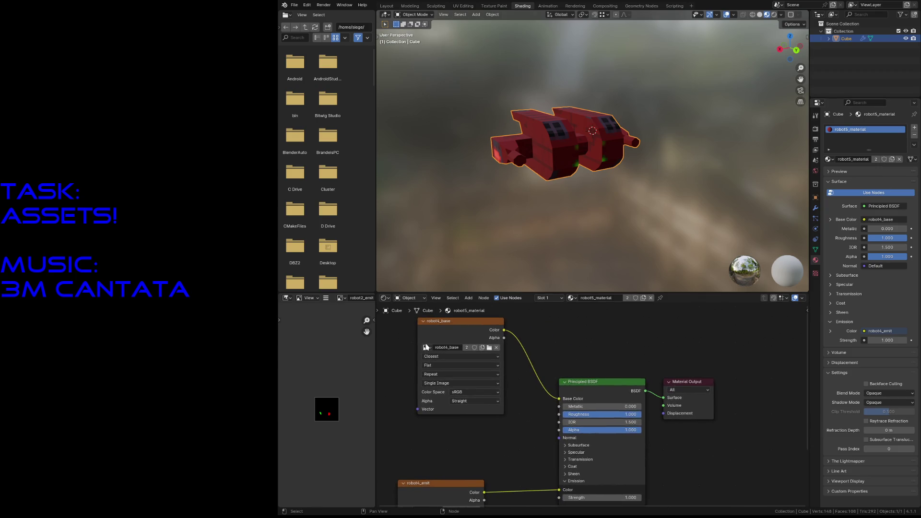
click(427, 348)
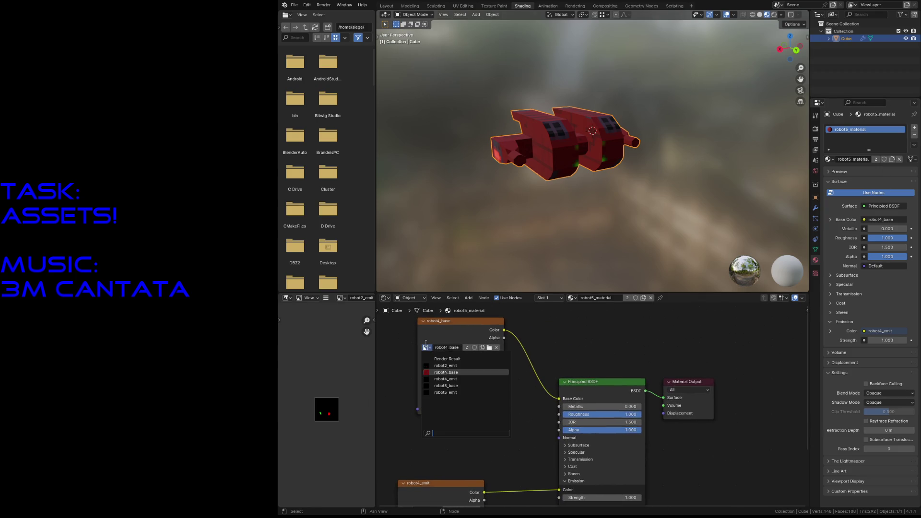
click(446, 385)
scroll(465, 421, down, 1)
middle_drag(465, 421, 497, 389)
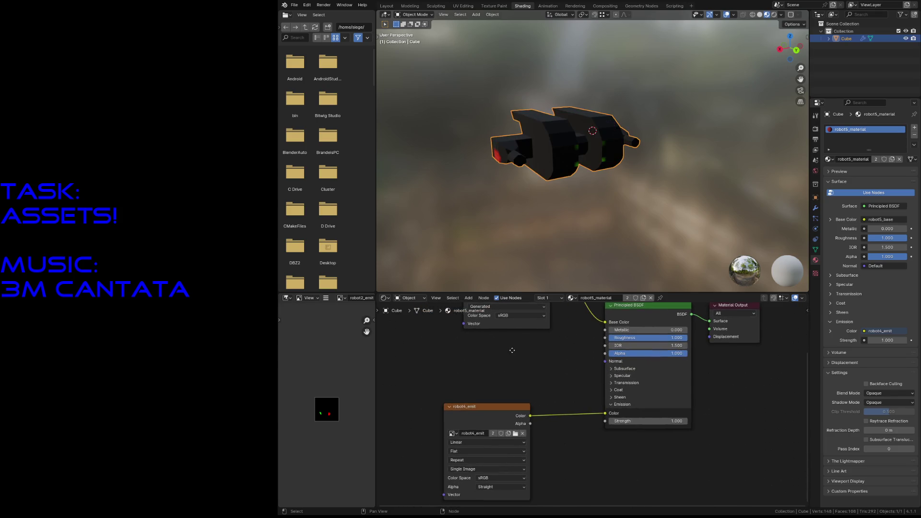
click(454, 434)
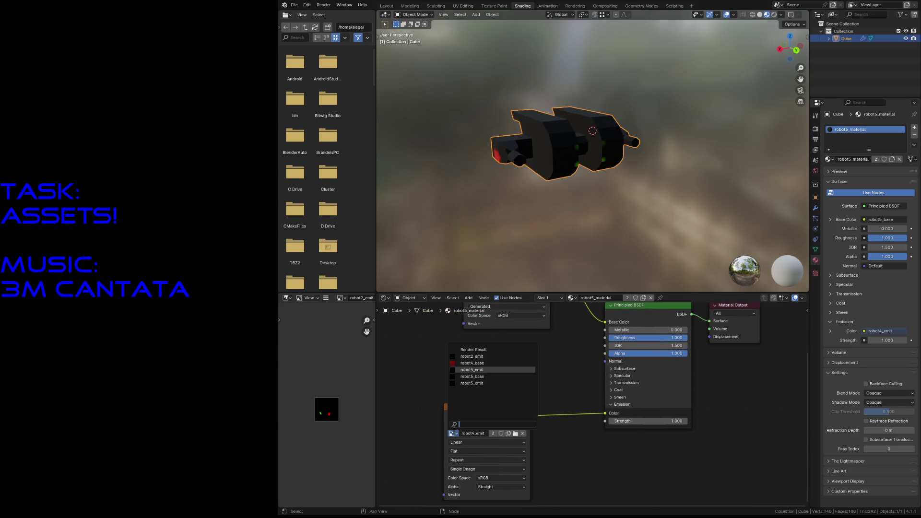
click(471, 383)
Save the file, check the material list, and return to the Texture Paint workspace.
key(ctrl+s)
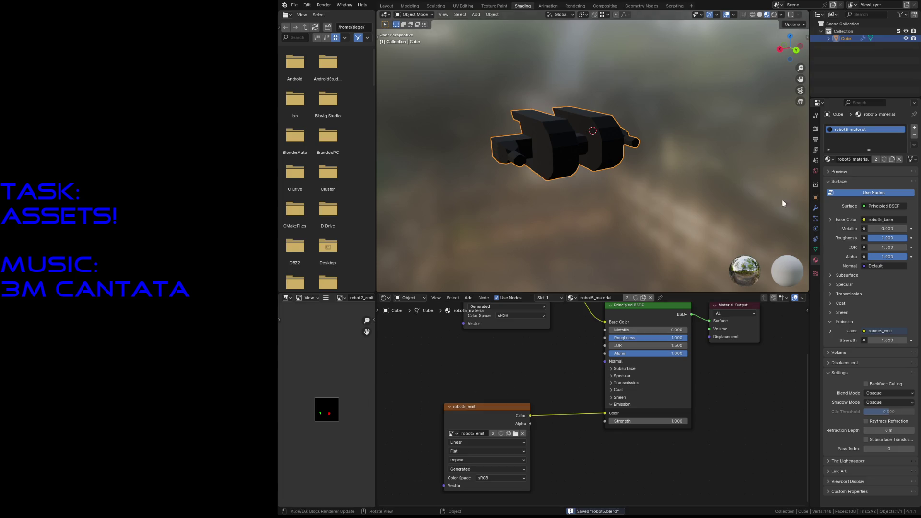
click(829, 159)
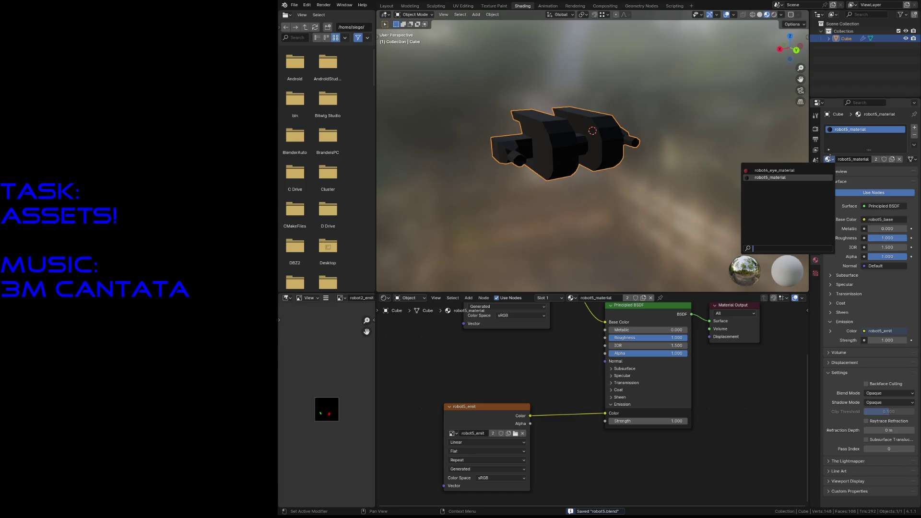
click(690, 154)
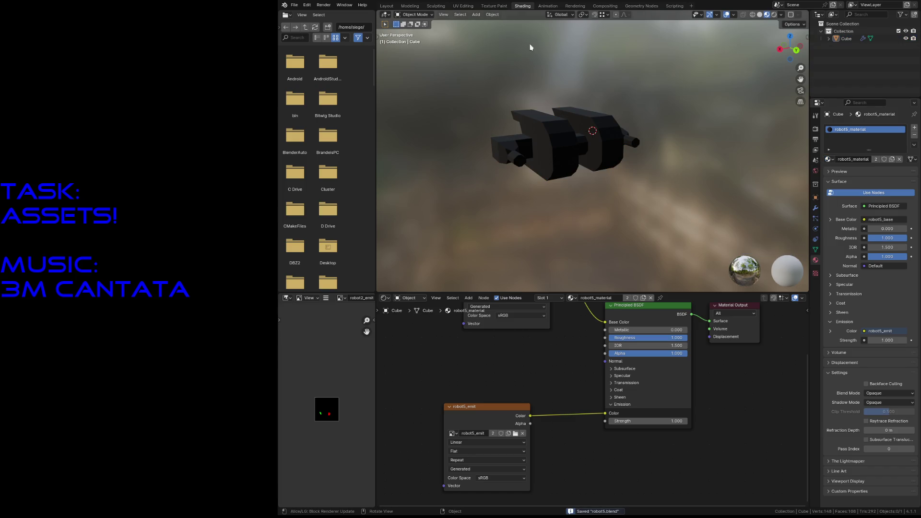
click(494, 7)
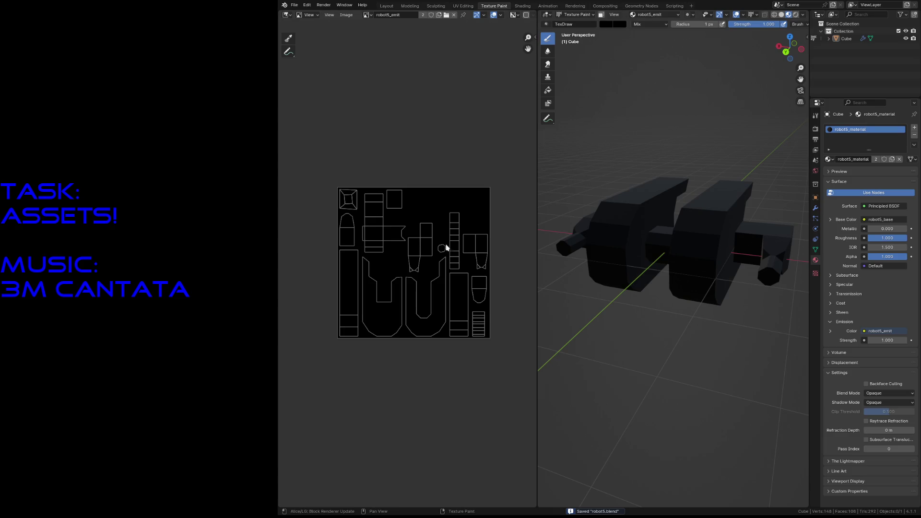
Pick robot5_base as the paint slot and set the image editor to Paint mode.
click(644, 15)
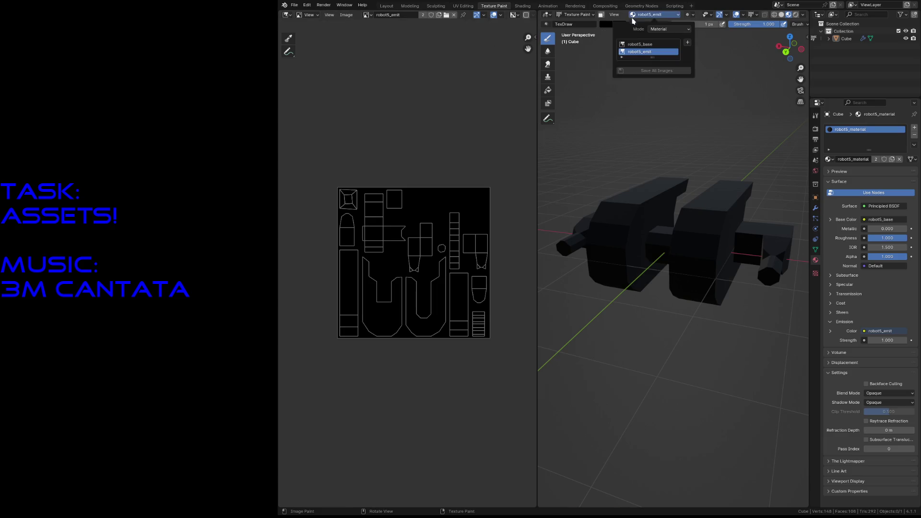
click(639, 44)
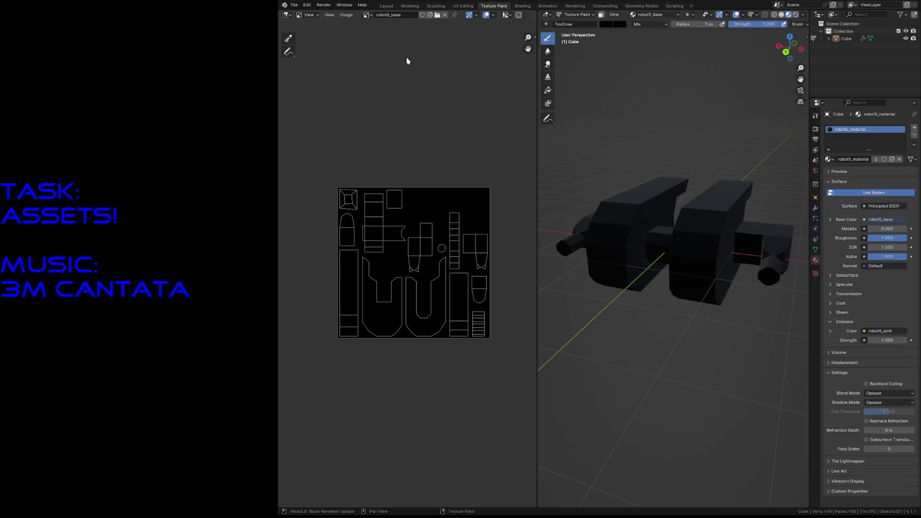
click(307, 14)
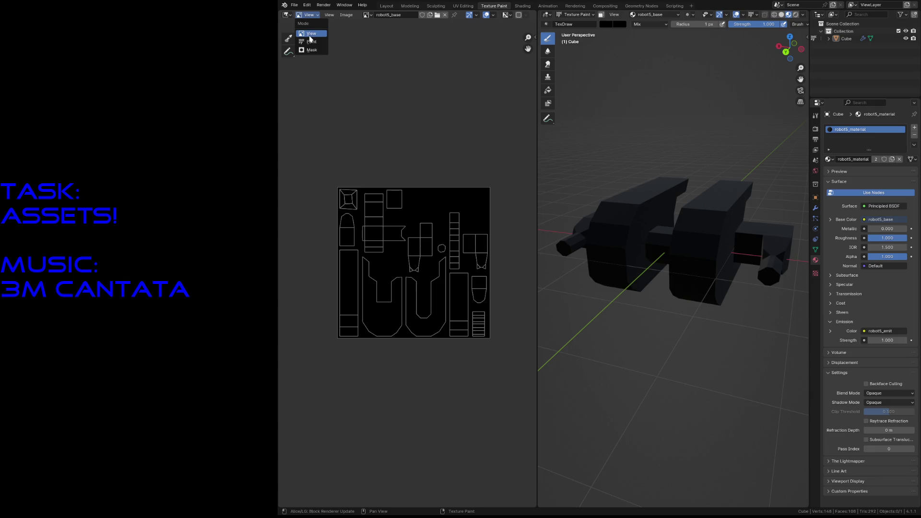
click(312, 42)
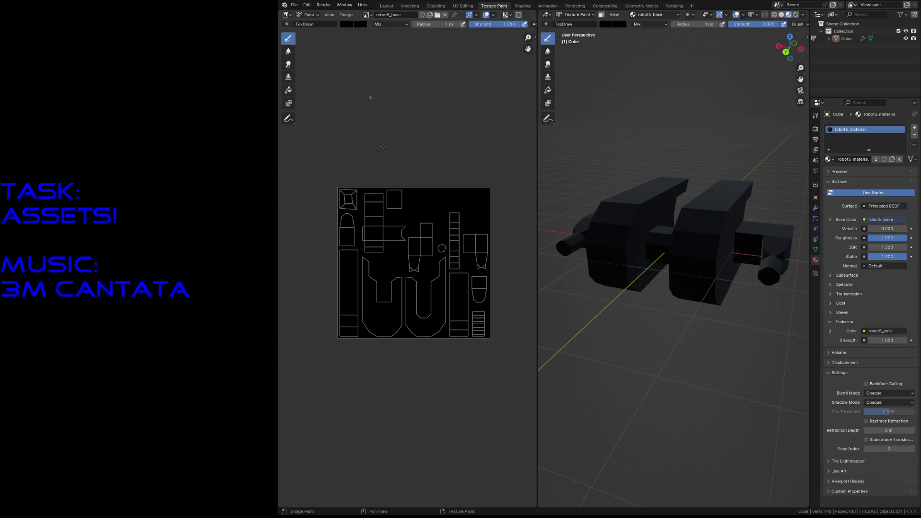
key(f)
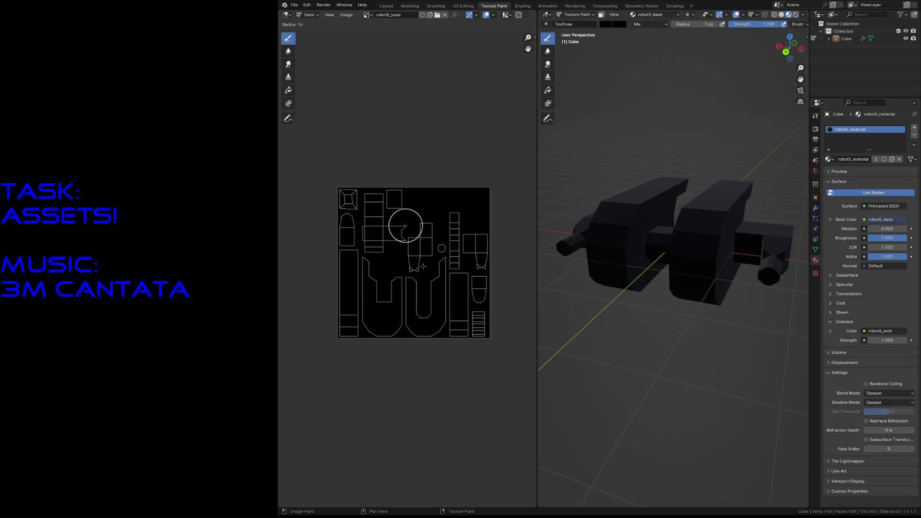
Set the brush radius to 17 px and choose a pale cyan brush colour at about 0.8 brightness.
click(406, 225)
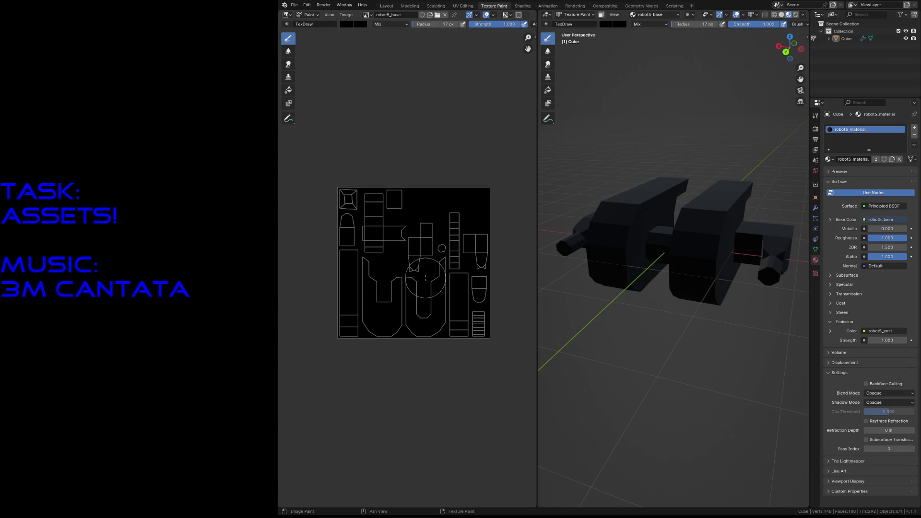
click(349, 25)
double_click(376, 130)
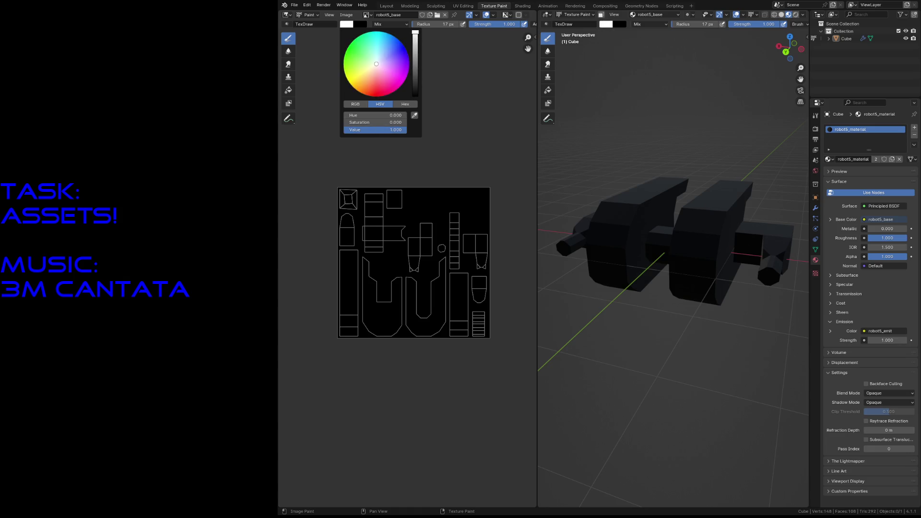
drag(416, 36, 415, 41)
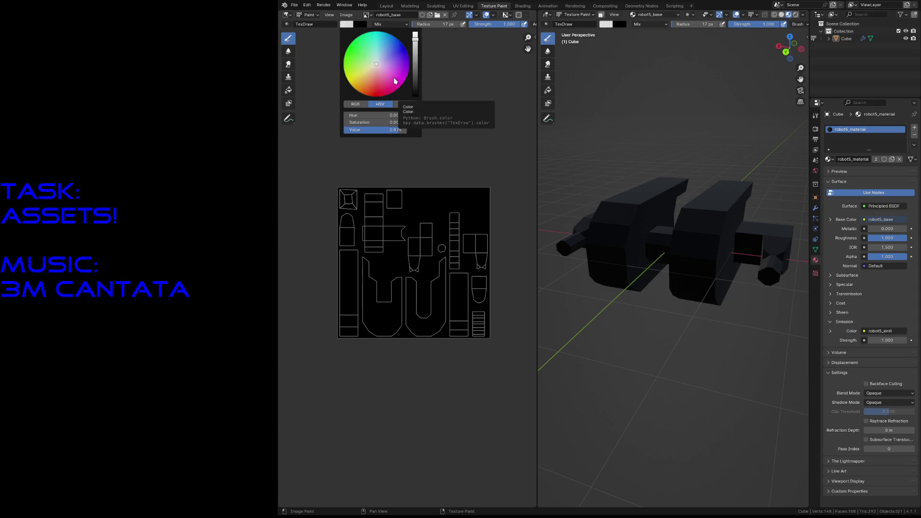
click(369, 89)
drag(370, 88, 355, 50)
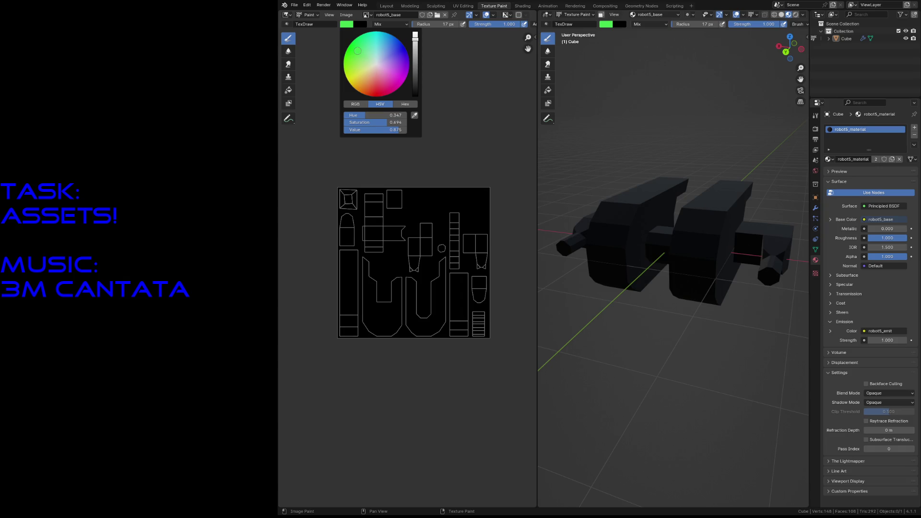
click(400, 81)
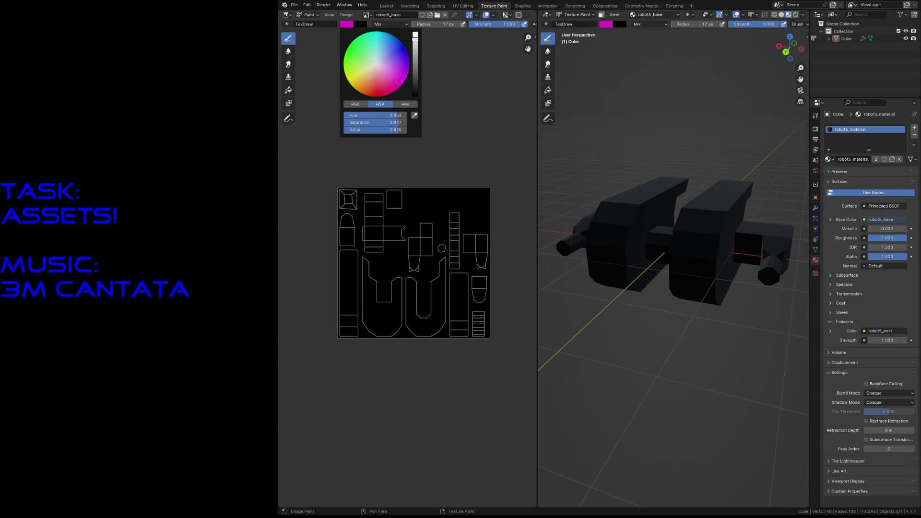
click(396, 59)
drag(395, 55, 380, 41)
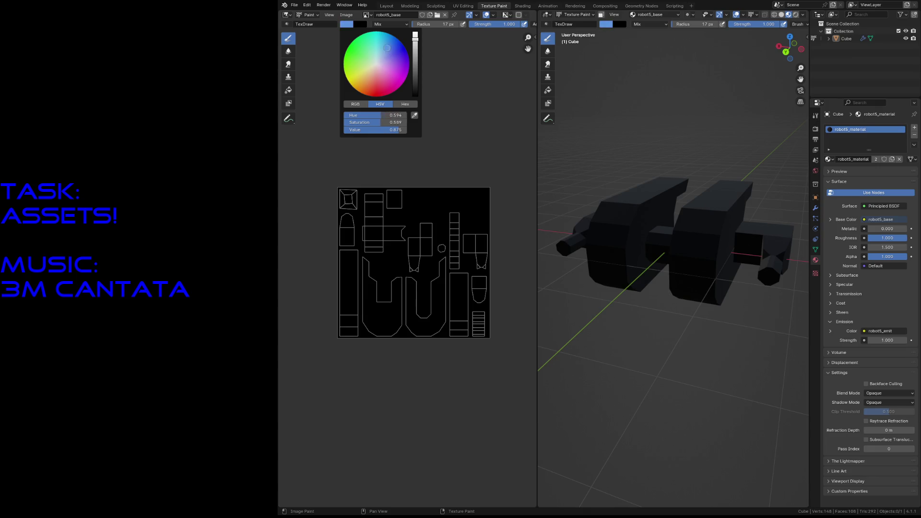
drag(388, 122, 367, 122)
drag(376, 52, 378, 57)
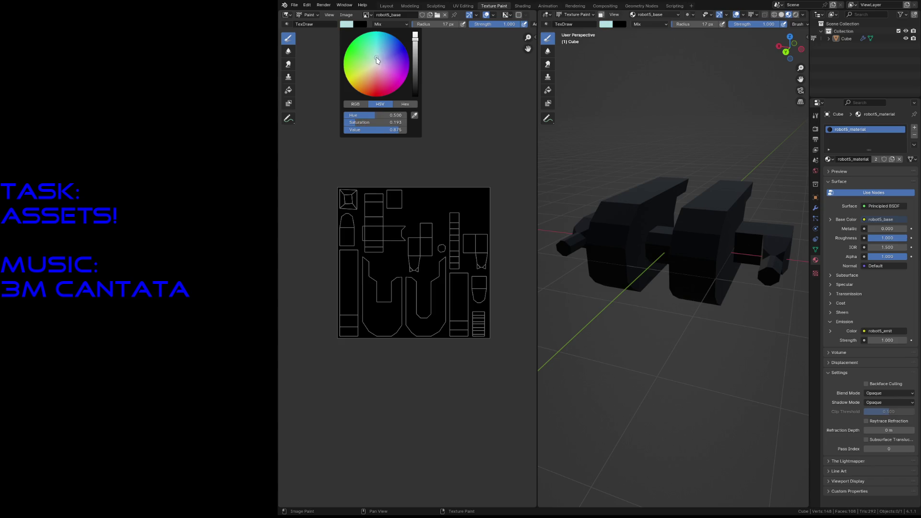
Paint the entire robot5_base texture pale cyan and show it on the model.
mouse_move(434, 319)
mouse_down()
mouse_move(439, 202)
mouse_move(403, 324)
mouse_up()
drag(389, 202, 367, 324)
drag(360, 202, 345, 339)
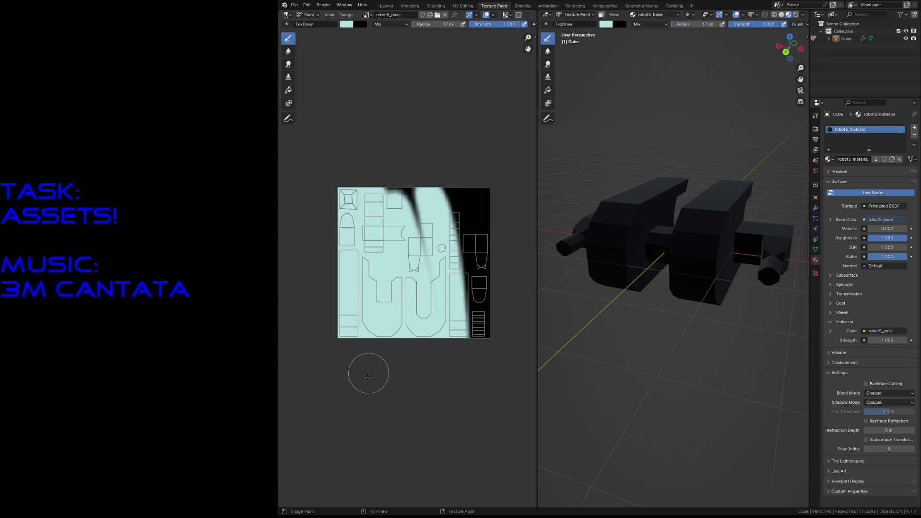
drag(406, 194, 403, 273)
drag(460, 194, 475, 338)
drag(482, 165, 504, 302)
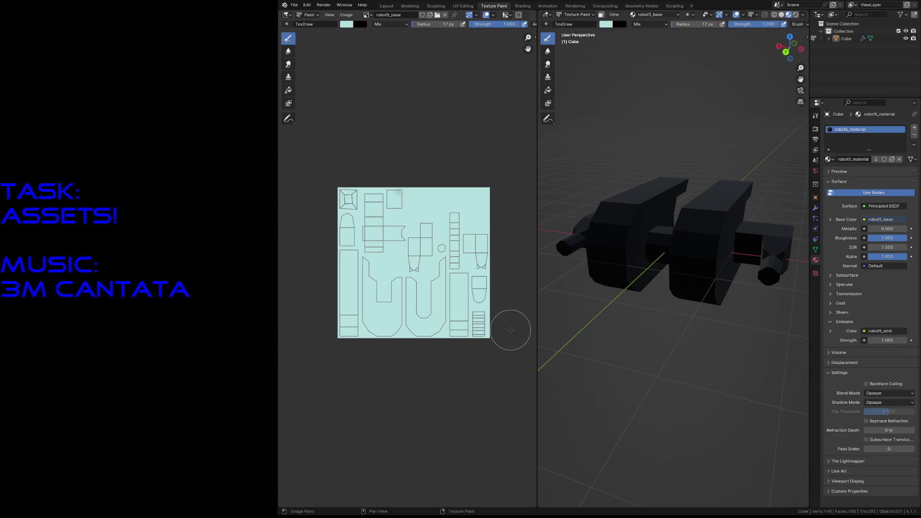
key(alt+s)
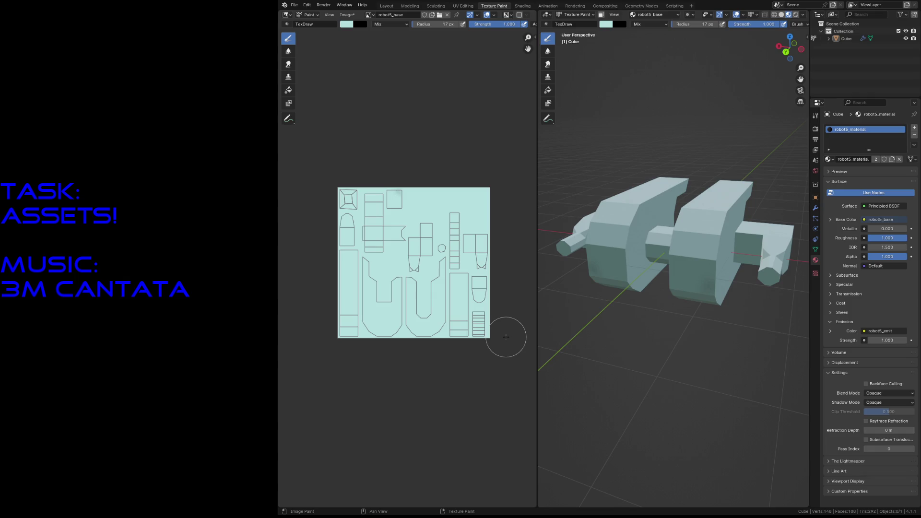
Darken the brush to near-black and paint over the entire texture, including the light strips.
click(346, 24)
drag(416, 76, 417, 95)
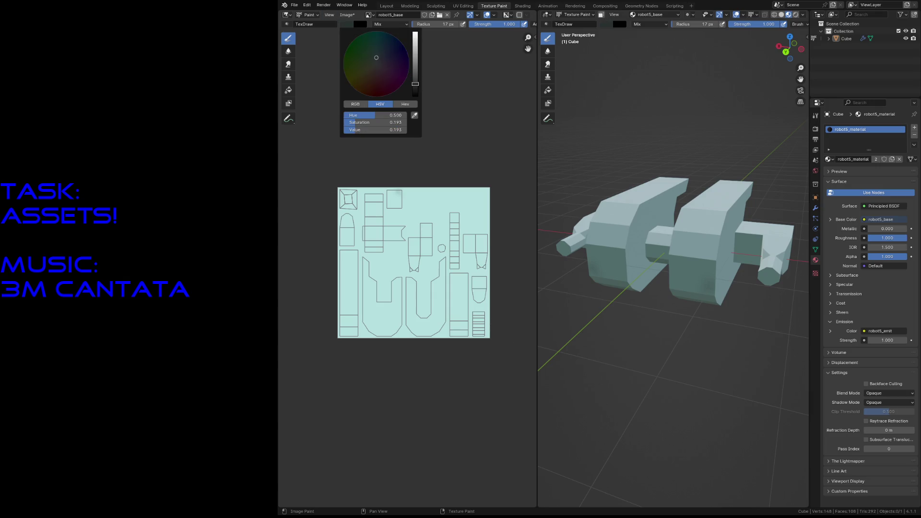
mouse_move(444, 284)
mouse_down()
mouse_move(432, 217)
mouse_move(404, 217)
mouse_move(374, 165)
mouse_move(361, 179)
mouse_move(347, 331)
mouse_up()
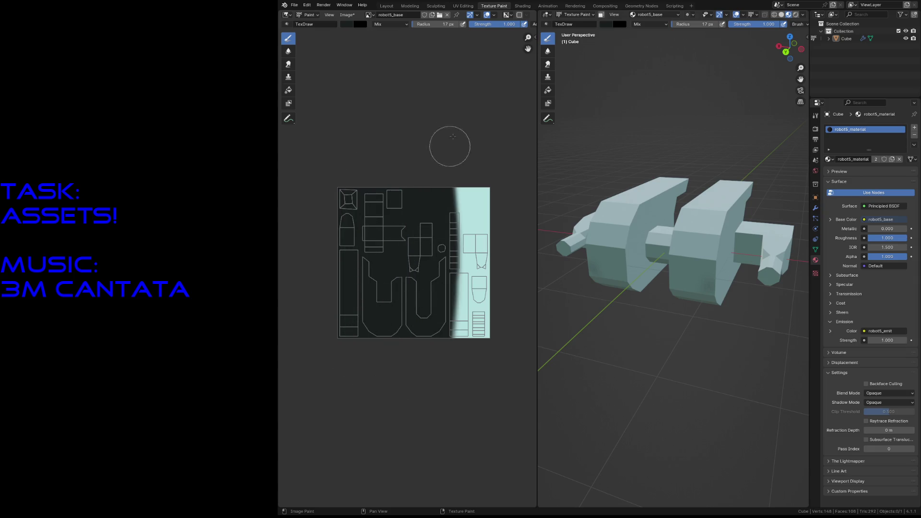
drag(461, 187, 479, 334)
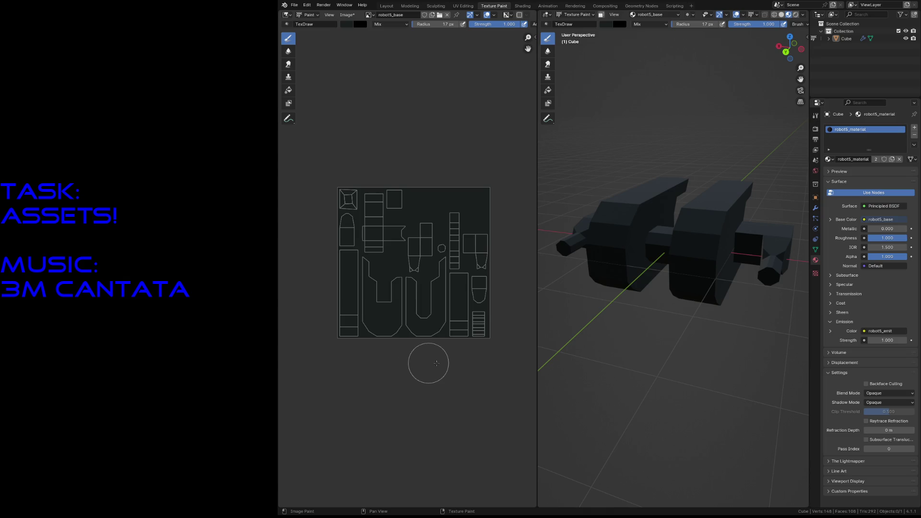
key(shift+grave)
Fly the view around the darkened robot to inspect it up close from several sides.
key(w)
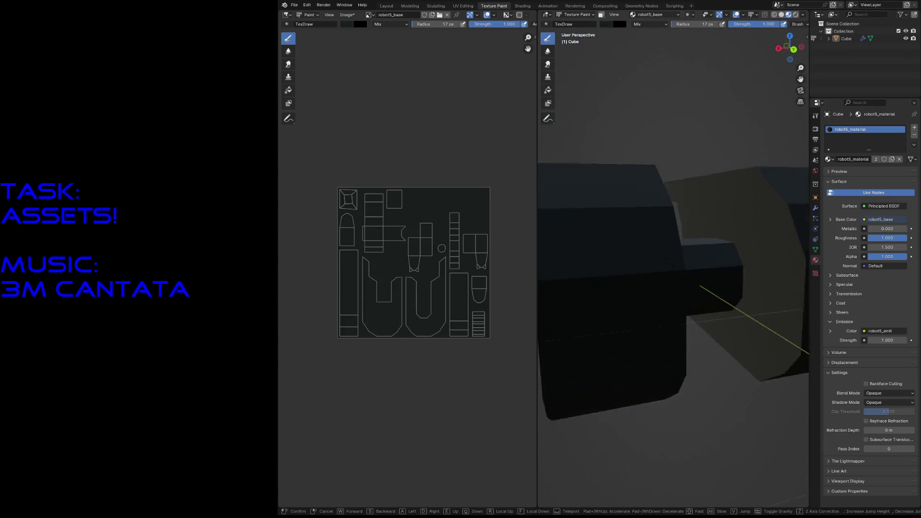
key(w)
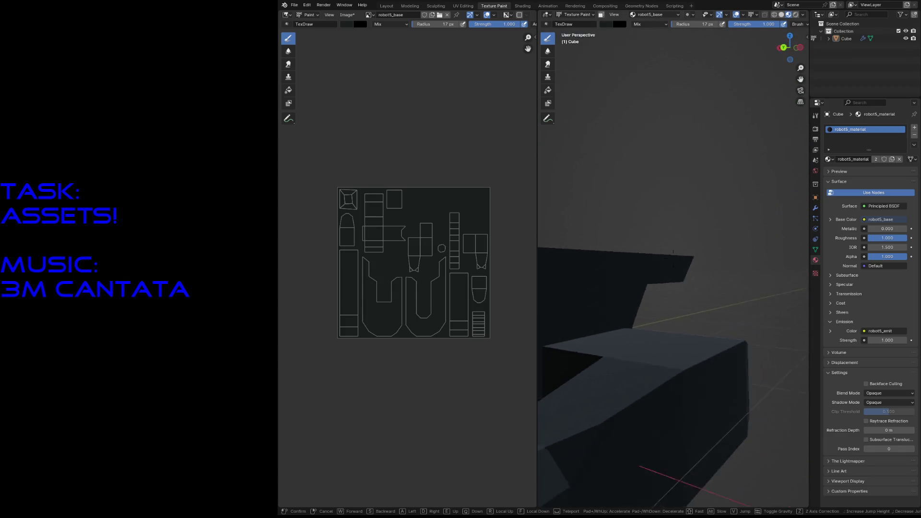
key(w)
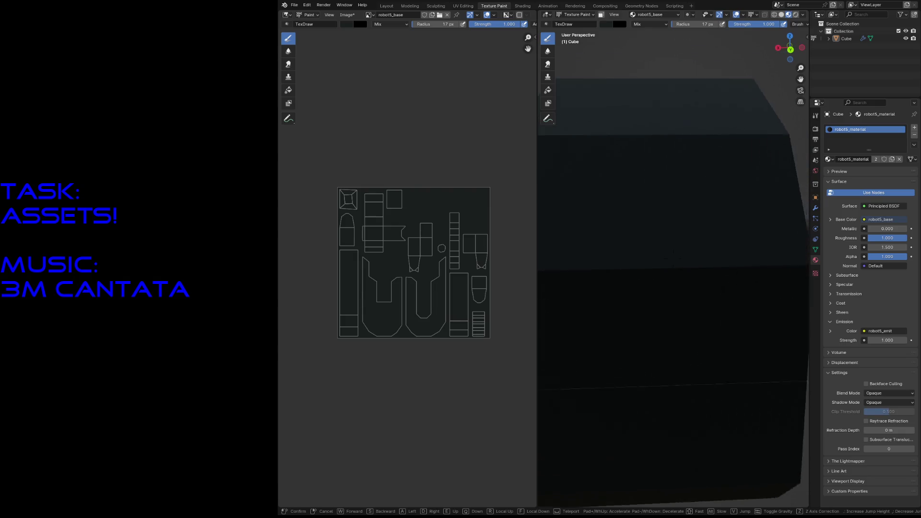
click(673, 274)
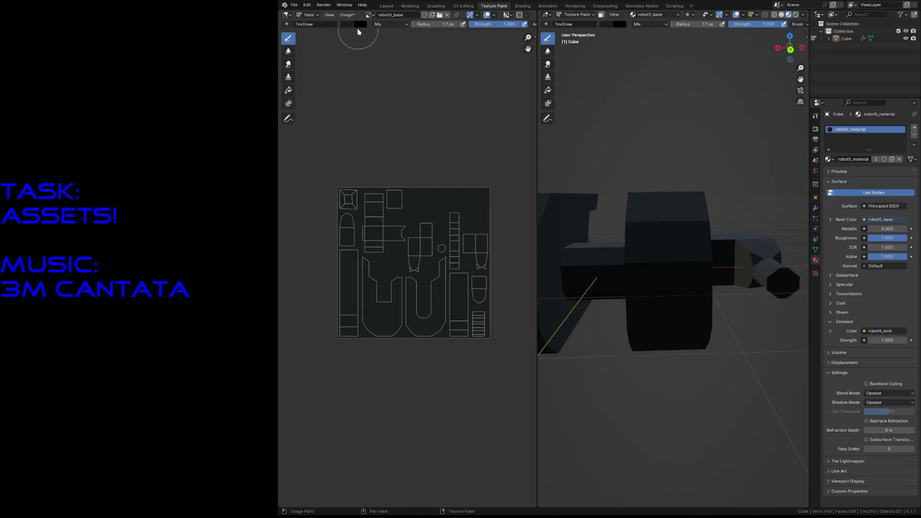
click(351, 24)
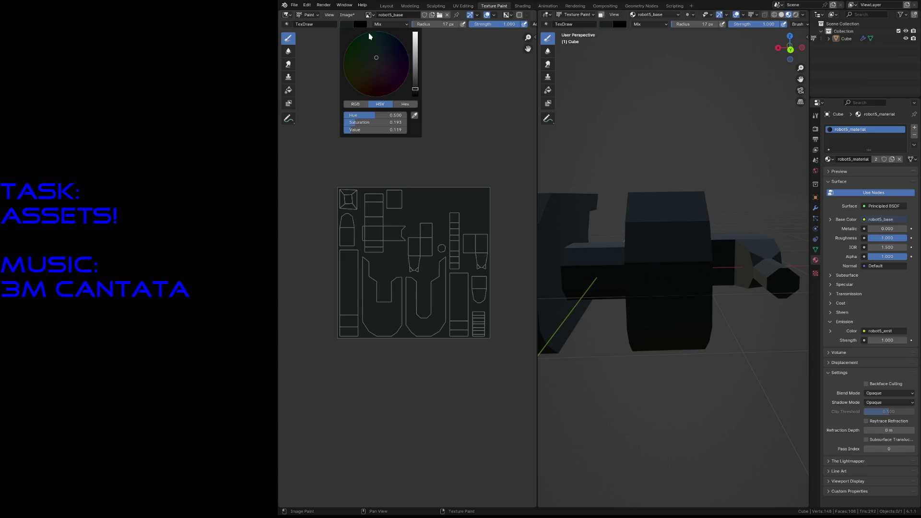
Set the brush to a light grey colour with a 2 px radius.
drag(415, 61, 415, 71)
click(376, 62)
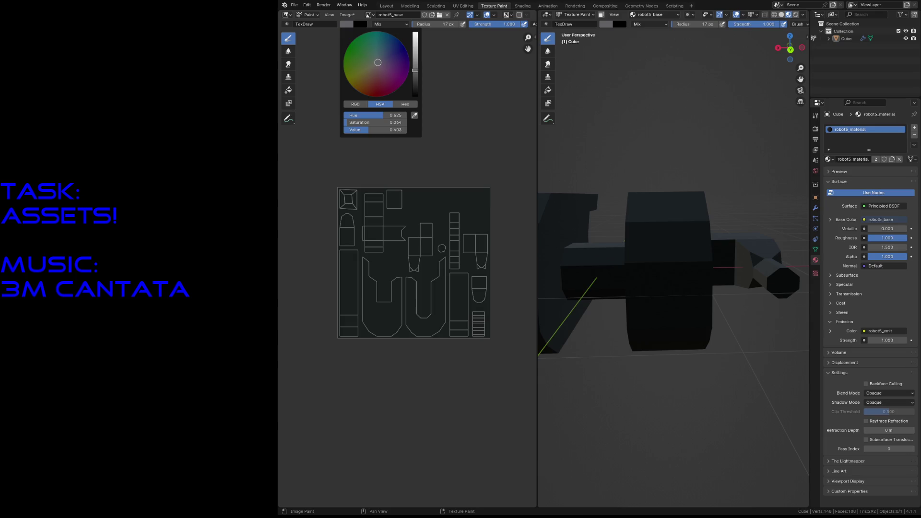
key(f)
click(350, 261)
scroll(333, 279, up, 3)
scroll(333, 279, up, 1)
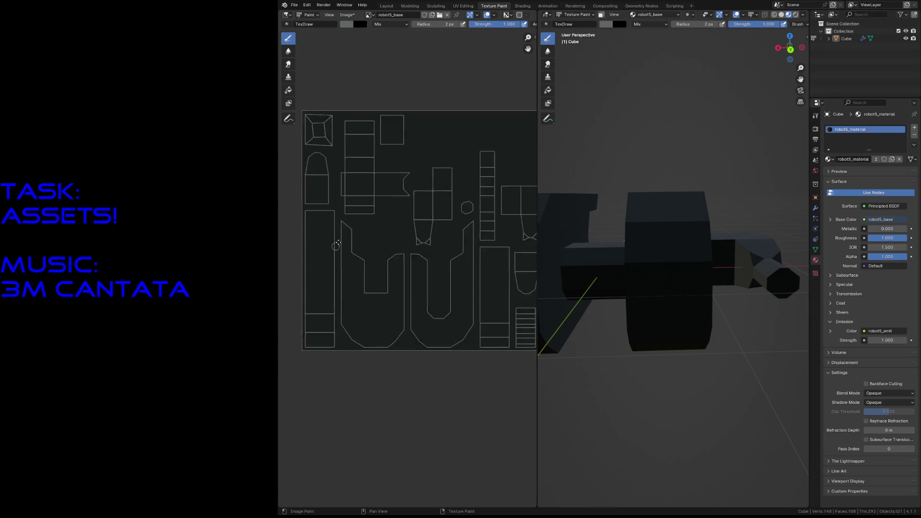
Draw test strokes down the left texture strip and undo them.
middle_drag(334, 279, 339, 251)
drag(358, 173, 356, 294)
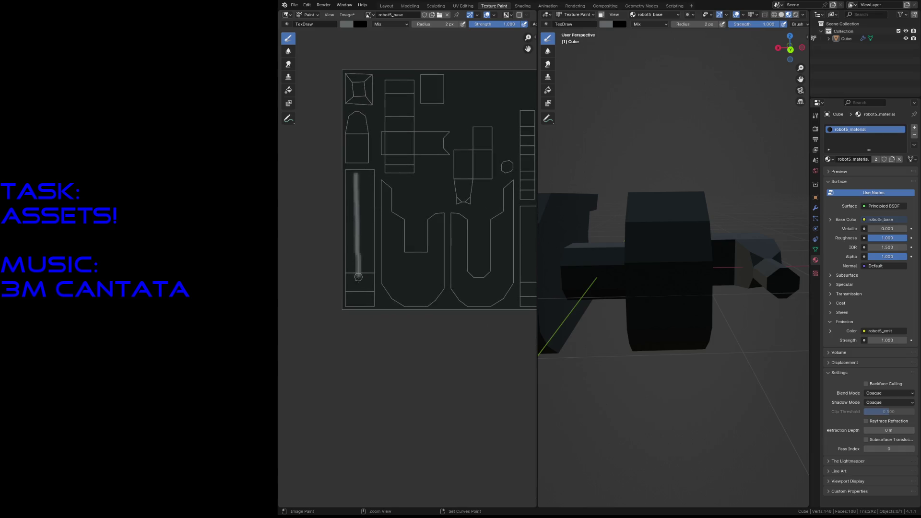
key(ctrl+z)
drag(353, 173, 356, 303)
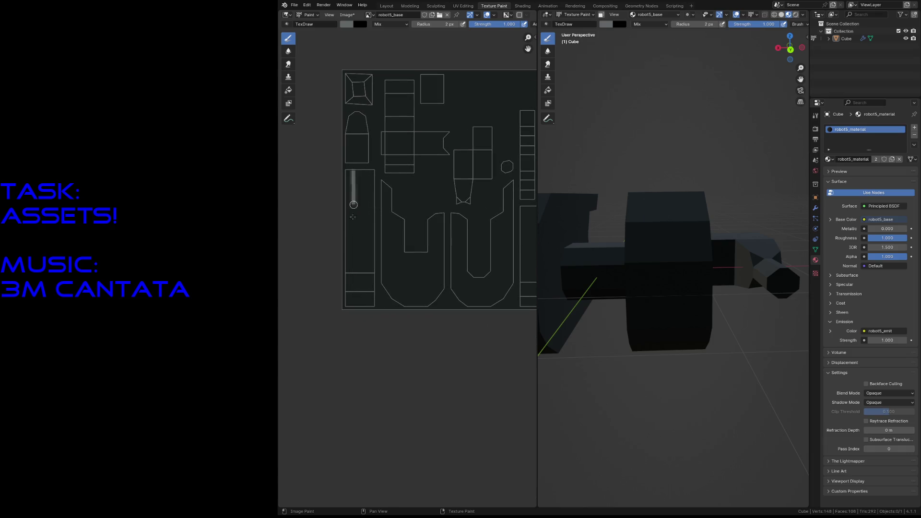
key(ctrl+z)
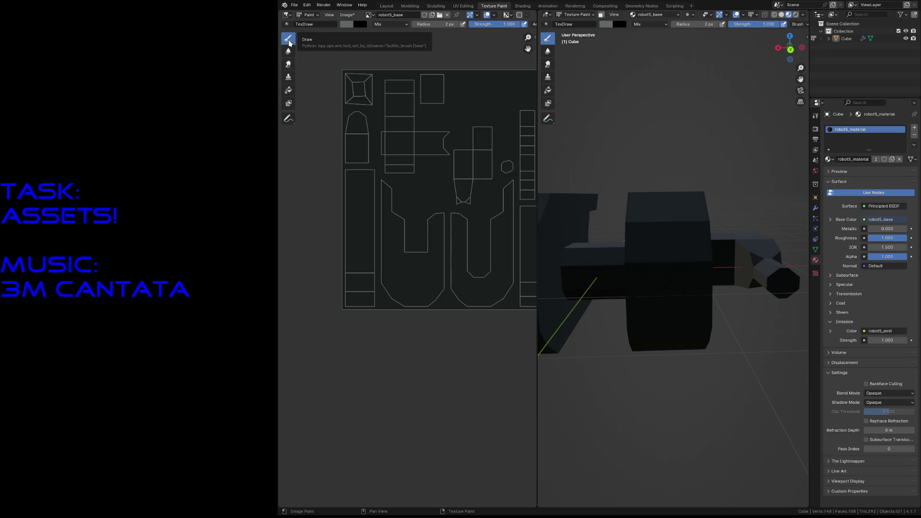
Paint grey highlight streaks down the long left strip of the texture.
drag(352, 171, 354, 317)
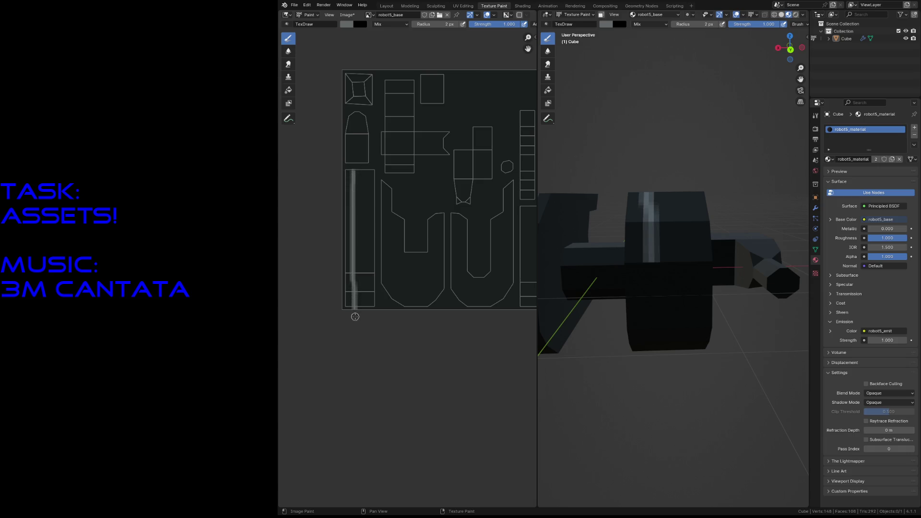
key(ctrl+z)
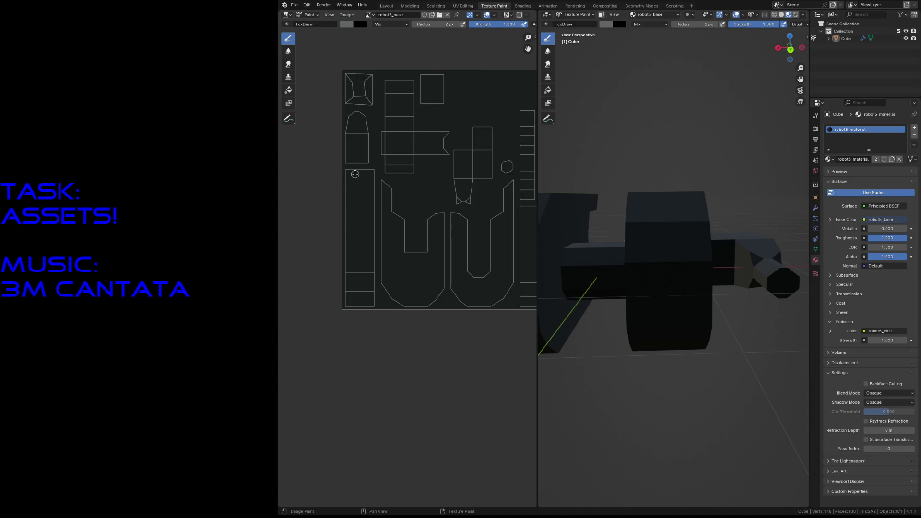
drag(353, 173, 352, 225)
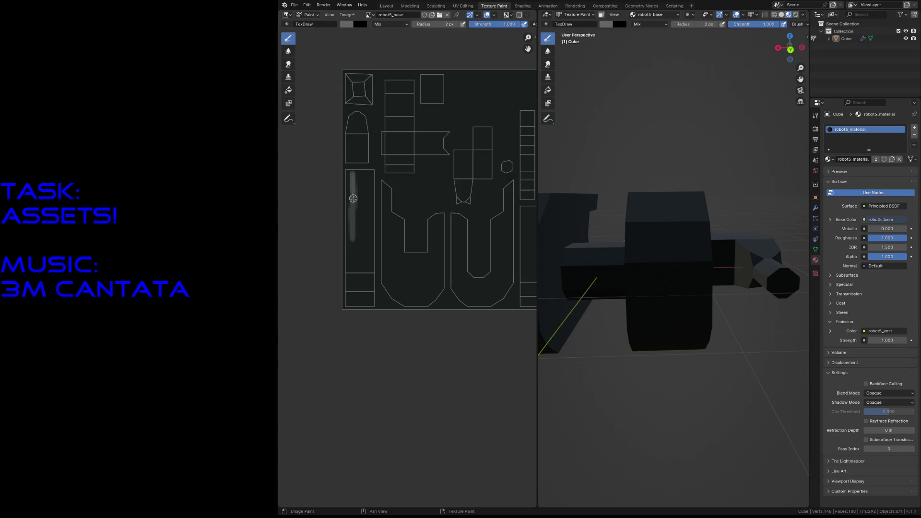
mouse_move(355, 220)
mouse_down()
mouse_move(352, 306)
mouse_move(354, 282)
mouse_up()
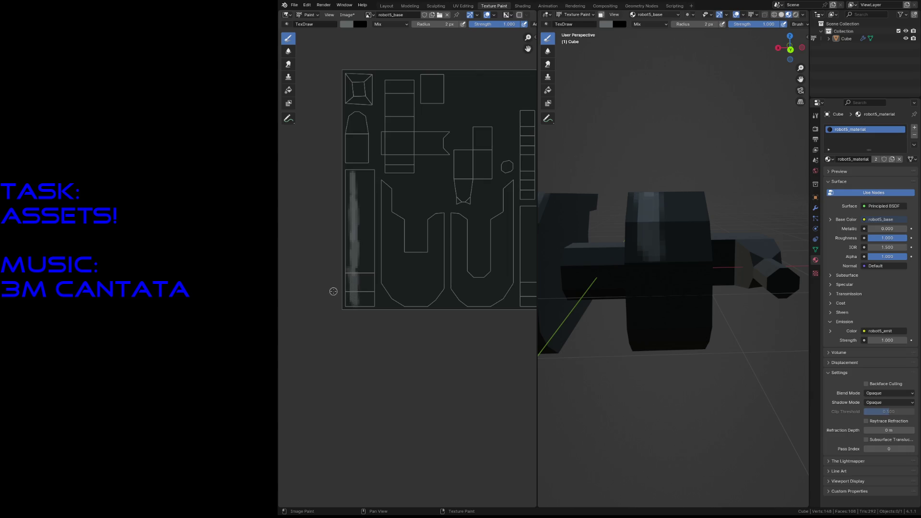
click(462, 5)
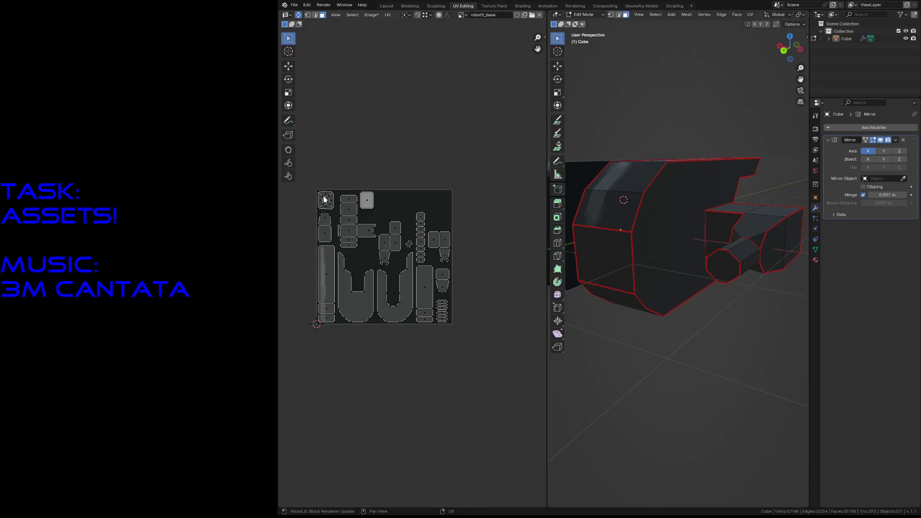
Select the top-left UV island to locate its box faces, then zoom onto the box part.
click(326, 201)
drag(307, 185, 338, 216)
middle_drag(719, 237, 647, 288)
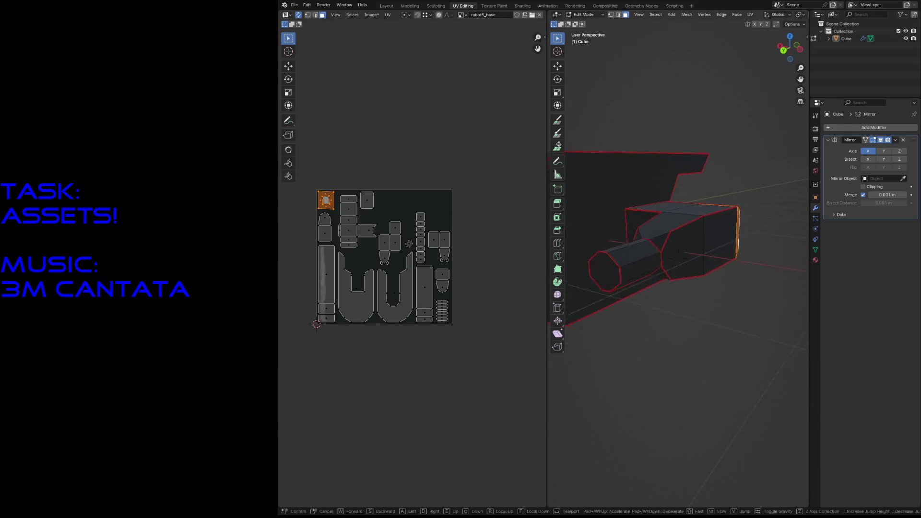
scroll(675, 221, up, 3)
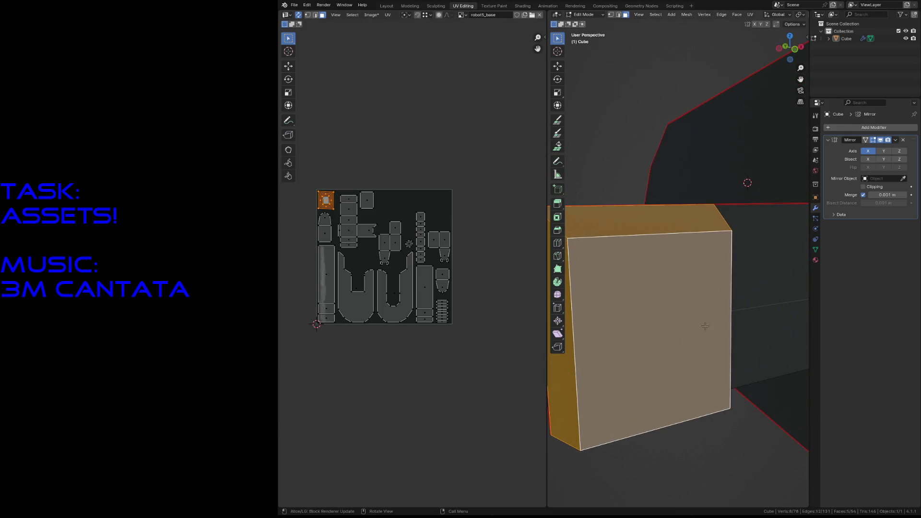
middle_drag(674, 221, 747, 183)
click(747, 182)
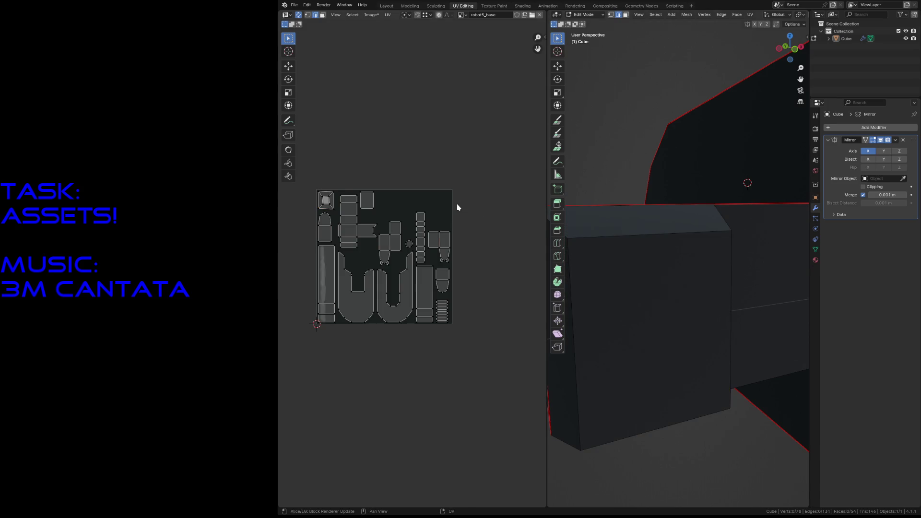
Select the box's top, front and vertical-face edges and mark them as seams.
alt+click(638, 235)
alt+click(710, 308)
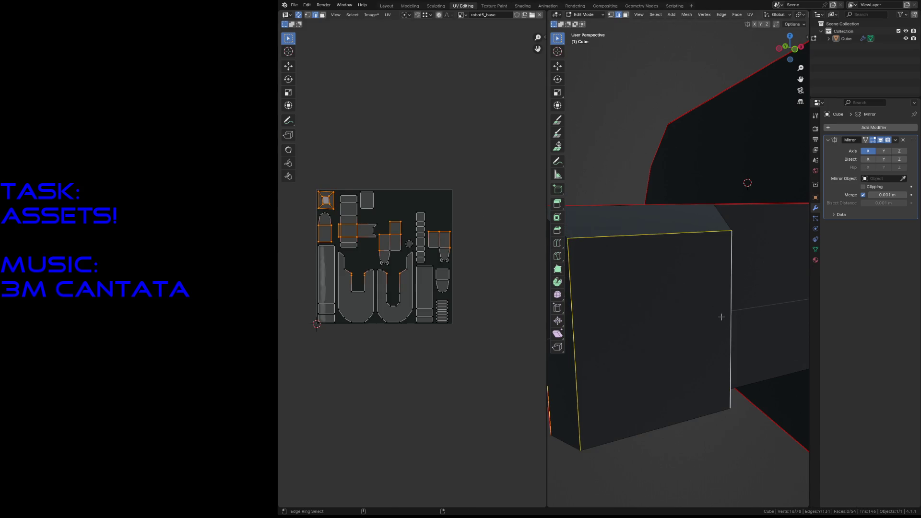
click(648, 302)
alt+shift+click(619, 279)
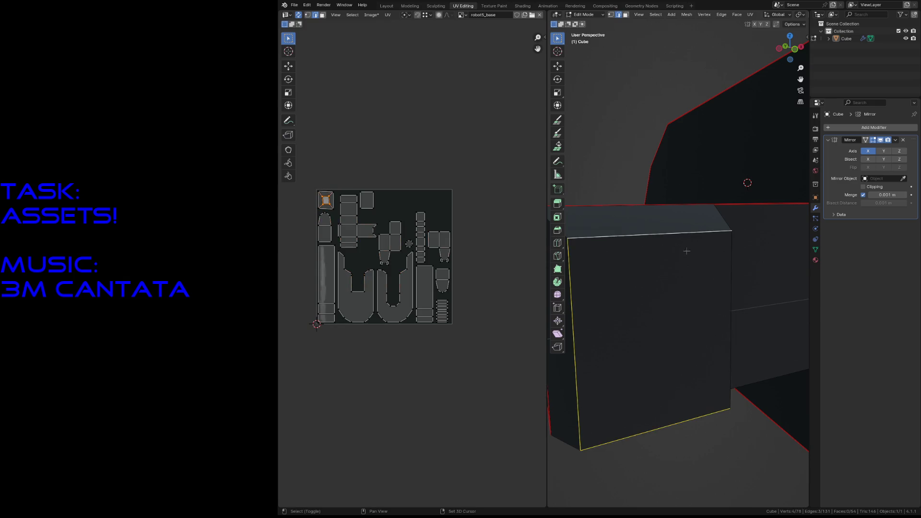
click(619, 279)
key(shift+grave)
key(w)
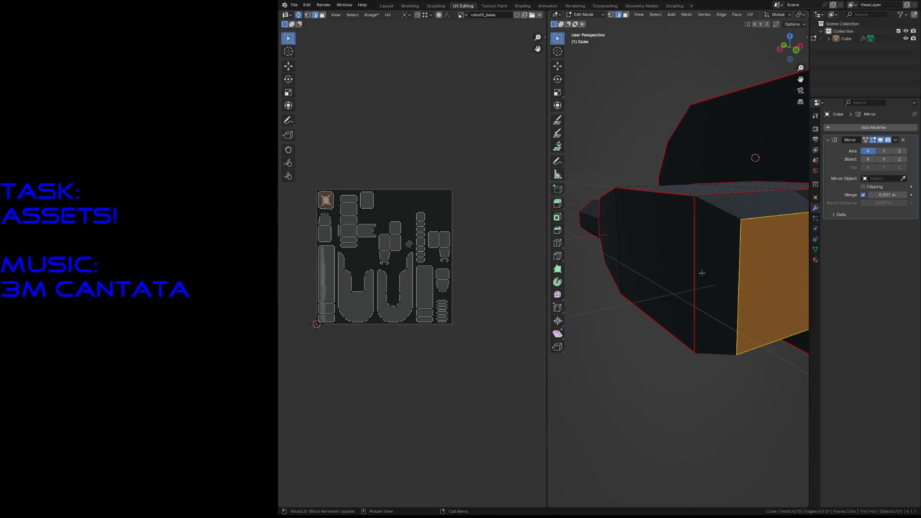
key(w)
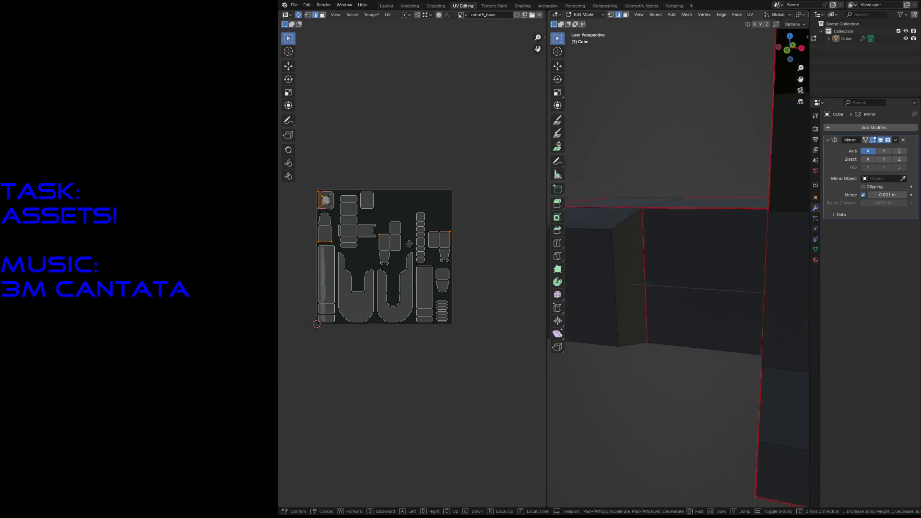
shift+click(651, 216)
shift+click(656, 341)
key(F3)
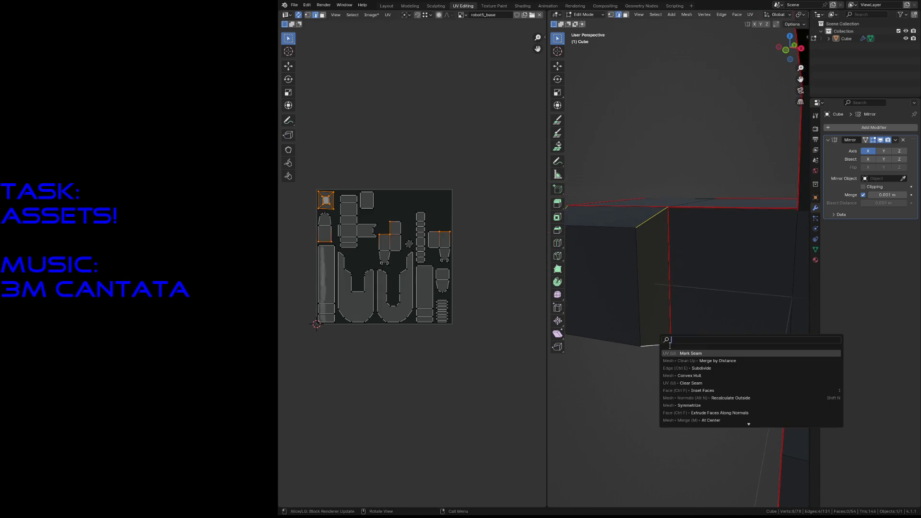
click(681, 352)
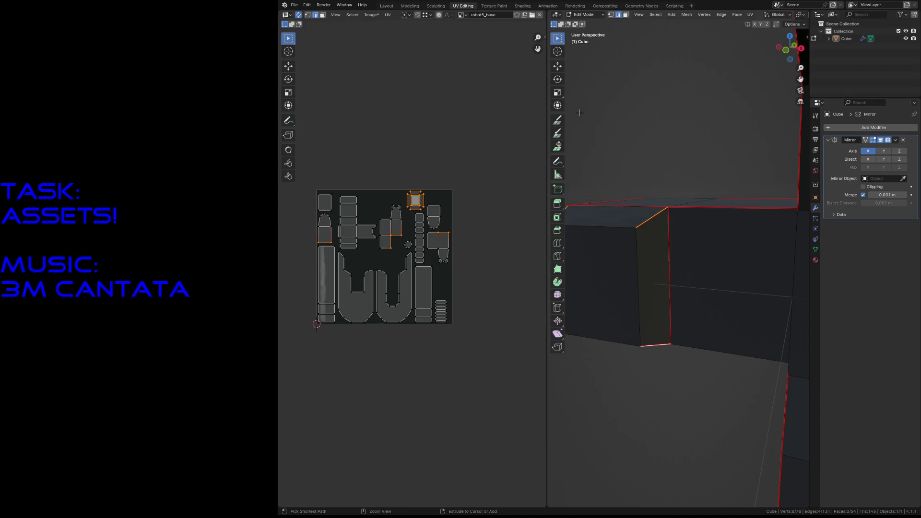
Re-unwrap the mesh, box-select all UV islands and pin them in place.
key(ctrl+p)
click(302, 162)
drag(295, 161, 325, 162)
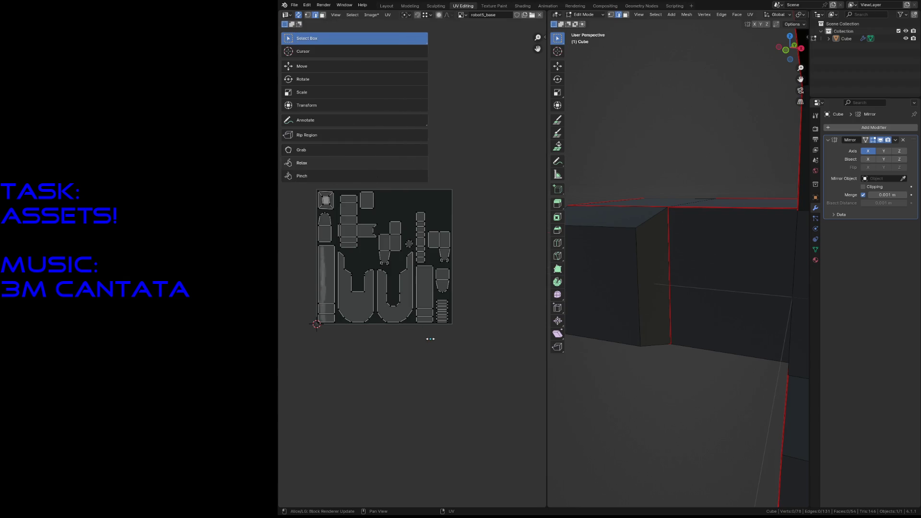
drag(484, 390, 294, 181)
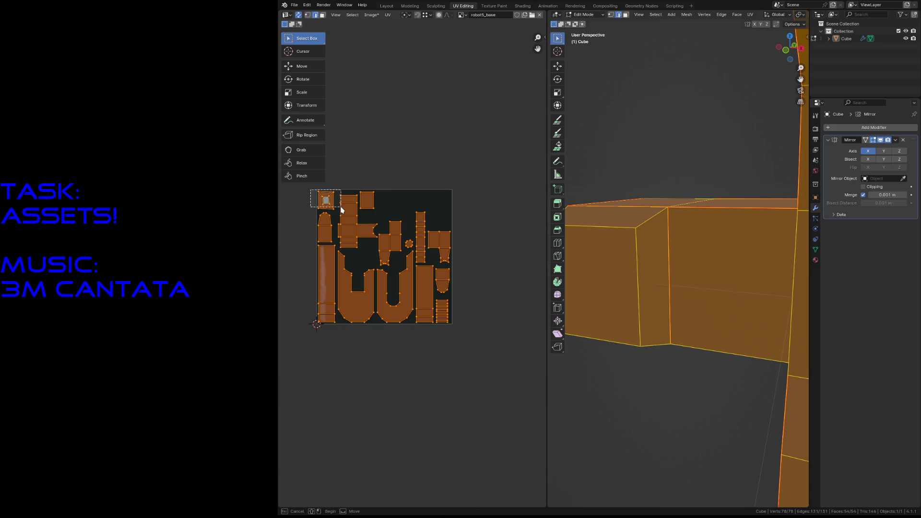
drag(320, 193, 331, 207)
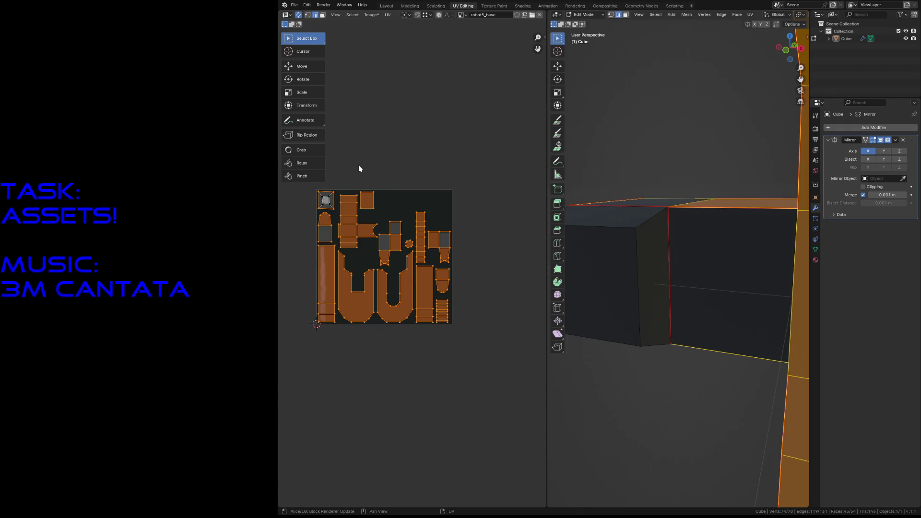
click(359, 169)
drag(339, 185, 485, 368)
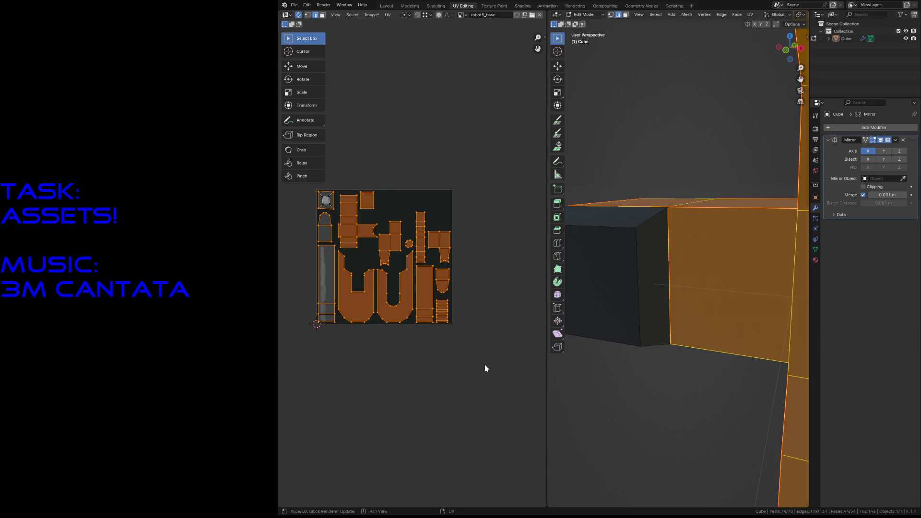
click(315, 232)
mouse_move(461, 381)
mouse_down()
mouse_move(288, 168)
mouse_move(336, 216)
mouse_move(308, 186)
mouse_up()
key(p)
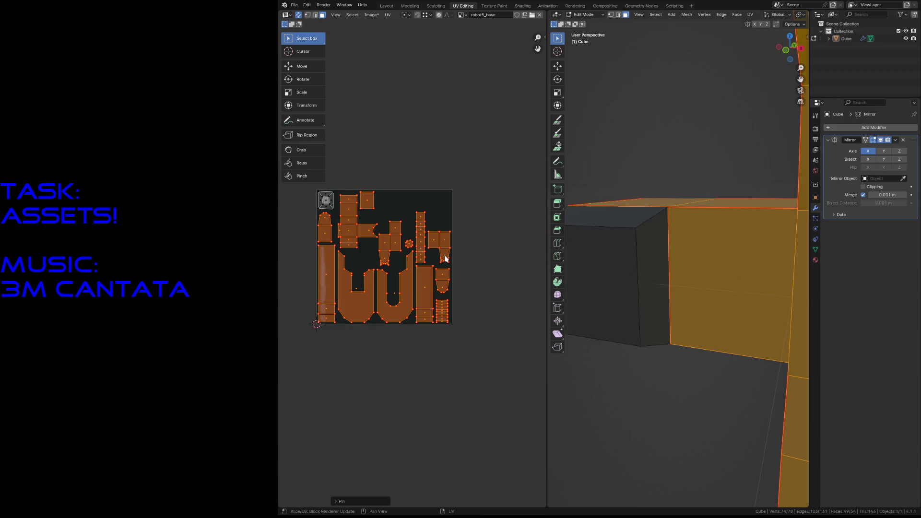
key(alt+a)
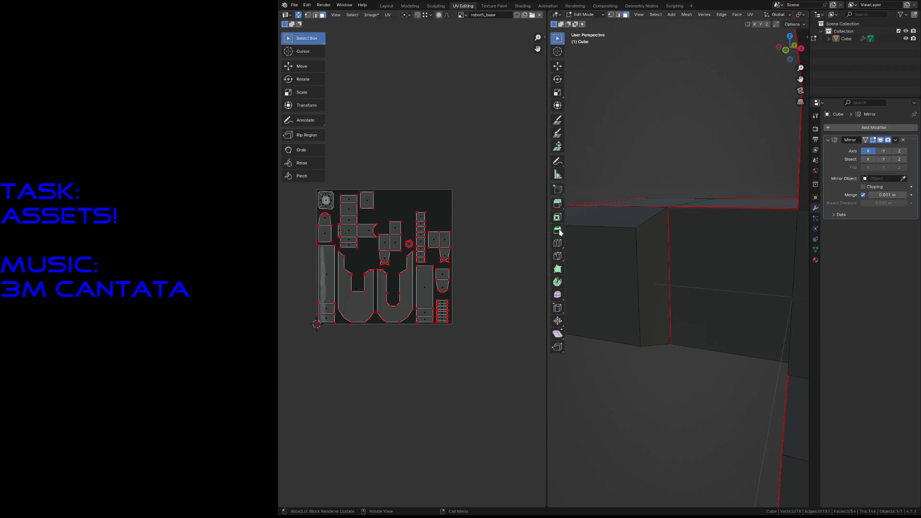
Select an edge on the small block and look up the seam command.
click(649, 308)
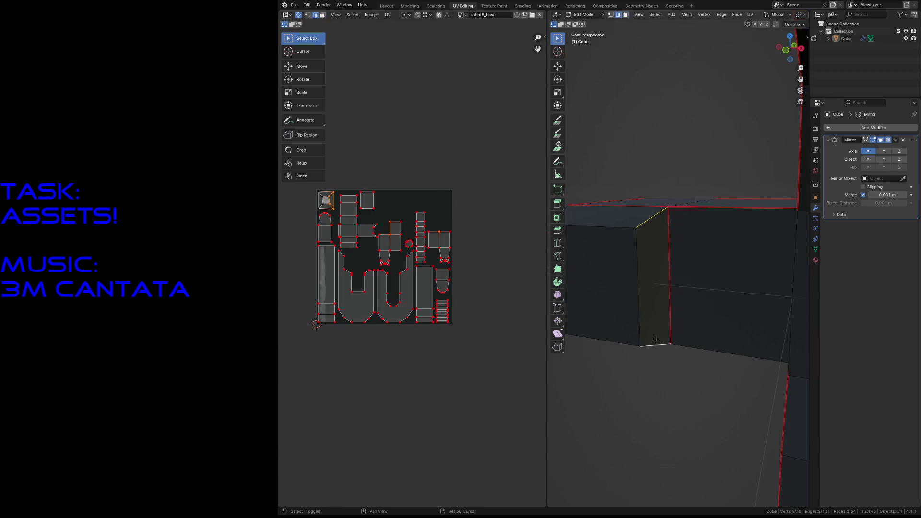
scroll(656, 344, down, 3)
middle_drag(656, 343, 607, 327)
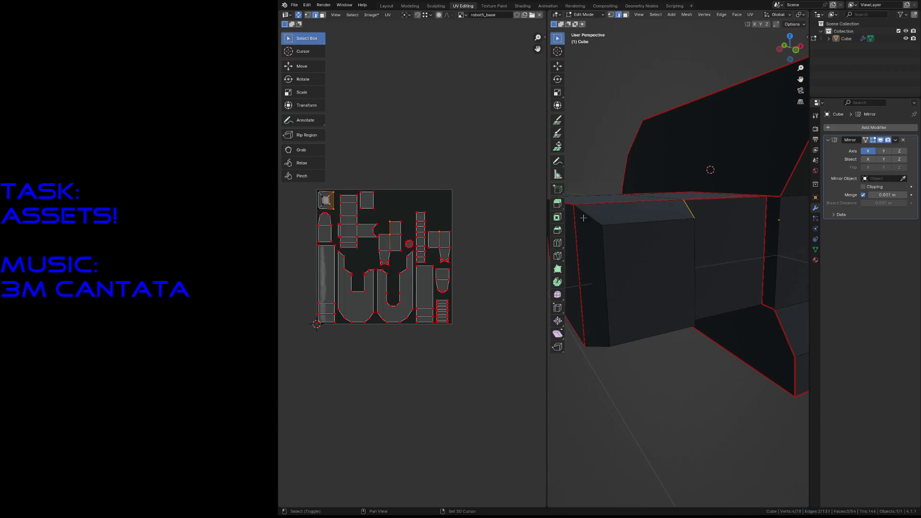
key(F3)
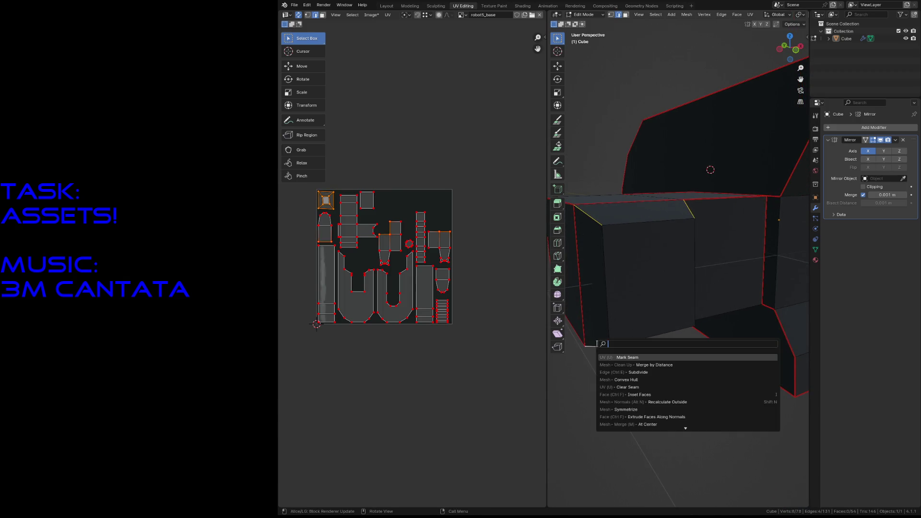
Mark the block edge as a seam and select every face of the small block.
click(620, 357)
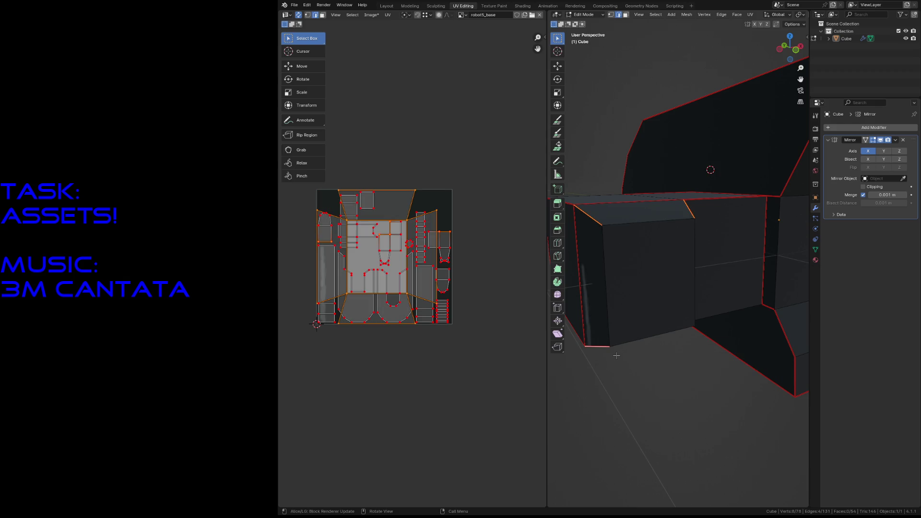
key(3)
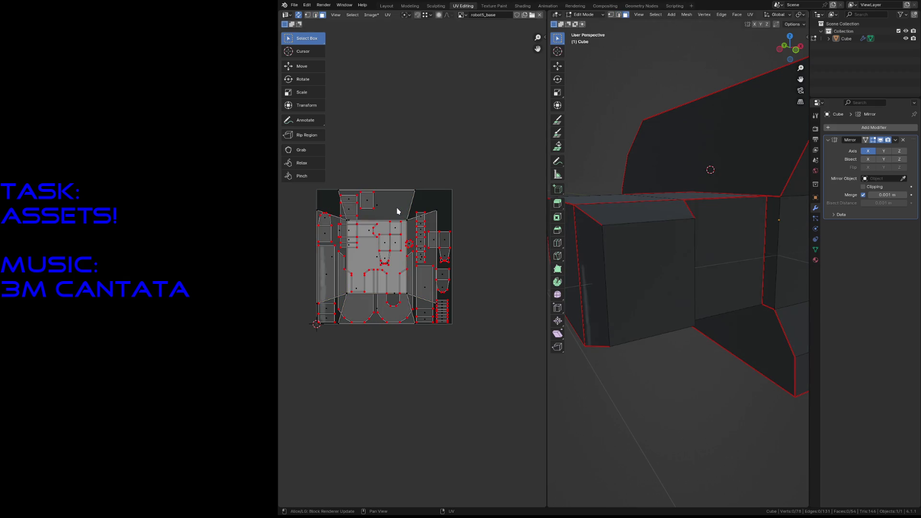
click(398, 210)
click(627, 290)
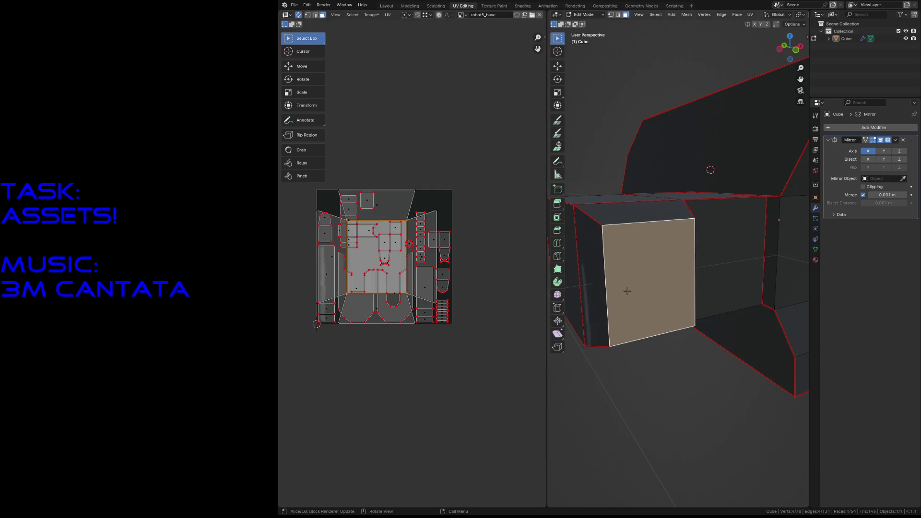
key(a)
key(alt+a)
key(l)
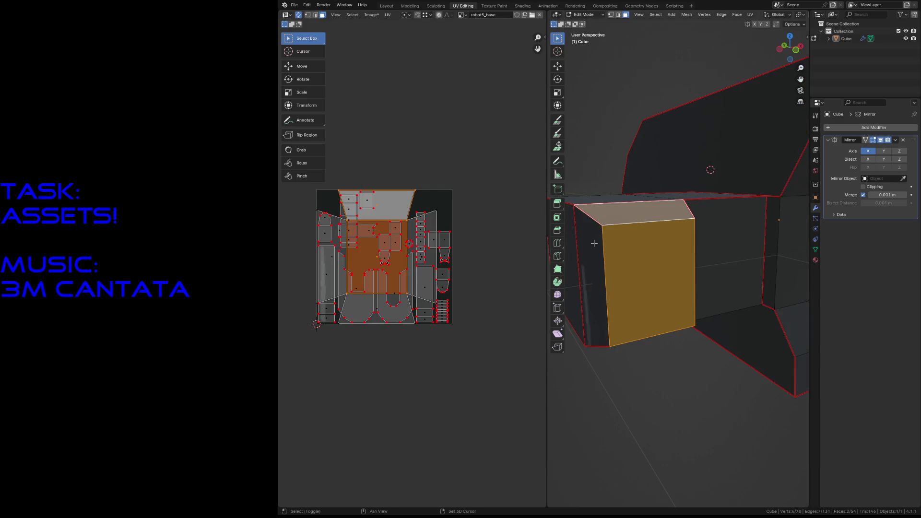
key(shift+grave)
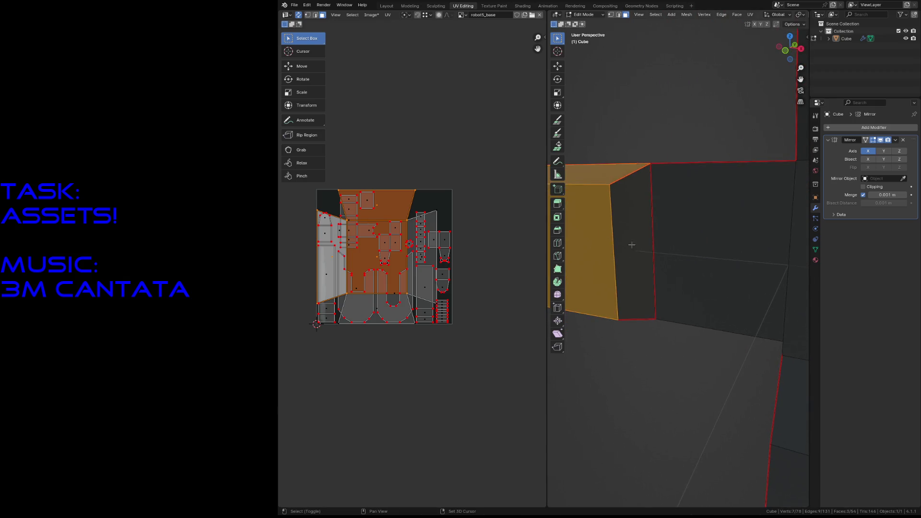
click(677, 273)
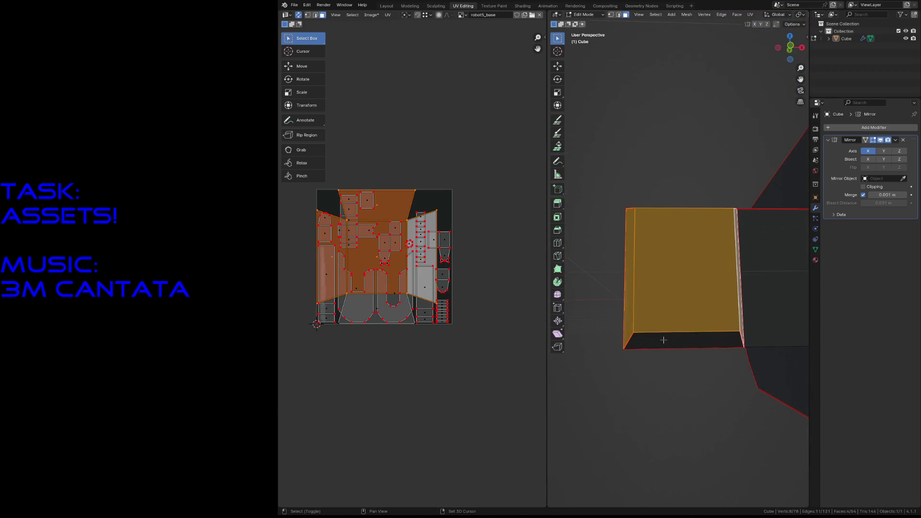
Shrink the block's UV island and move it toward the upper right of the layout.
key(s)
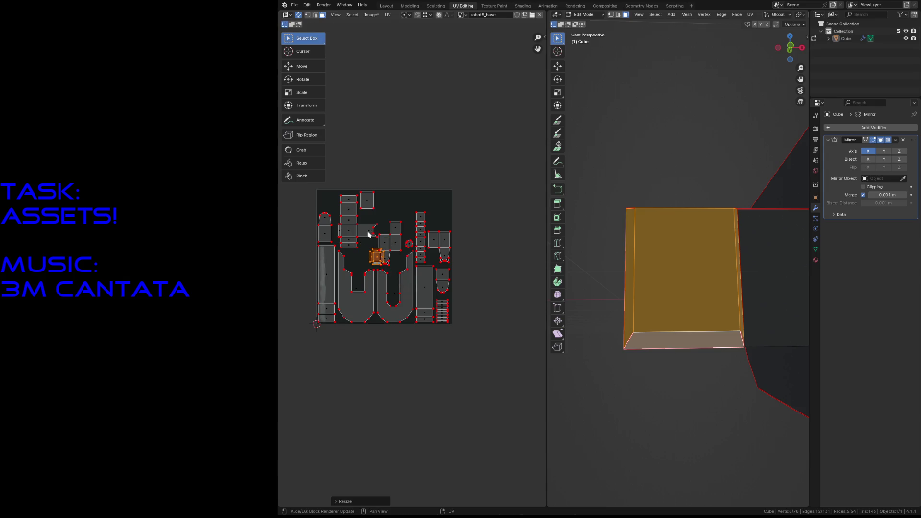
scroll(368, 231, up, 2)
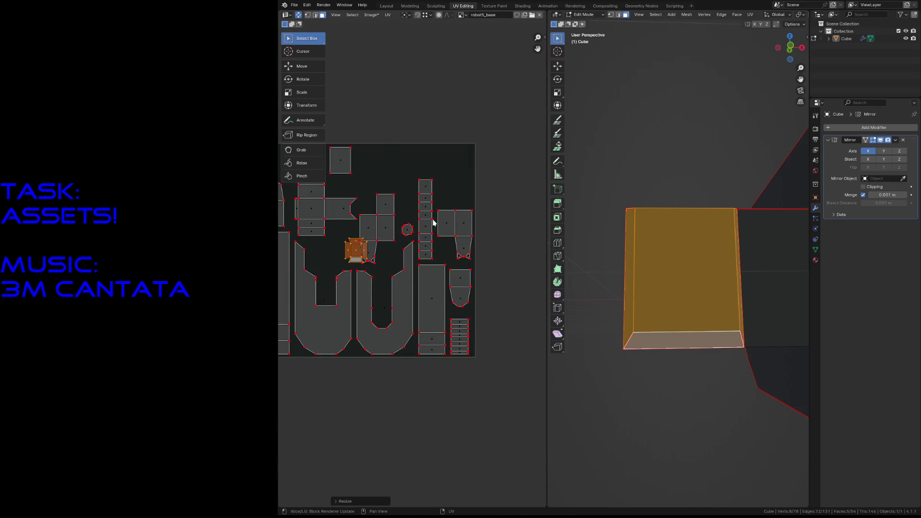
middle_drag(424, 223, 401, 263)
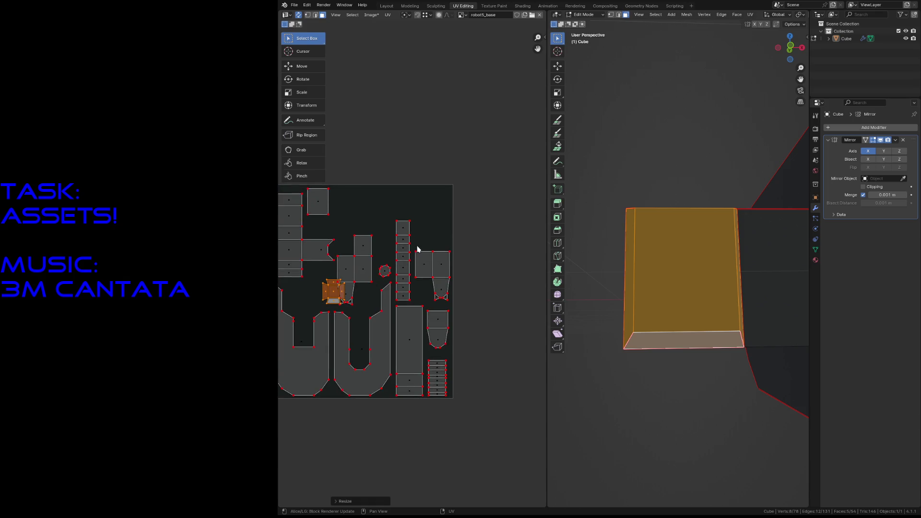
key(g)
click(439, 238)
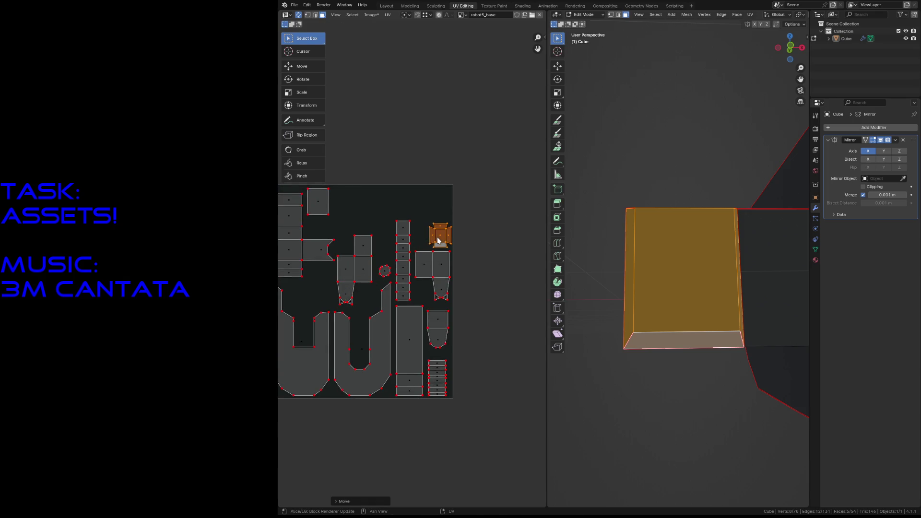
scroll(443, 236, up, 2)
scroll(444, 236, up, 2)
Fine-tune the island's size and position so it fits the free space.
middle_drag(444, 235, 388, 299)
key(s)
click(422, 291)
key(g)
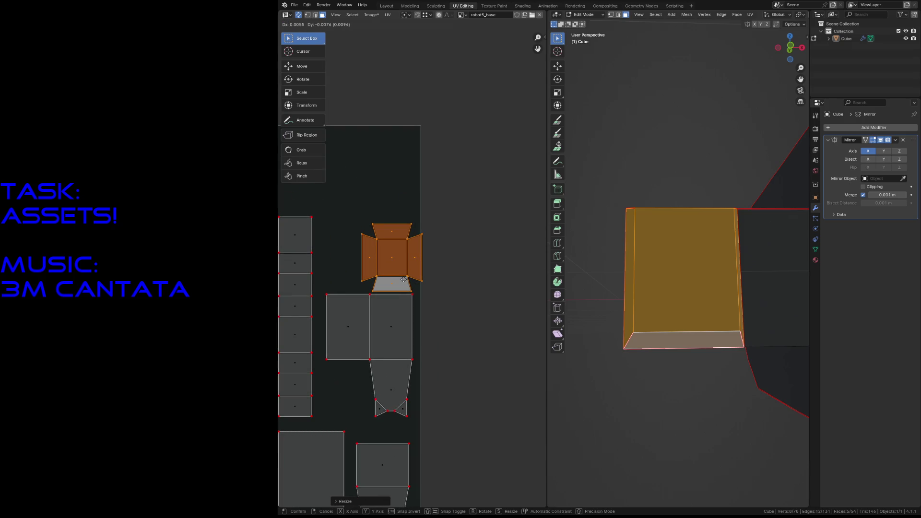
click(404, 279)
key(s)
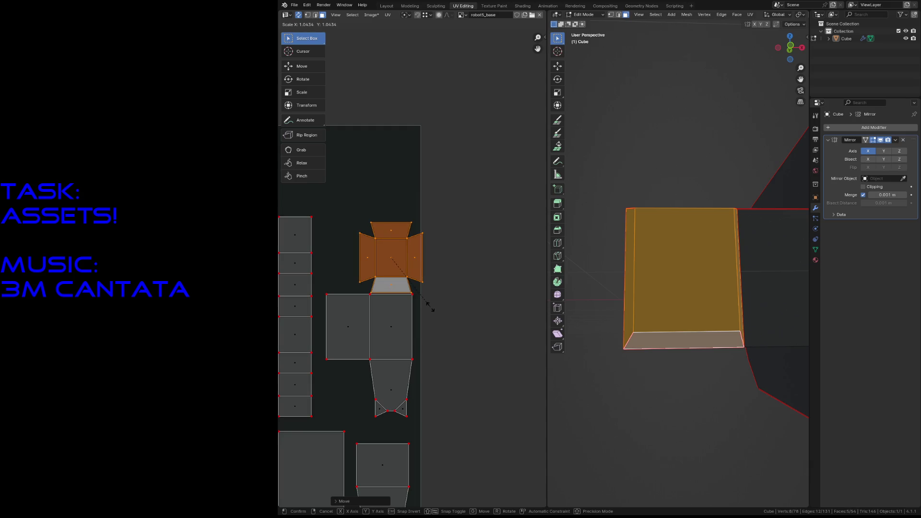
click(434, 311)
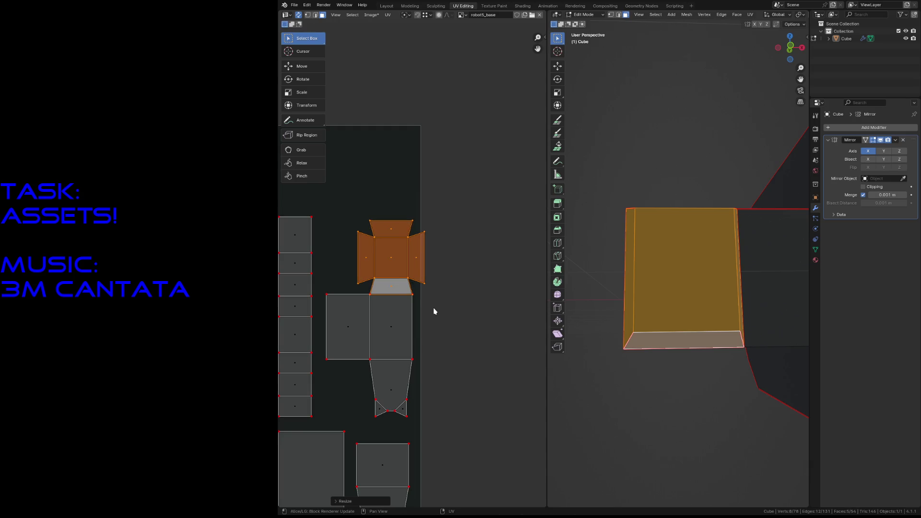
key(g)
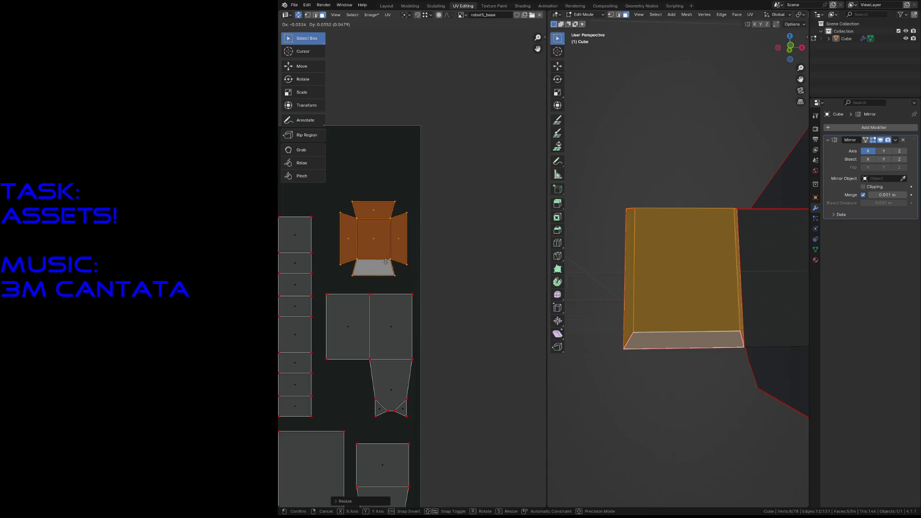
click(381, 263)
Save the blend file and check the seams with a select-all and deselect.
key(alt+a)
scroll(443, 307, down, 4)
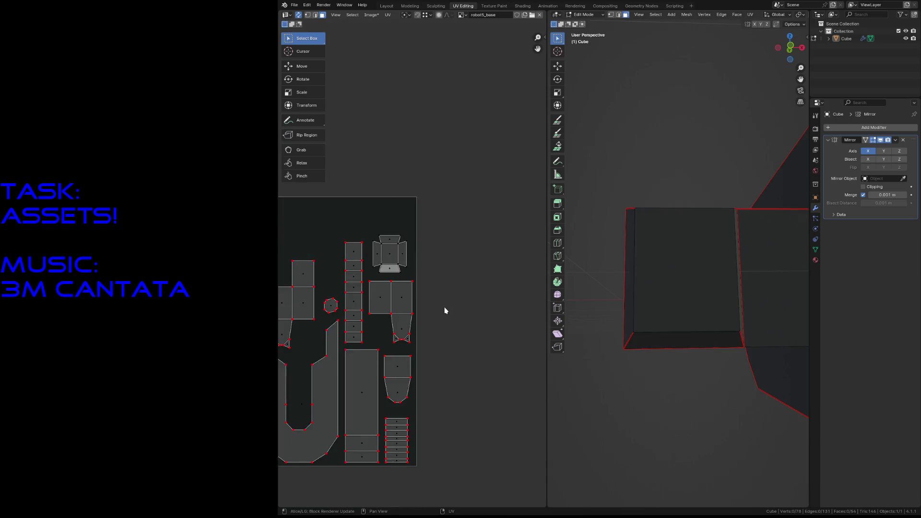
key(ctrl+s)
key(a)
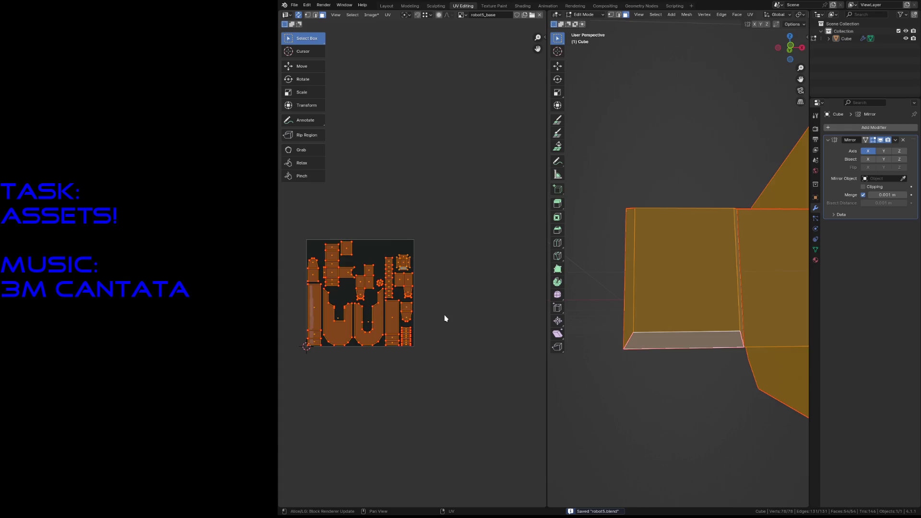
key(alt+a)
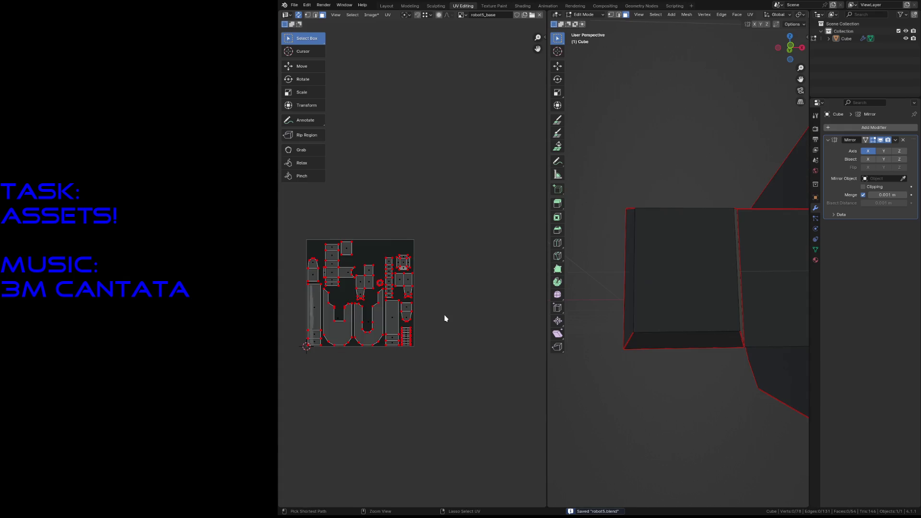
click(494, 6)
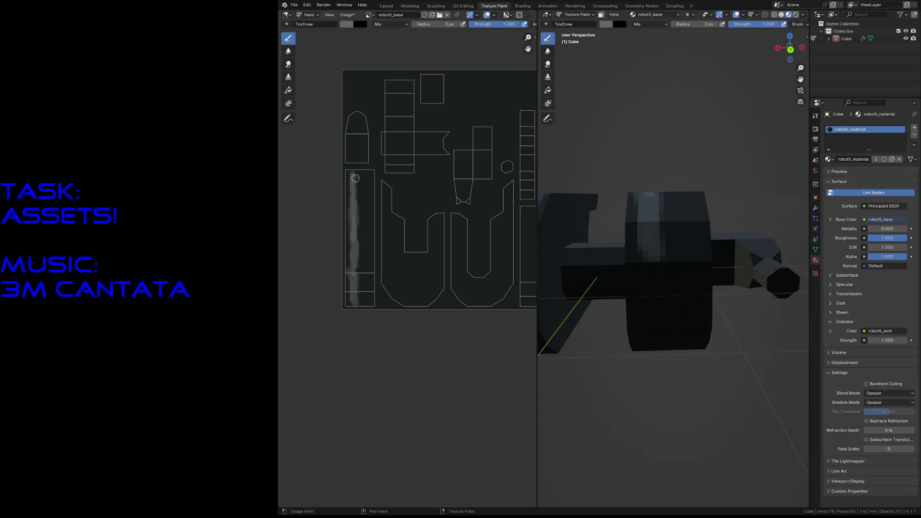
Paint a light stripe with a short branch down the long left strip and inspect it on the model.
drag(352, 176, 353, 200)
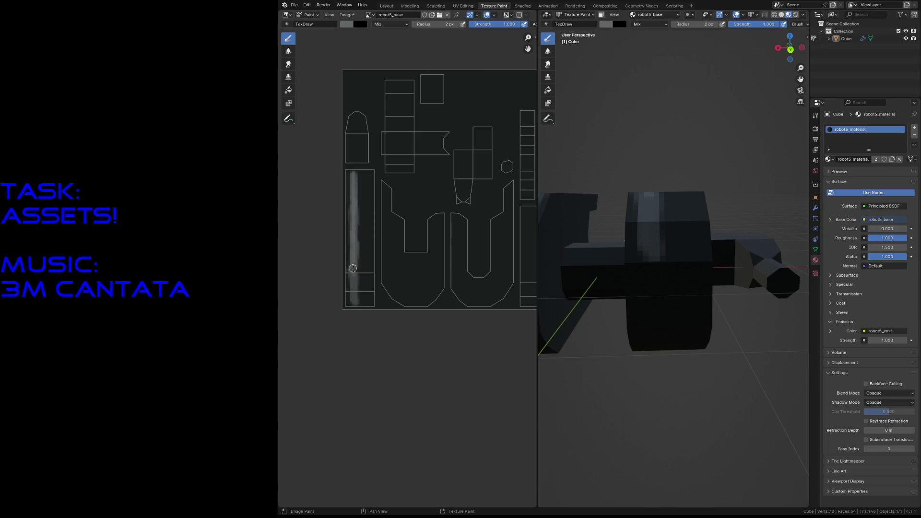
drag(353, 281, 353, 304)
mouse_move(352, 213)
mouse_down()
mouse_move(359, 189)
mouse_move(359, 225)
mouse_up()
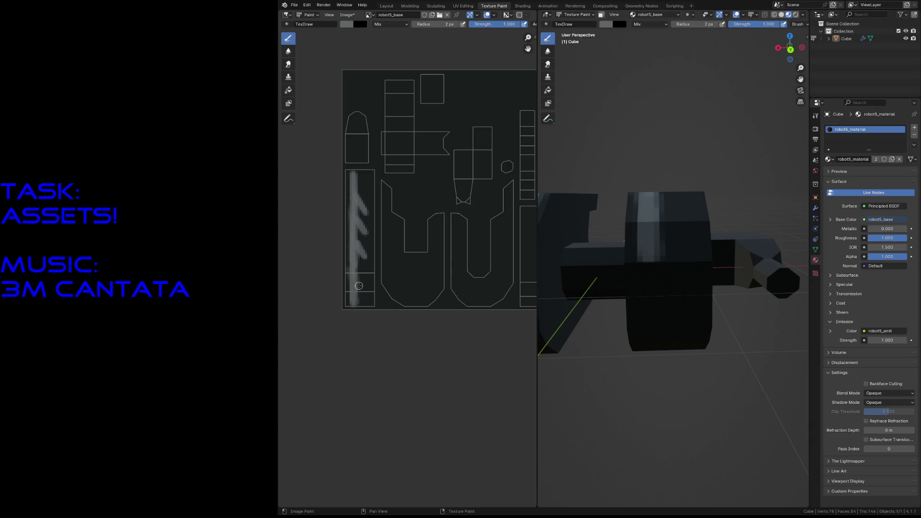
drag(357, 283, 355, 287)
key(shift+grave)
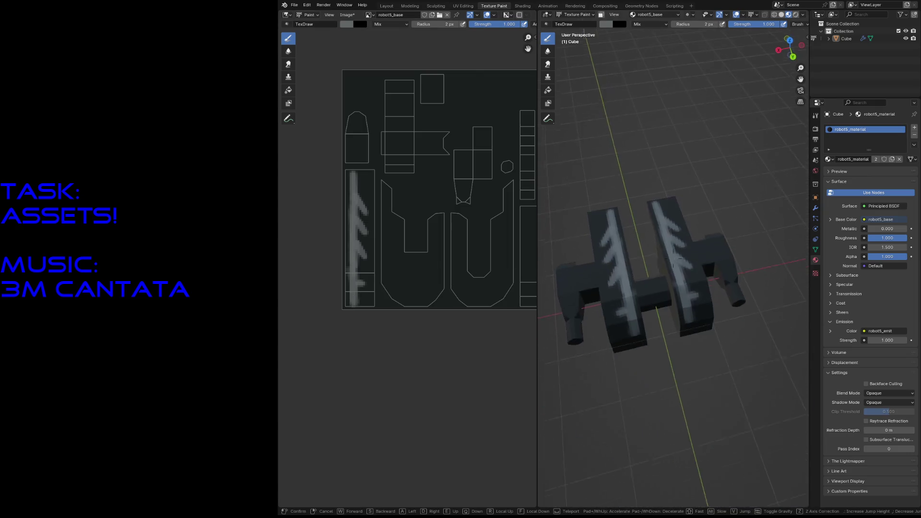
key(w)
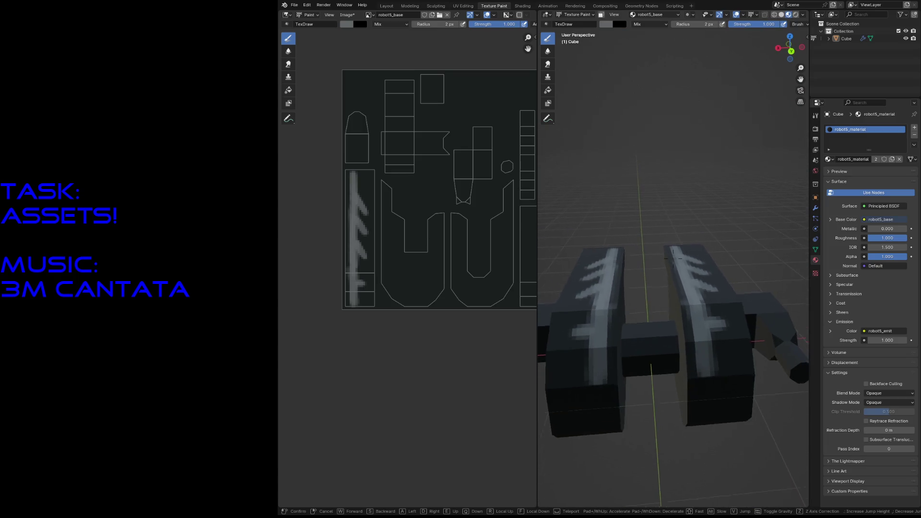
click(671, 255)
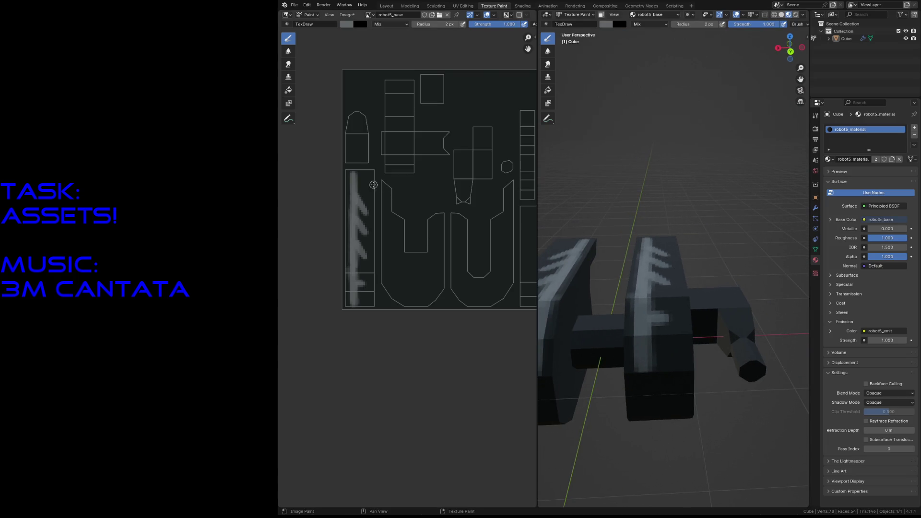
scroll(365, 188, up, 2)
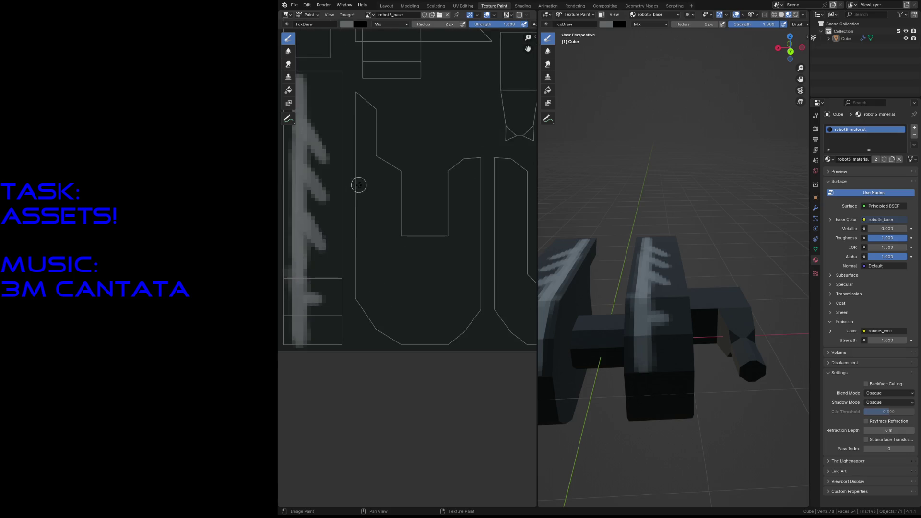
scroll(365, 187, up, 2)
scroll(403, 188, up, 1)
Reduce the brush radius to 1 px.
key(f)
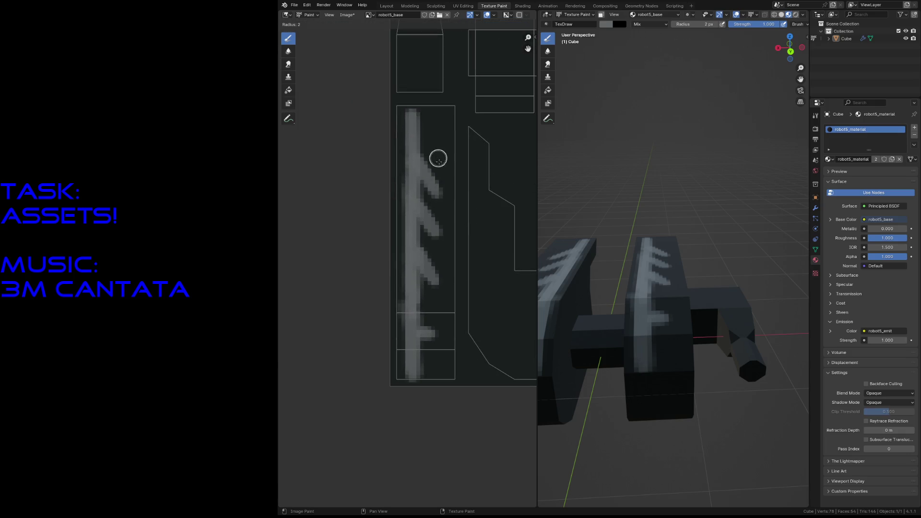
click(434, 159)
key(f)
click(430, 156)
Paint thin diagonal branches along the upper, middle and lower parts of the stripe.
drag(424, 162, 431, 174)
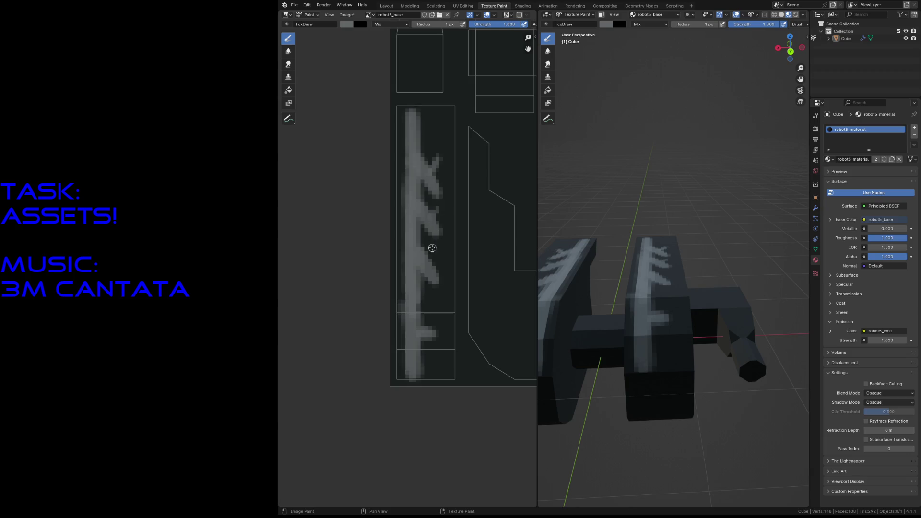
drag(434, 252, 450, 266)
drag(435, 207, 454, 227)
drag(436, 162, 454, 181)
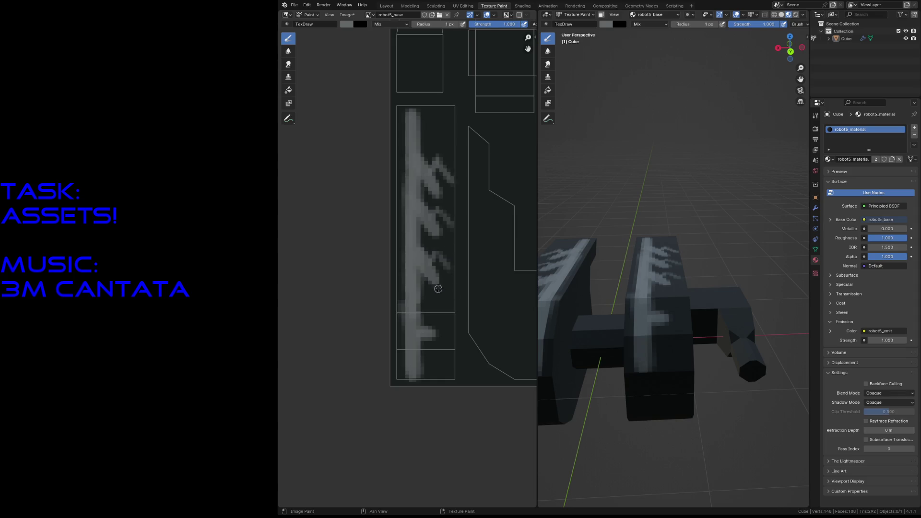
drag(430, 287, 444, 309)
drag(427, 243, 446, 257)
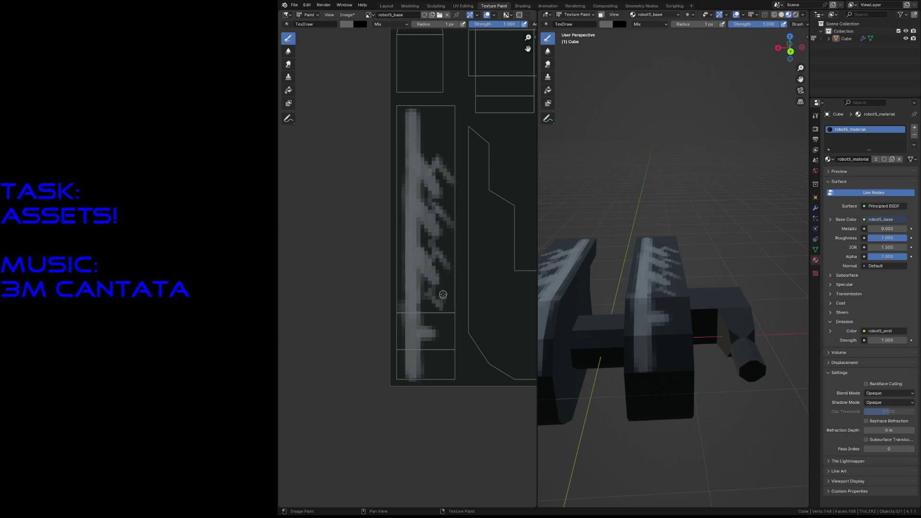
drag(445, 291, 453, 299)
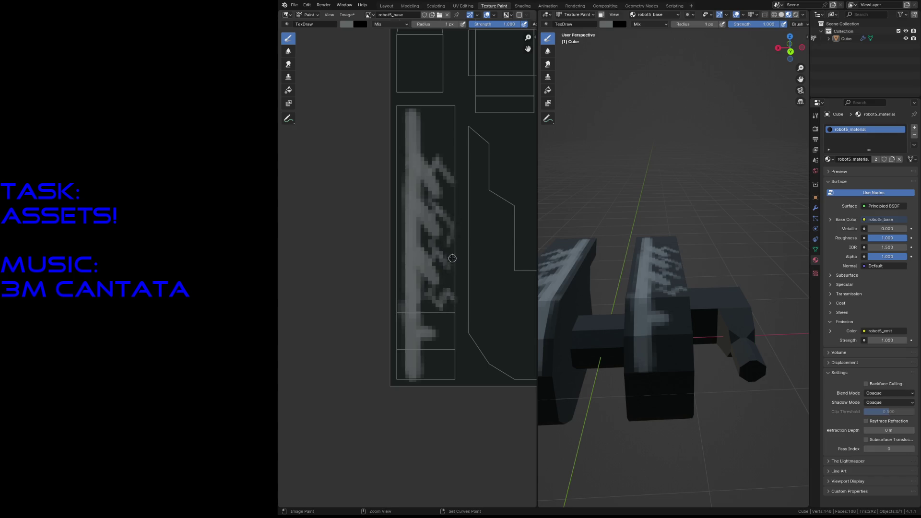
Add light dabs, a small U shape at the stripe's top, faint marks in the top rectangle and a dark pixel in the bottom cell.
click(449, 248)
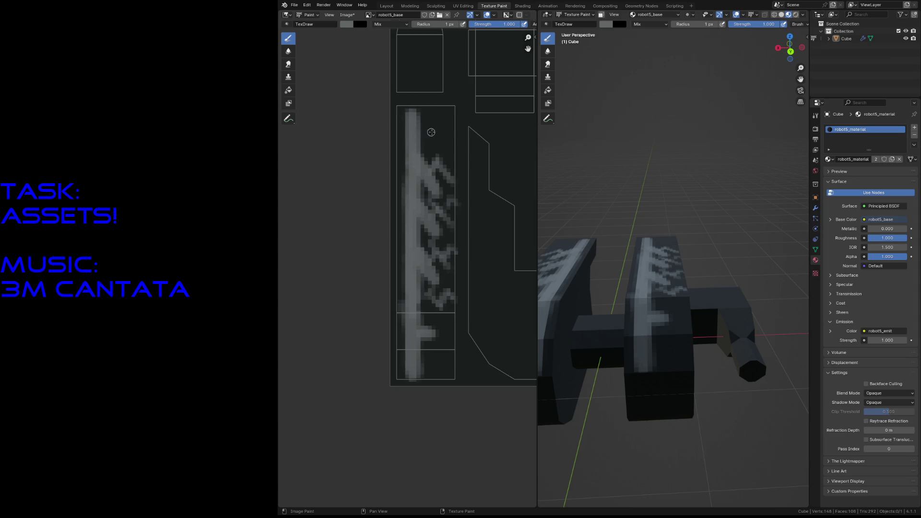
mouse_move(431, 123)
mouse_down()
mouse_move(432, 141)
mouse_move(445, 136)
mouse_move(444, 119)
mouse_move(430, 119)
mouse_move(445, 138)
mouse_move(429, 118)
mouse_move(446, 136)
mouse_up()
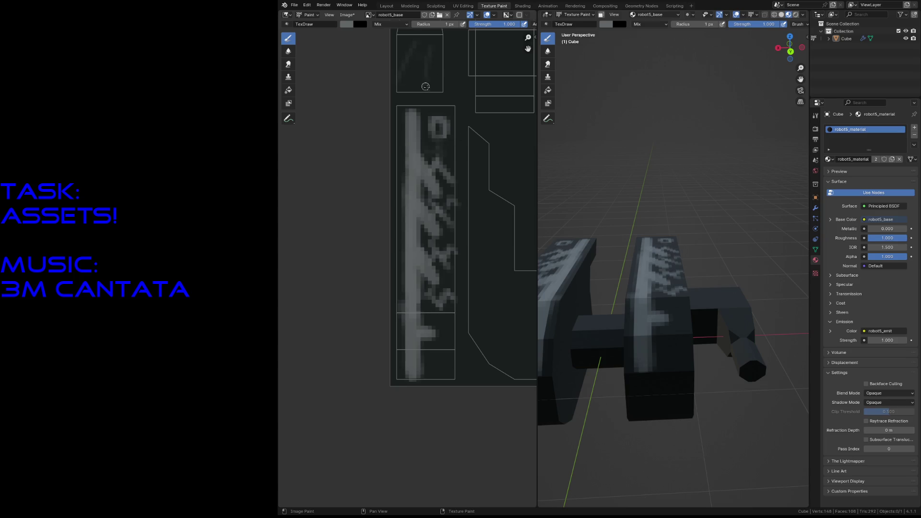
drag(415, 55, 419, 77)
click(442, 365)
mouse_move(432, 142)
middle_down()
mouse_move(347, 322)
mouse_move(415, 216)
middle_up()
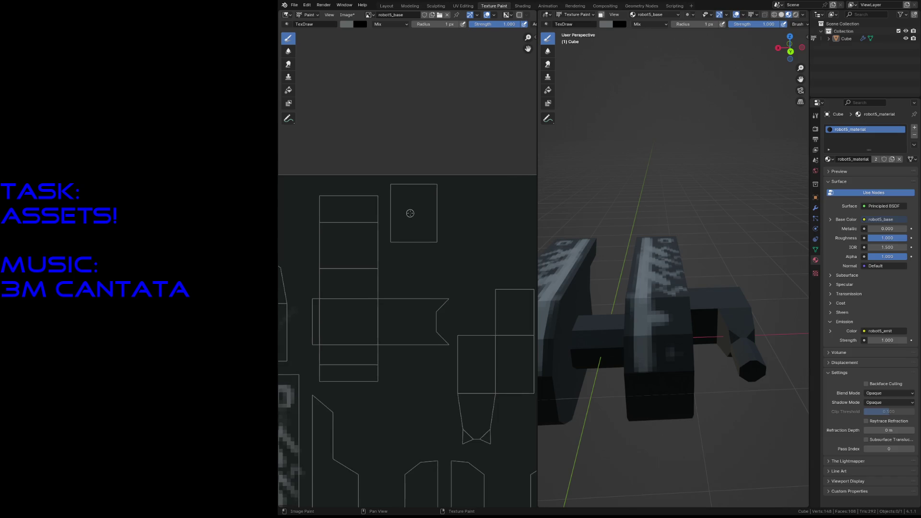
scroll(415, 175, up, 2)
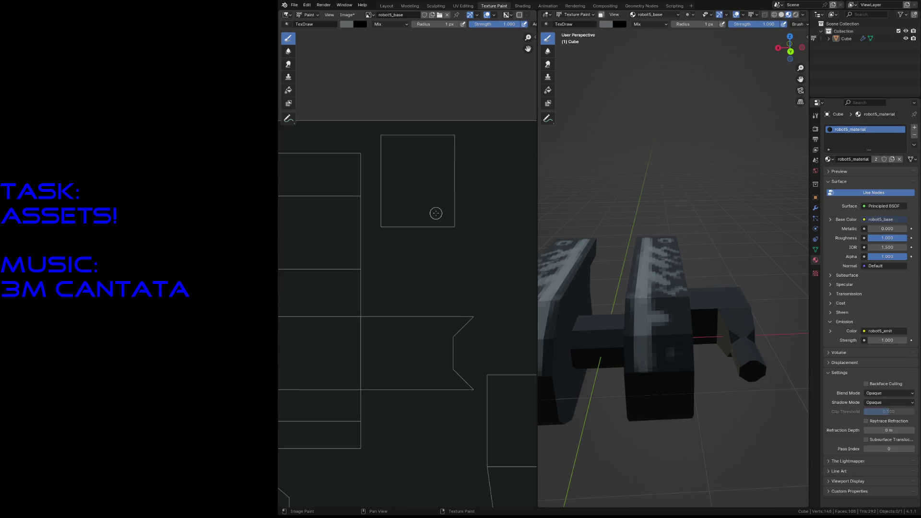
Centre on the small square island and set the brush to full-value bright green.
middle_drag(436, 205, 418, 239)
scroll(417, 238, up, 1)
middle_drag(403, 315, 354, 256)
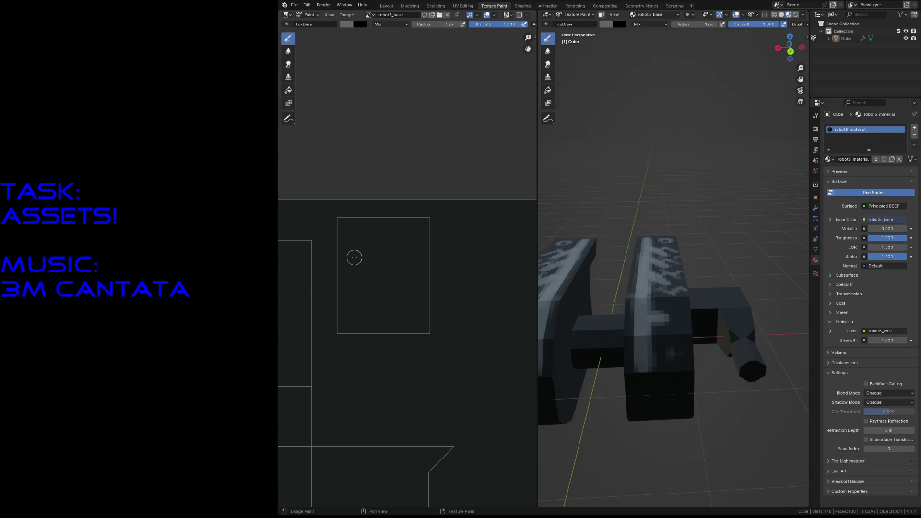
click(351, 25)
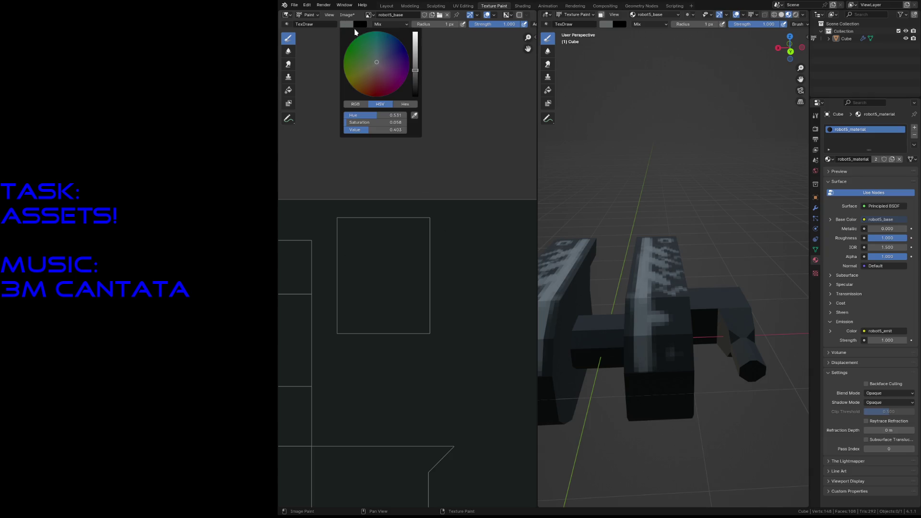
click(350, 45)
drag(414, 68, 415, 35)
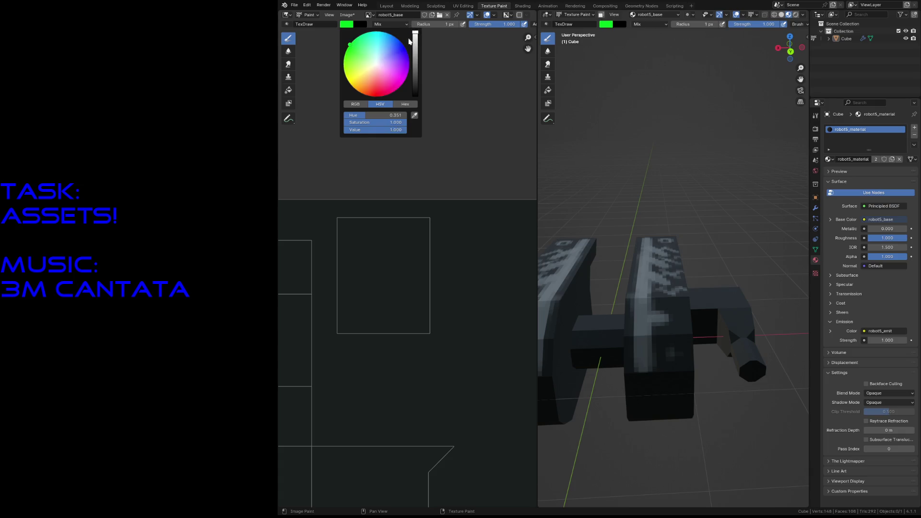
Paint a filled round green eye in the small square island.
mouse_move(380, 252)
mouse_down()
mouse_move(363, 268)
mouse_move(363, 284)
mouse_move(394, 288)
mouse_move(400, 263)
mouse_move(375, 252)
mouse_move(381, 277)
mouse_move(397, 272)
mouse_move(366, 275)
mouse_move(383, 283)
mouse_up()
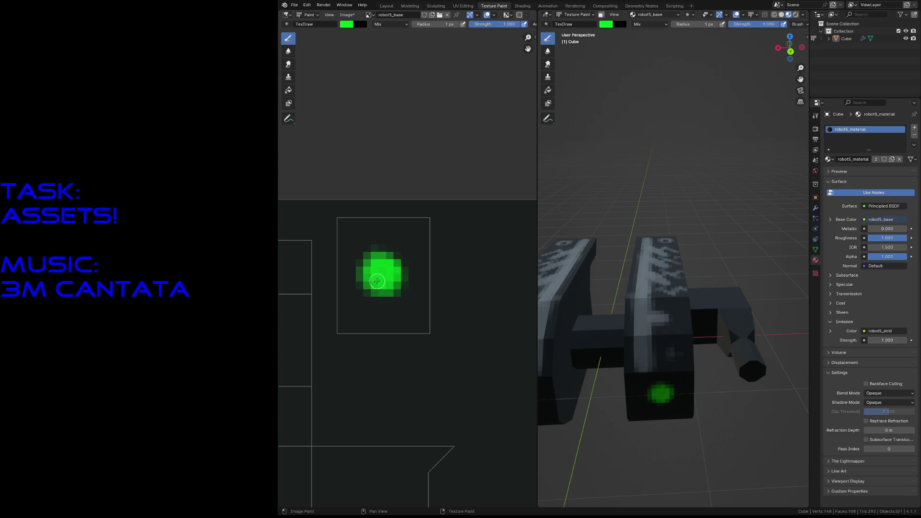
mouse_move(378, 250)
mouse_down()
mouse_move(355, 266)
mouse_move(367, 302)
mouse_move(407, 284)
mouse_move(369, 268)
mouse_move(362, 281)
mouse_move(399, 281)
mouse_move(383, 253)
mouse_move(402, 268)
mouse_move(391, 256)
mouse_move(387, 279)
mouse_up()
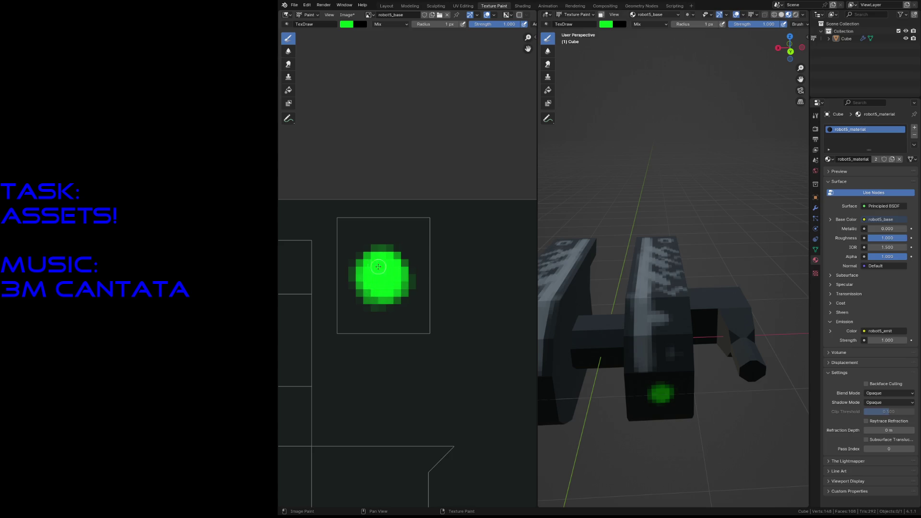
mouse_move(374, 275)
mouse_down()
mouse_move(389, 303)
mouse_move(398, 299)
mouse_move(385, 300)
mouse_up()
mouse_move(391, 257)
mouse_down()
mouse_move(406, 272)
mouse_move(403, 291)
mouse_move(382, 261)
mouse_up()
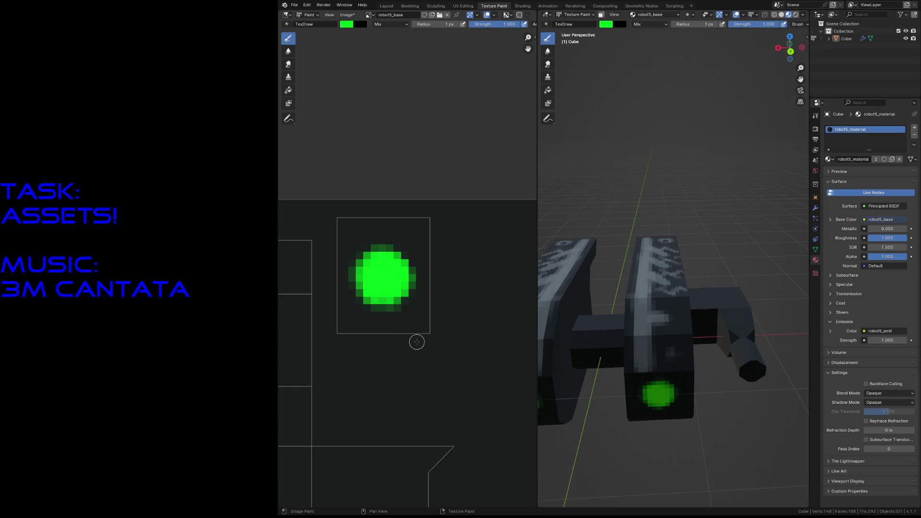
Fly around the robot with walk navigation to inspect the green eyes up close.
key(shift+grave)
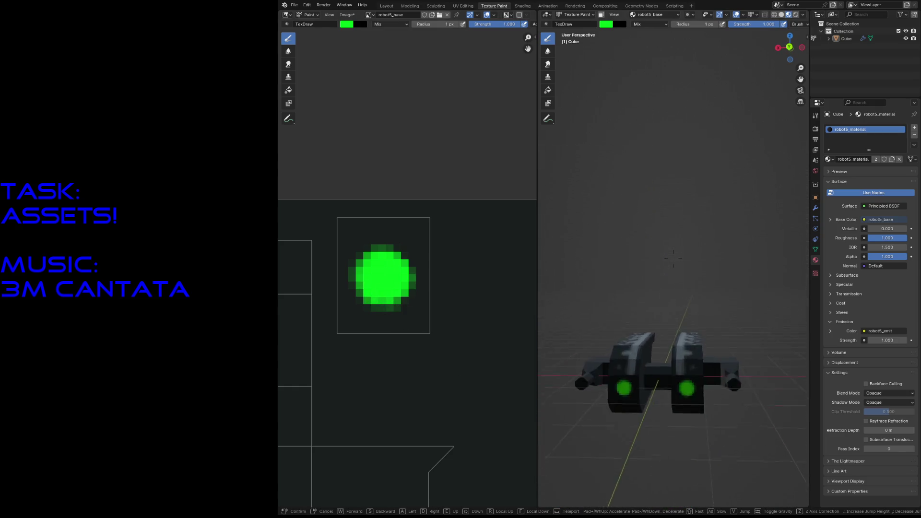
key(w)
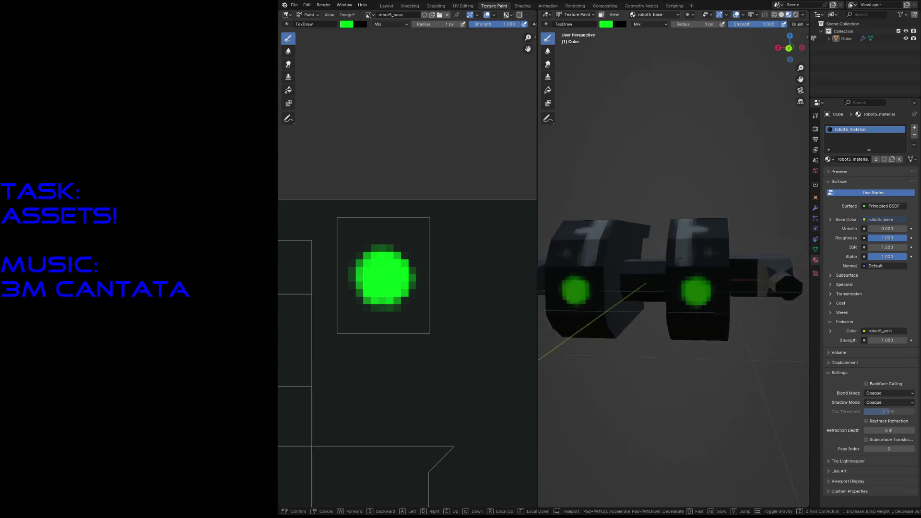
key(s)
key(w)
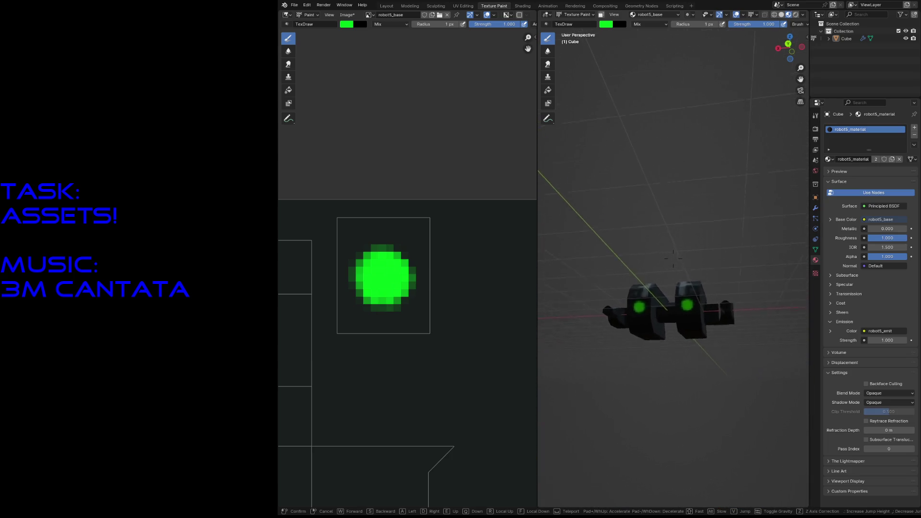
key(s)
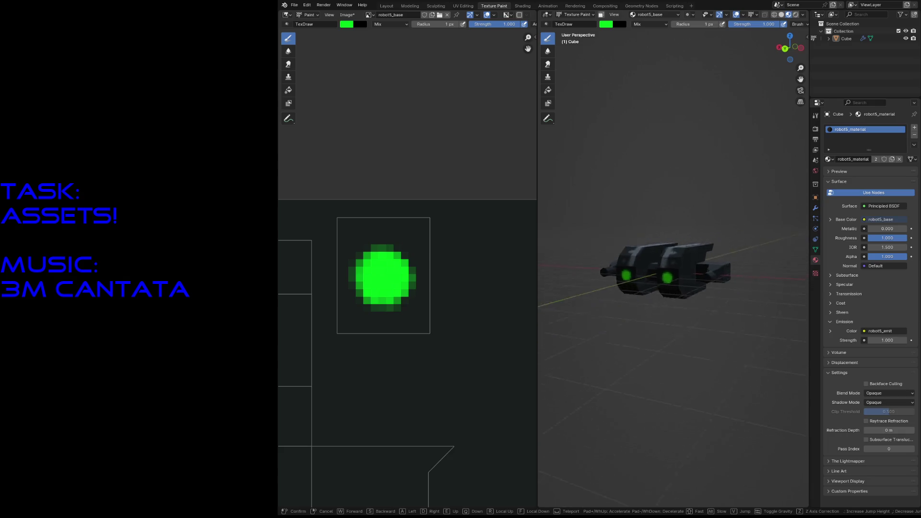
key(w)
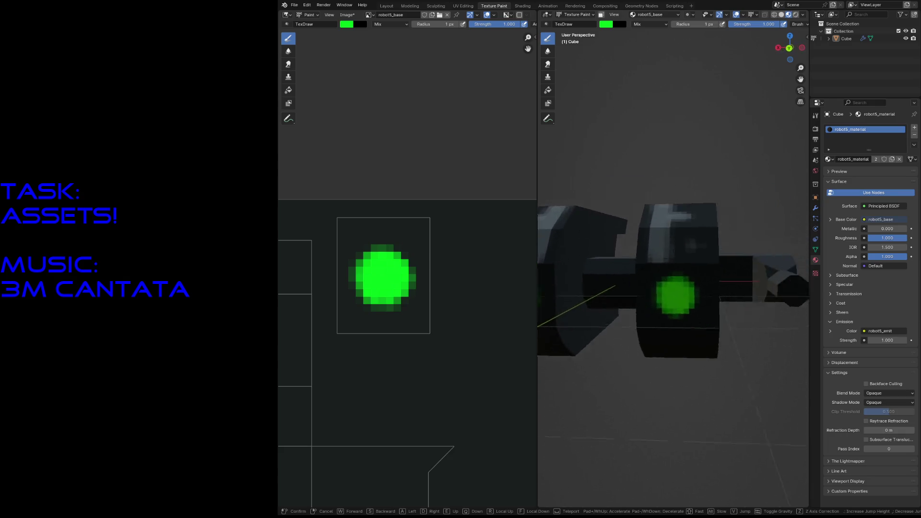
key(w)
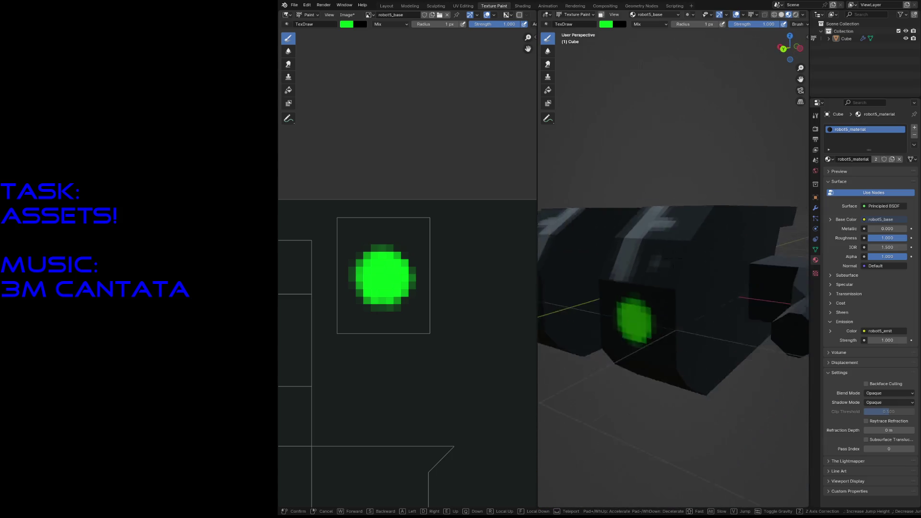
key(Return)
scroll(403, 323, down, 3)
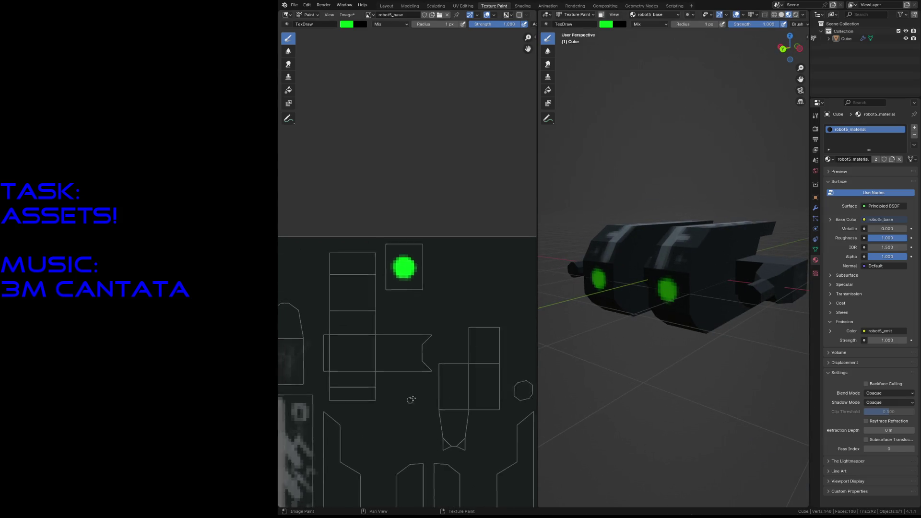
Sample grey from the texture and paint short grey strokes on the lower texture island.
middle_drag(432, 404, 446, 339)
scroll(446, 339, up, 1)
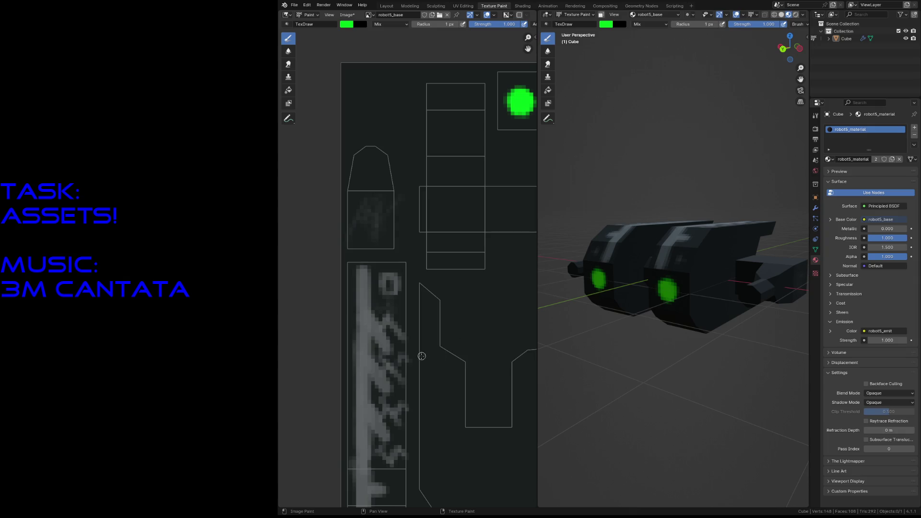
key(shift+x)
drag(713, 268, 718, 294)
middle_drag(504, 406, 439, 345)
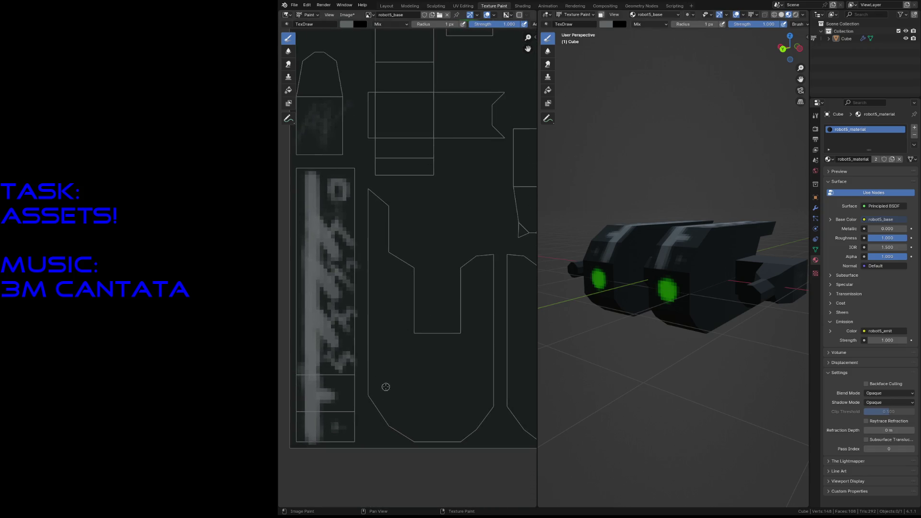
drag(382, 387, 399, 410)
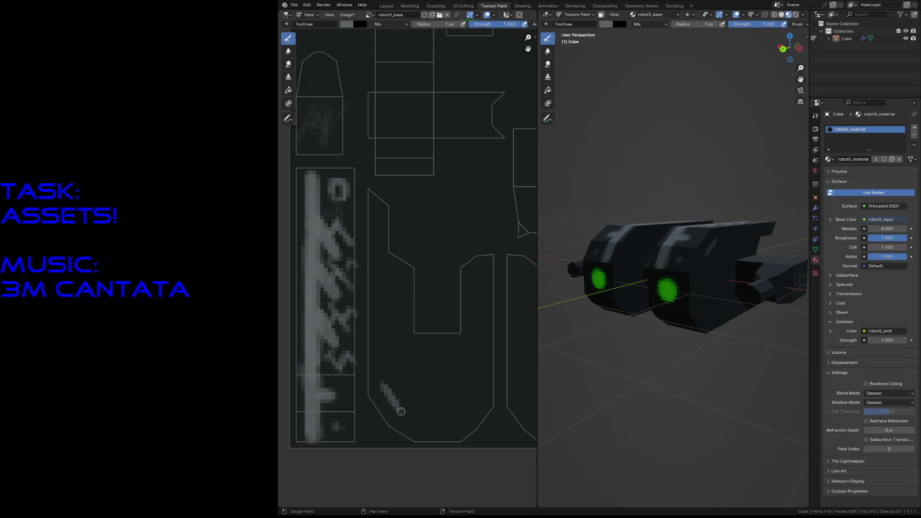
Resize the robot5_base image via Image > Resize to 96 pixels and save the file.
click(348, 15)
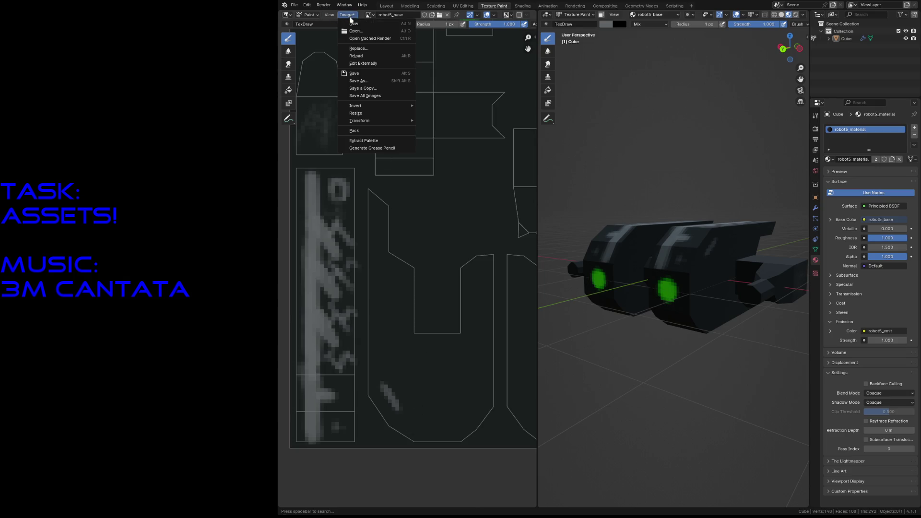
click(356, 113)
click(371, 109)
text(96)
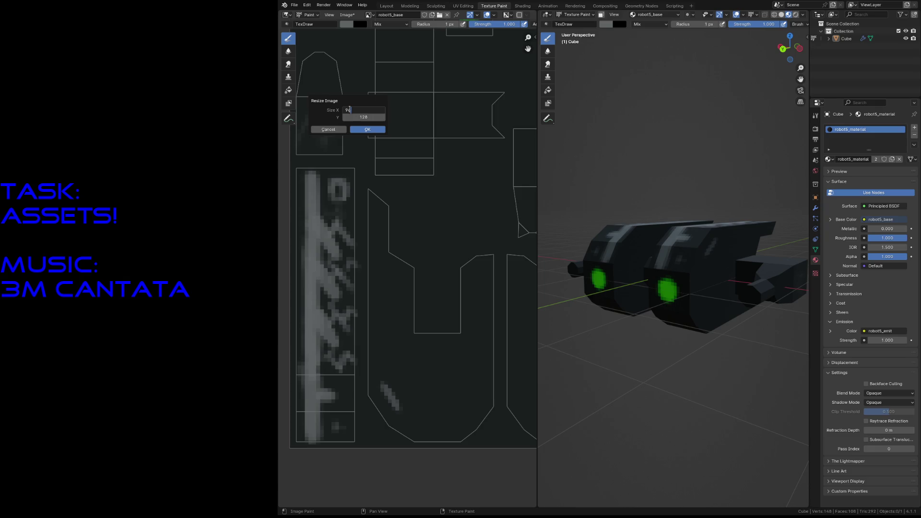
key(Return)
double_click(364, 117)
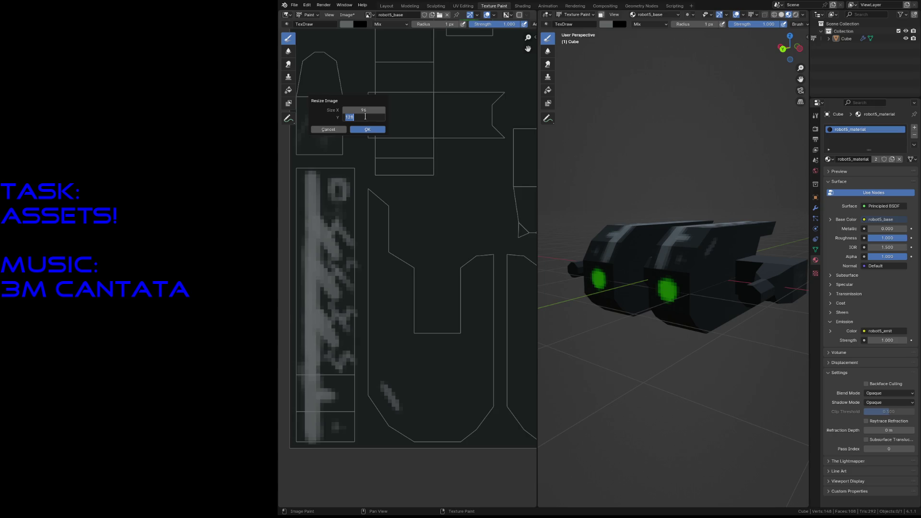
text(96)
click(367, 130)
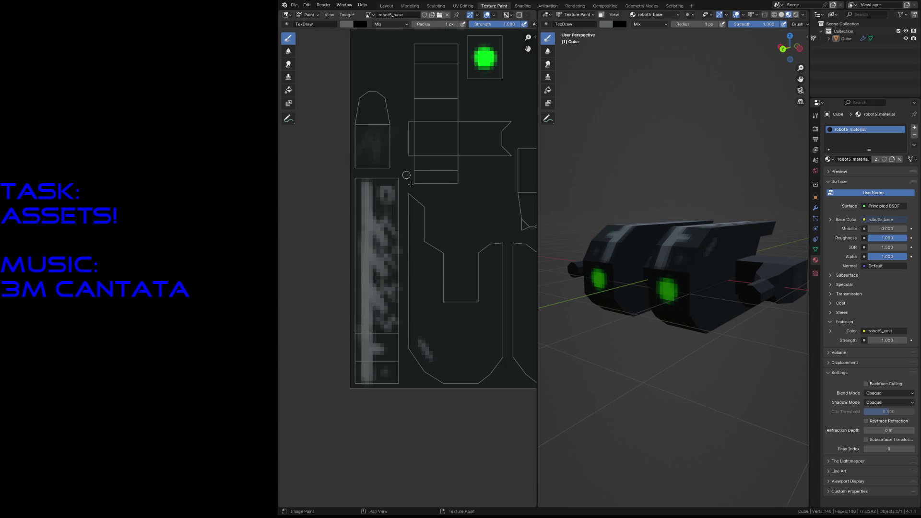
middle_drag(452, 245, 354, 322)
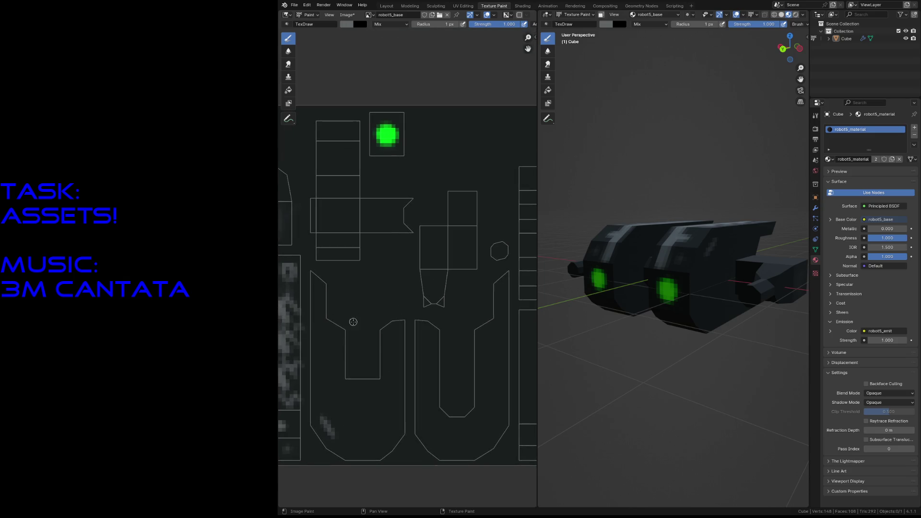
key(ctrl+s)
Resize the robot5_emit image to 96 by 96 pixels and save the file.
click(370, 15)
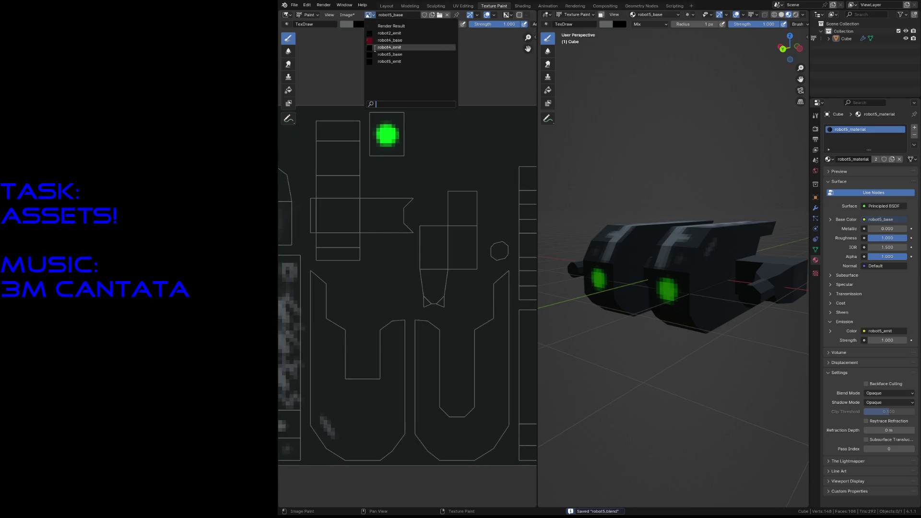
click(388, 60)
click(346, 15)
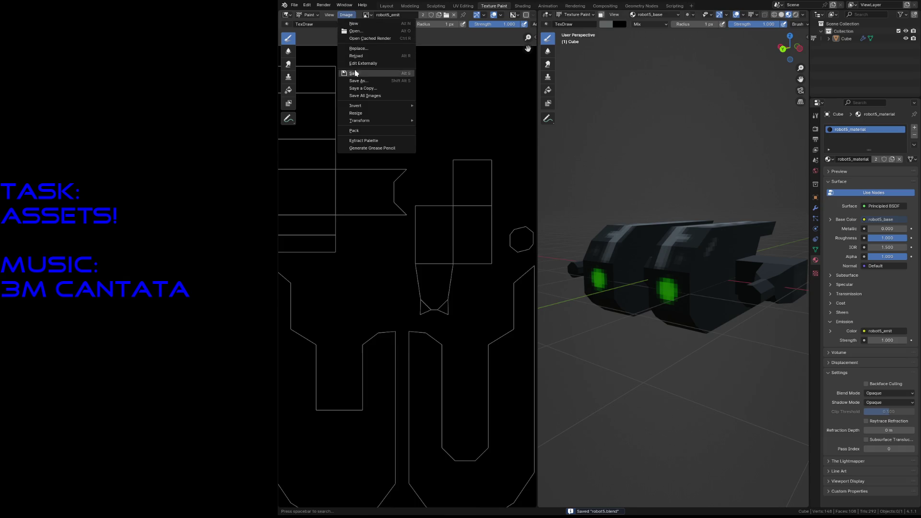
click(361, 112)
double_click(363, 110)
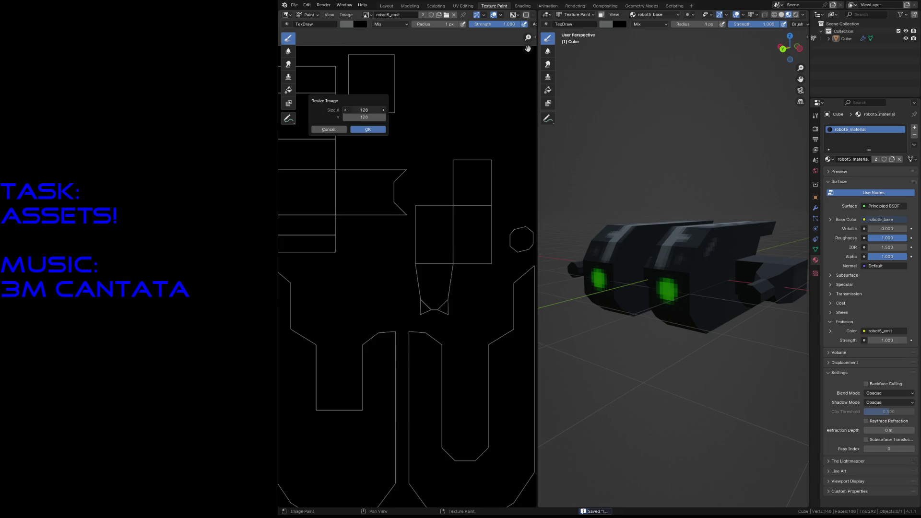
text(6)
key(Return)
double_click(364, 117)
text(96)
key(Return)
click(370, 128)
key(ctrl+s)
Switch back to the robot5_base image and fit the whole texture in view.
click(381, 25)
click(403, 57)
key(Home)
scroll(334, 297, up, 1)
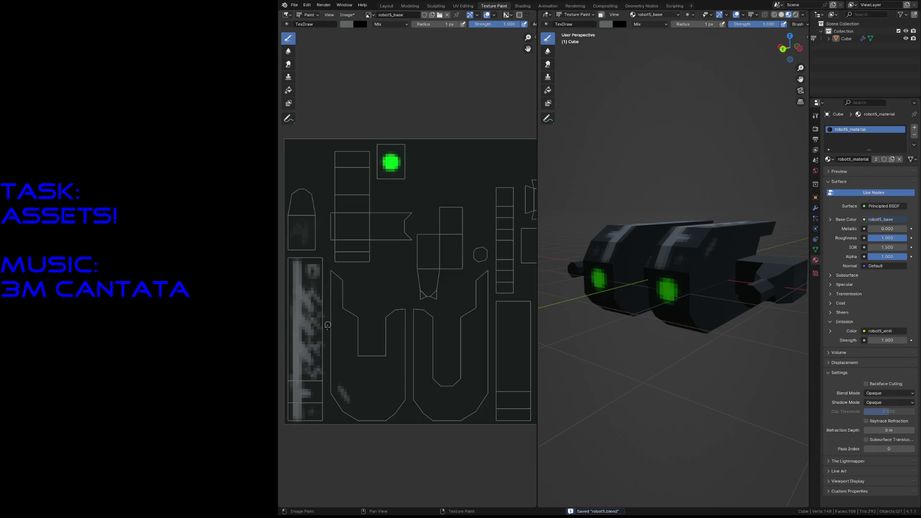
scroll(335, 316, up, 1)
scroll(345, 310, up, 2)
scroll(374, 302, up, 1)
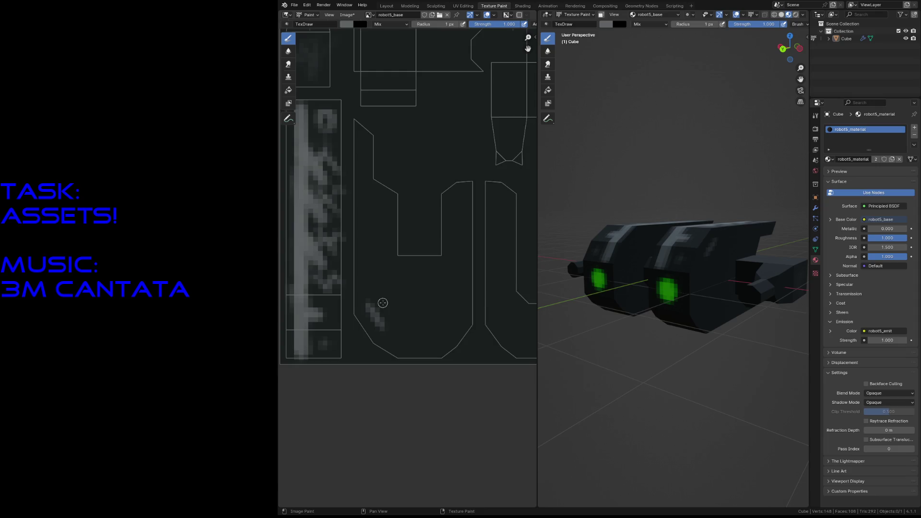
scroll(383, 302, up, 1)
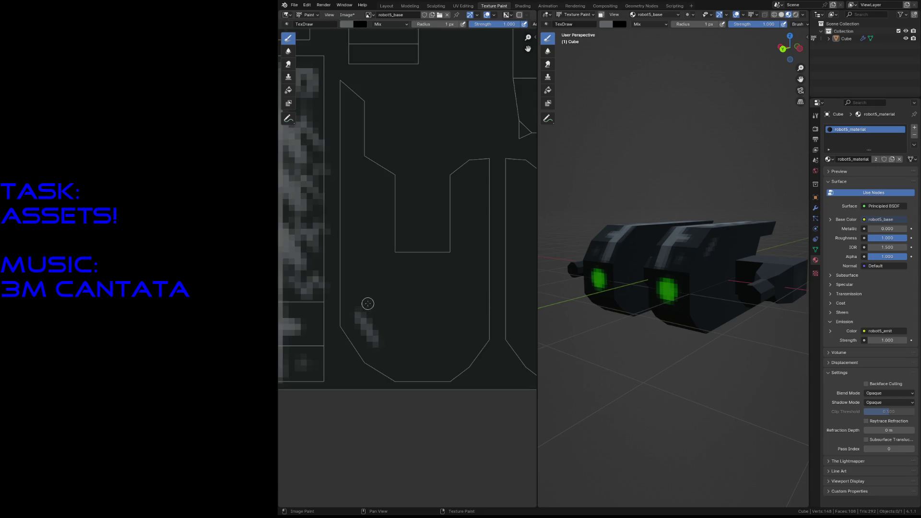
Paint chevrons, V-shapes and diagonal grey lines into a lattice over the lower U-shaped UV island.
mouse_move(389, 288)
mouse_down()
mouse_move(357, 317)
mouse_move(410, 324)
mouse_move(374, 268)
mouse_move(381, 300)
mouse_move(376, 249)
mouse_move(419, 279)
mouse_up()
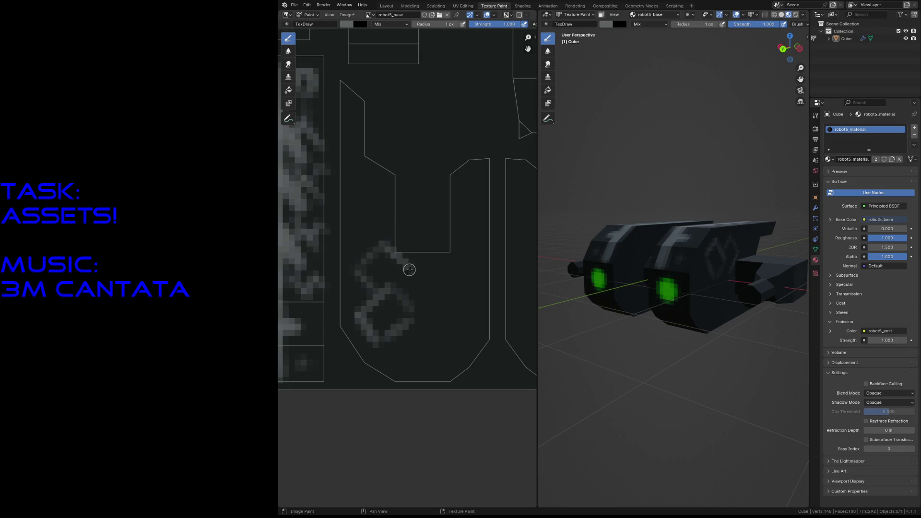
mouse_move(377, 251)
mouse_down()
mouse_move(350, 232)
mouse_move(346, 181)
mouse_move(370, 183)
mouse_move(373, 216)
mouse_move(396, 219)
mouse_up()
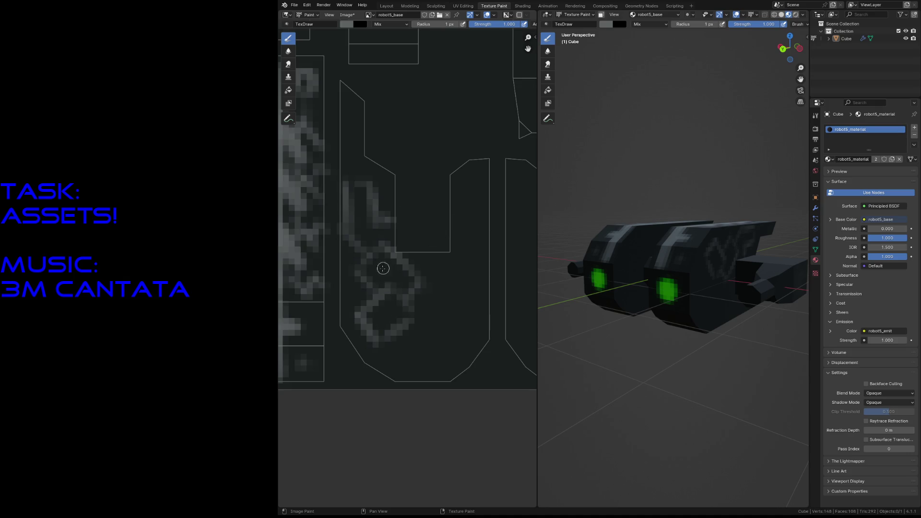
mouse_move(411, 300)
mouse_down()
mouse_move(443, 328)
mouse_move(471, 299)
mouse_move(461, 259)
mouse_move(481, 209)
mouse_move(462, 229)
mouse_up()
mouse_move(461, 184)
mouse_down()
mouse_move(481, 210)
mouse_move(457, 229)
mouse_up()
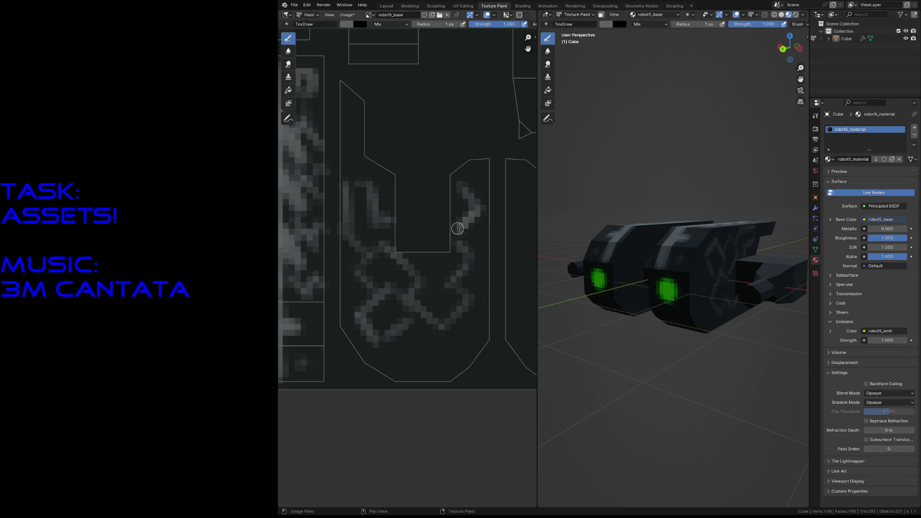
drag(393, 335, 429, 369)
click(421, 370)
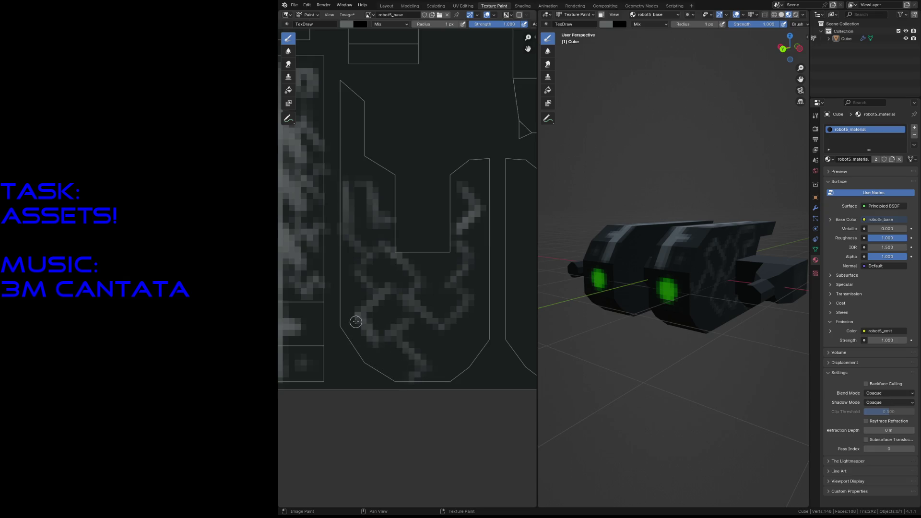
mouse_move(355, 328)
mouse_down()
mouse_move(381, 352)
mouse_move(433, 366)
mouse_move(480, 329)
mouse_up()
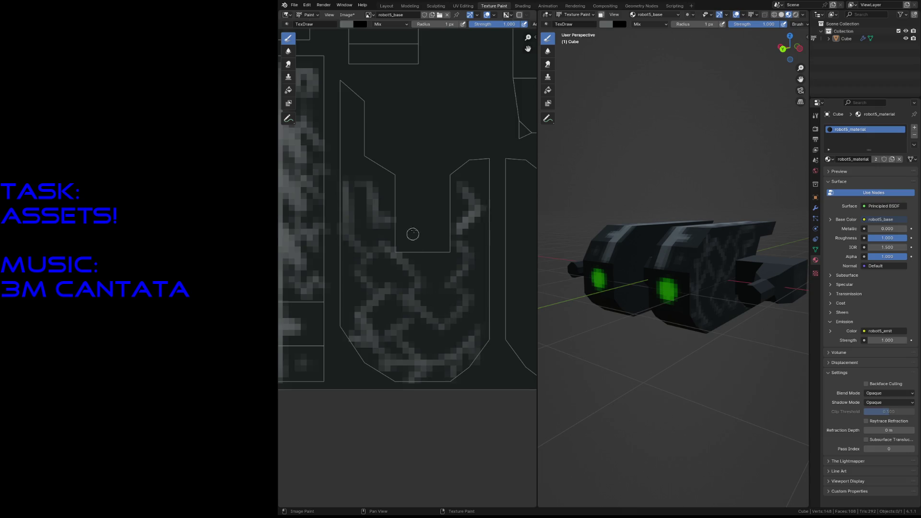
mouse_move(425, 155)
middle_down()
mouse_move(312, 222)
mouse_move(401, 213)
middle_up()
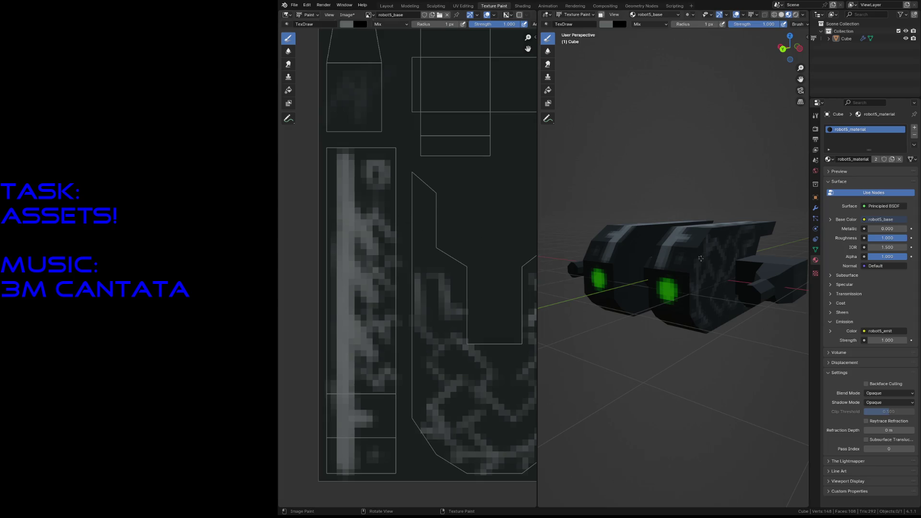
Dab light paint on the model, fly in close to the inner side panel and shrink the brush.
mouse_move(728, 266)
middle_down()
mouse_move(691, 360)
mouse_move(617, 298)
middle_up()
scroll(691, 360, up, 4)
scroll(647, 322, down, 4)
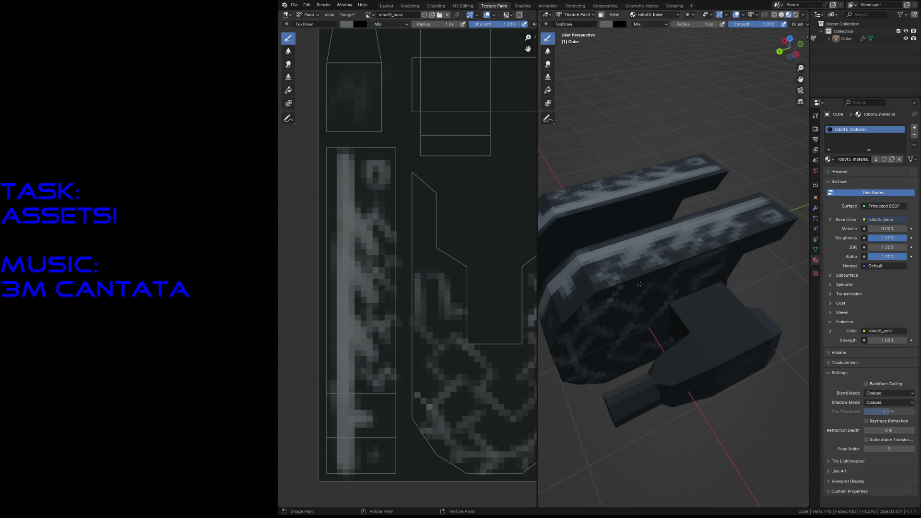
click(654, 273)
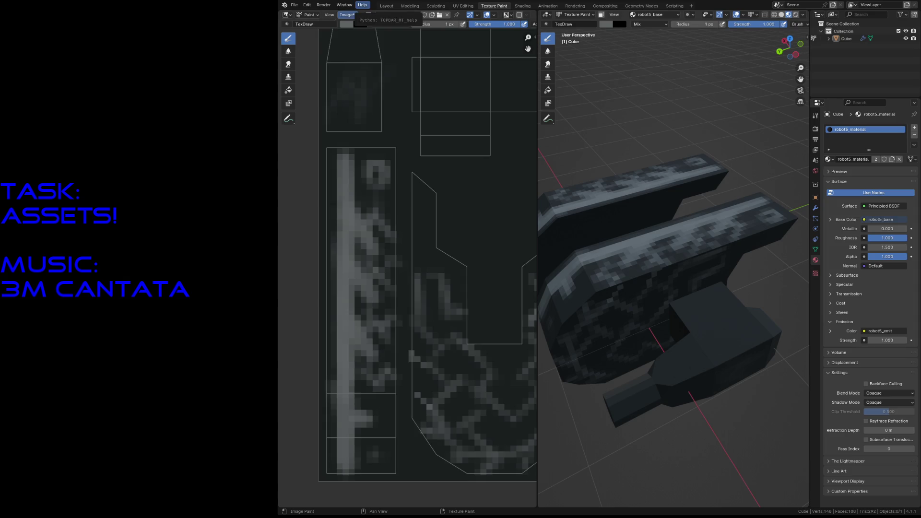
key(shift+grave)
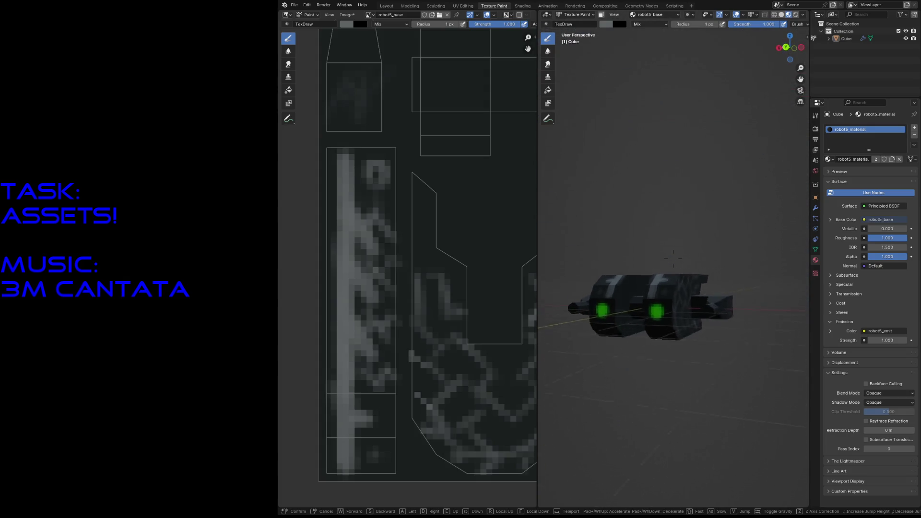
key(w)
click(736, 335)
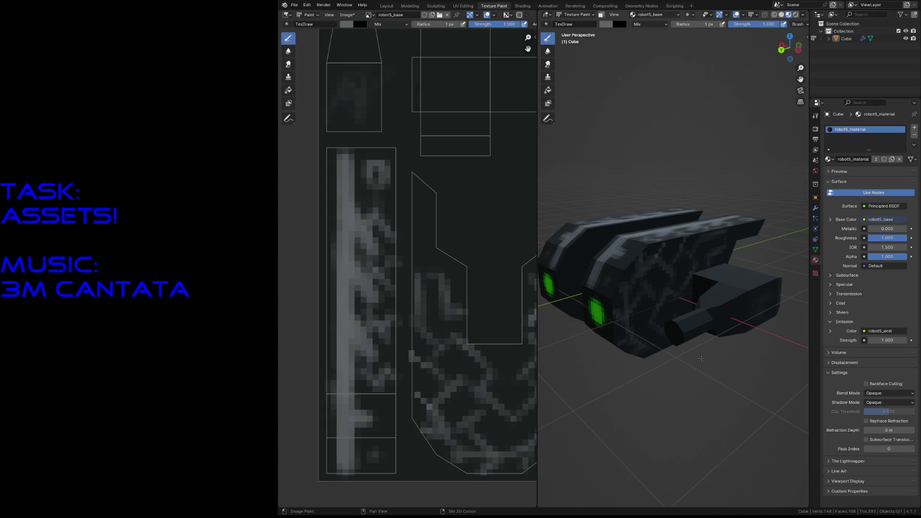
key(shift+grave)
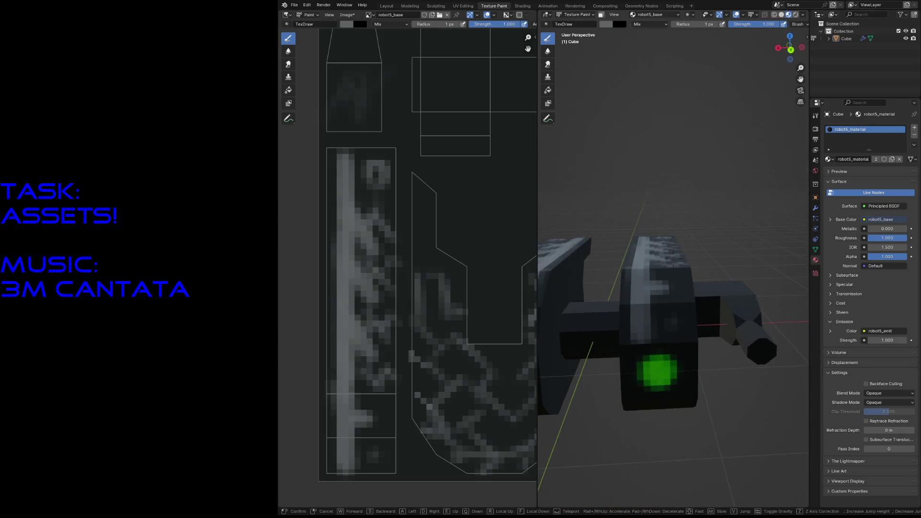
click(701, 358)
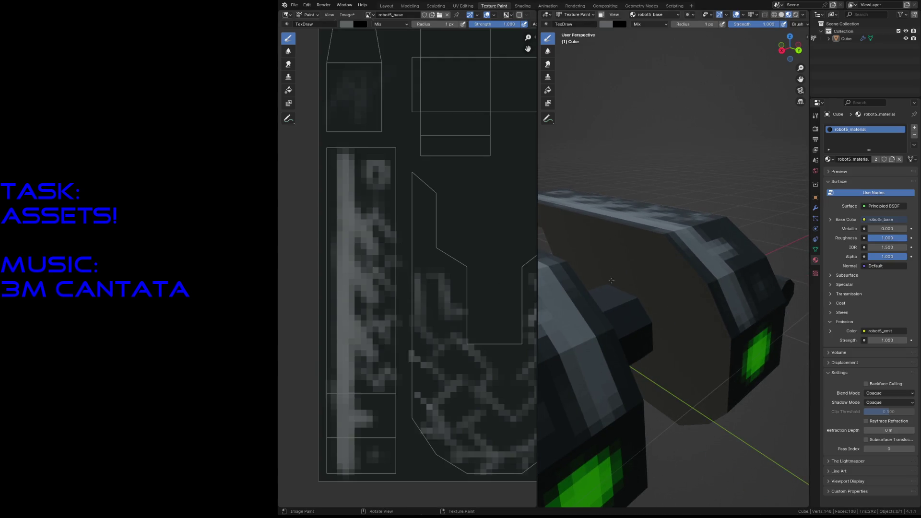
key(f)
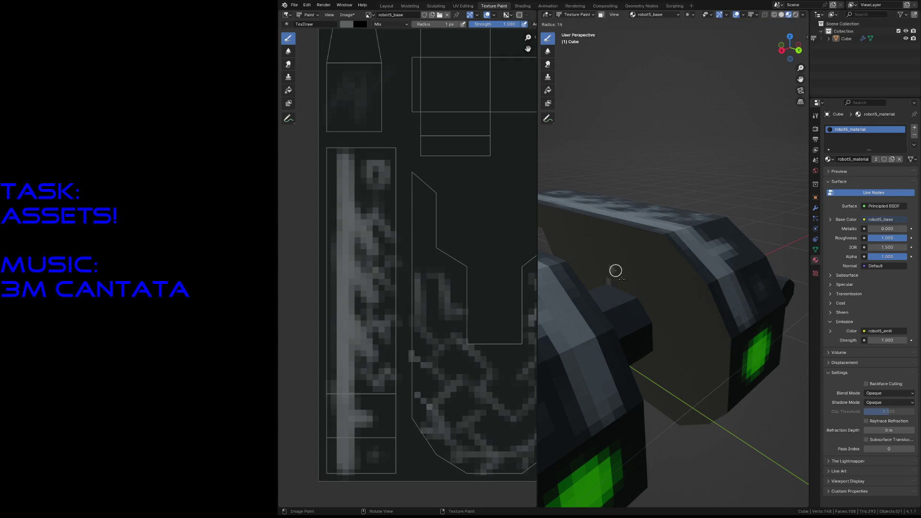
click(611, 275)
Paint a light skull emblem with an inverted V and outline on the inner side panel.
drag(606, 281, 618, 252)
drag(634, 296, 619, 224)
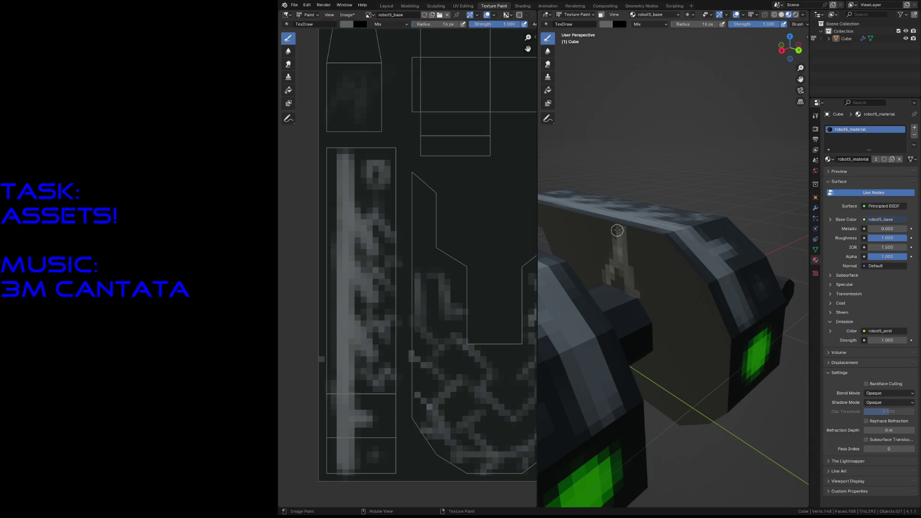
drag(654, 327, 695, 360)
mouse_move(661, 283)
mouse_down()
mouse_move(677, 327)
mouse_move(708, 339)
mouse_up()
mouse_move(687, 299)
mouse_down()
mouse_move(702, 333)
mouse_move(687, 299)
mouse_move(659, 285)
mouse_up()
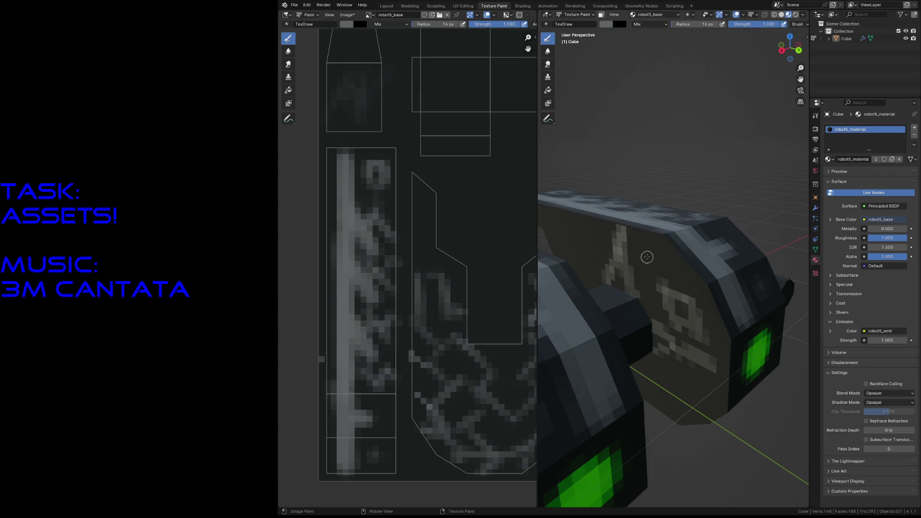
mouse_move(649, 254)
mouse_down()
mouse_move(686, 295)
mouse_move(652, 259)
mouse_move(637, 277)
mouse_move(636, 299)
mouse_move(661, 306)
mouse_up()
Paint a light cross, vertical lines and an H shape on the small dark block's faces.
middle_drag(634, 327, 625, 325)
mouse_move(625, 316)
mouse_down()
mouse_move(627, 343)
mouse_move(661, 334)
mouse_up()
drag(646, 302, 640, 331)
mouse_move(599, 316)
mouse_down()
mouse_move(597, 299)
mouse_move(640, 311)
mouse_up()
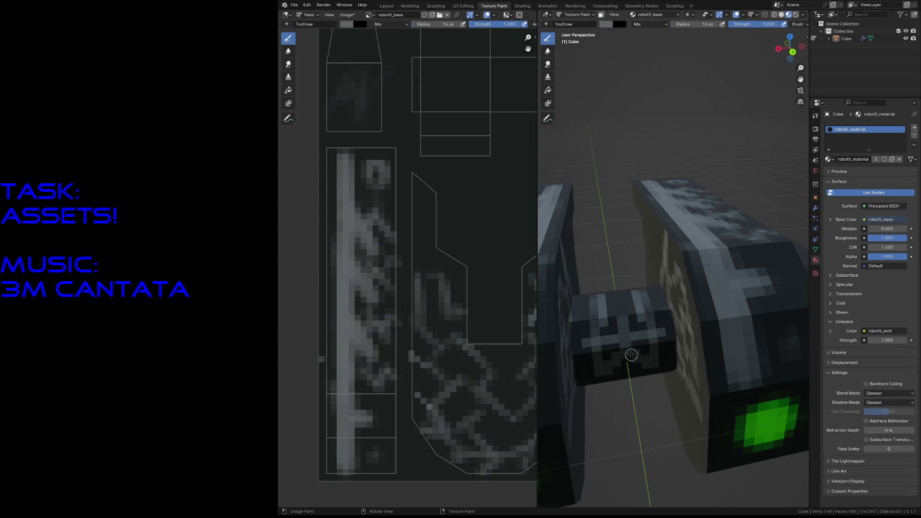
key(shift+grave)
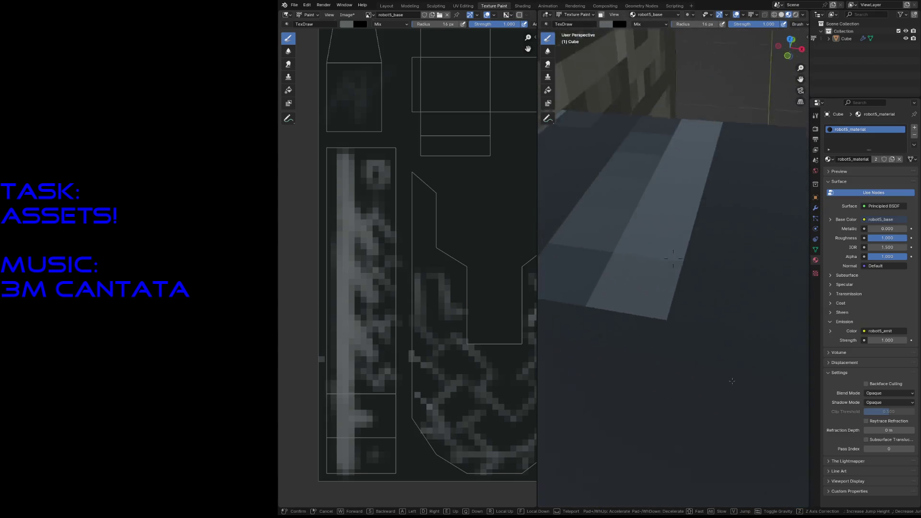
click(682, 337)
mouse_move(679, 343)
mouse_down()
mouse_move(678, 317)
mouse_move(713, 322)
mouse_move(692, 332)
mouse_move(694, 298)
mouse_move(709, 282)
mouse_up()
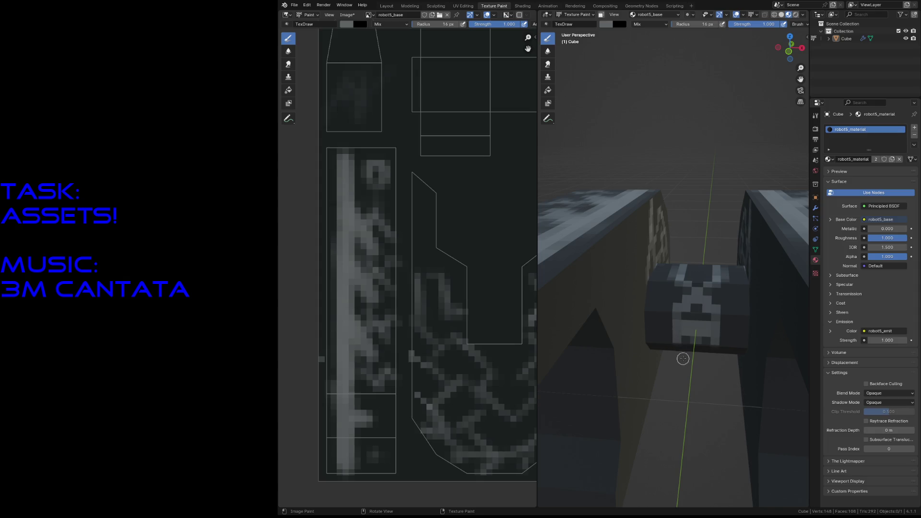
Enlarge the brush, fly in close to the block and bring up the viewport shading choices.
key(f)
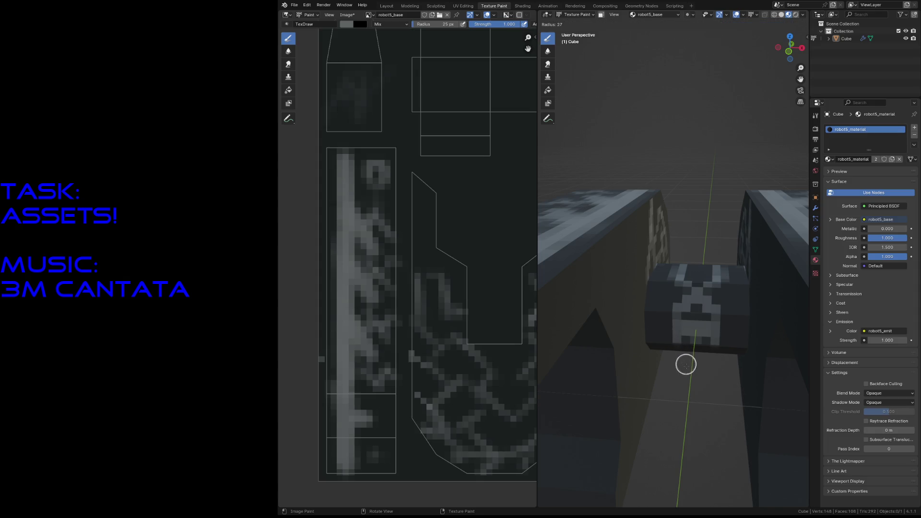
click(686, 365)
key(shift+grave)
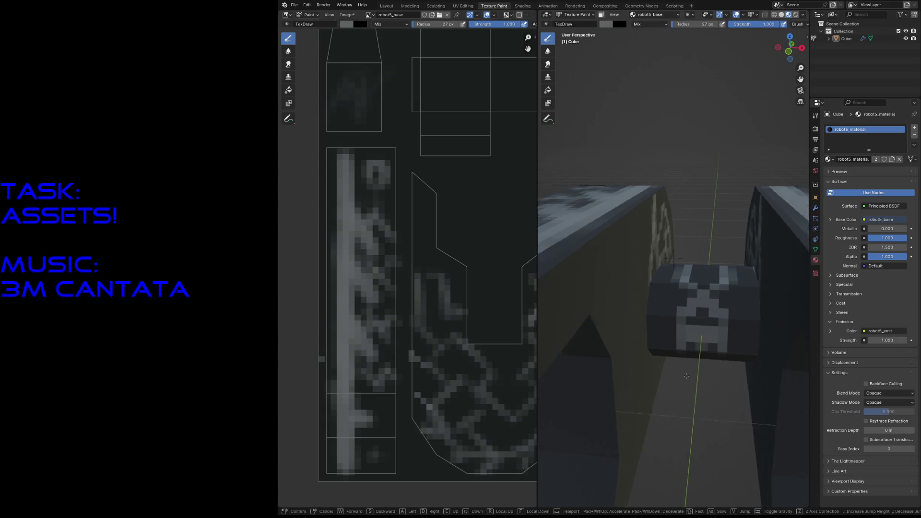
click(672, 261)
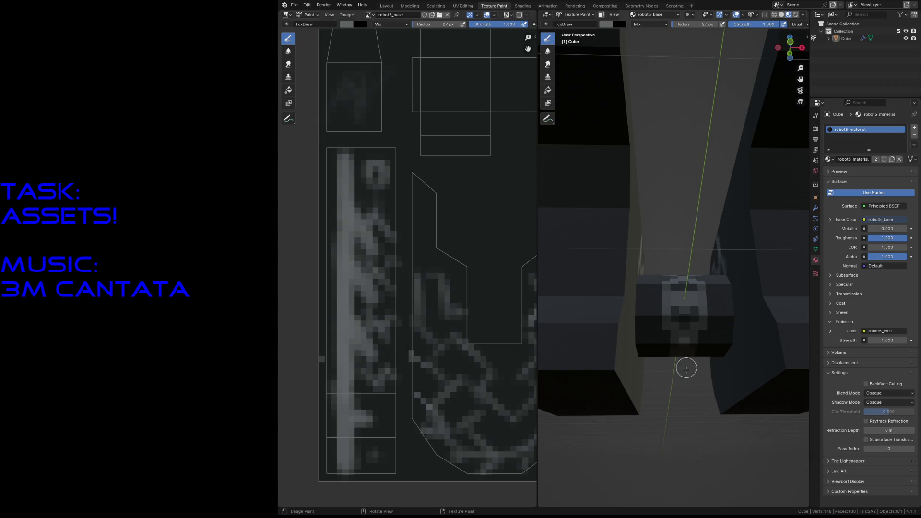
key(shift+grave)
click(683, 315)
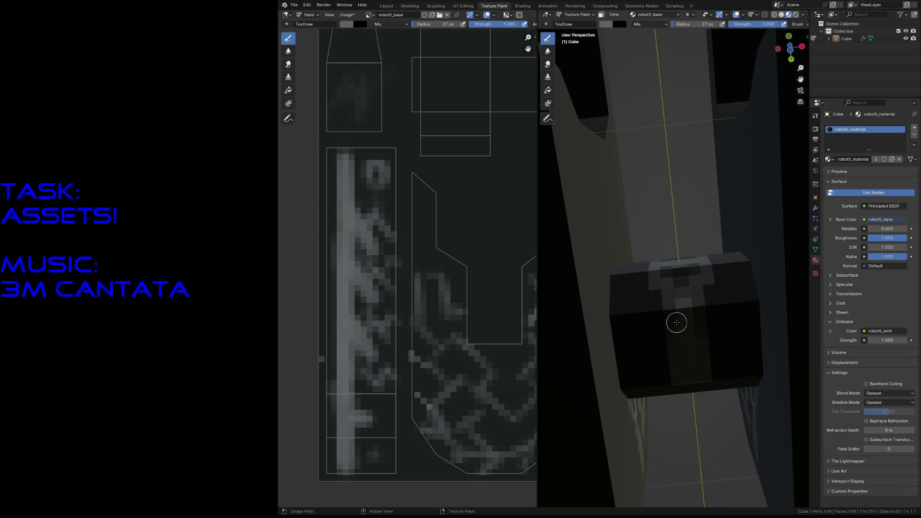
key(z)
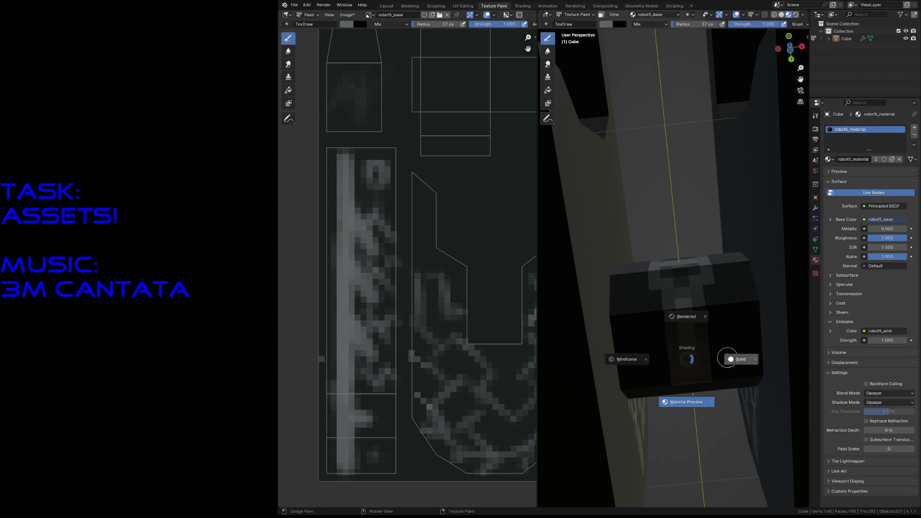
Change the viewport shading and paint light grey strokes on the dark cube face.
click(686, 306)
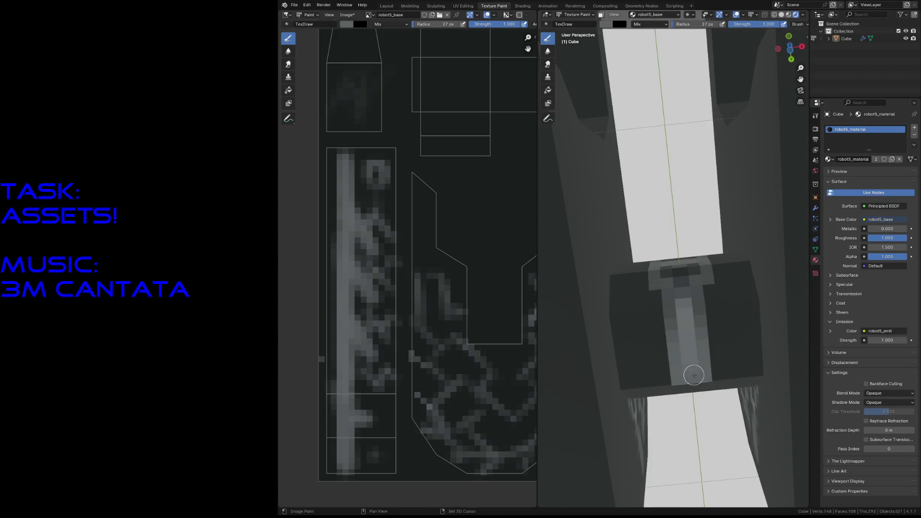
key(shift+grave)
click(607, 376)
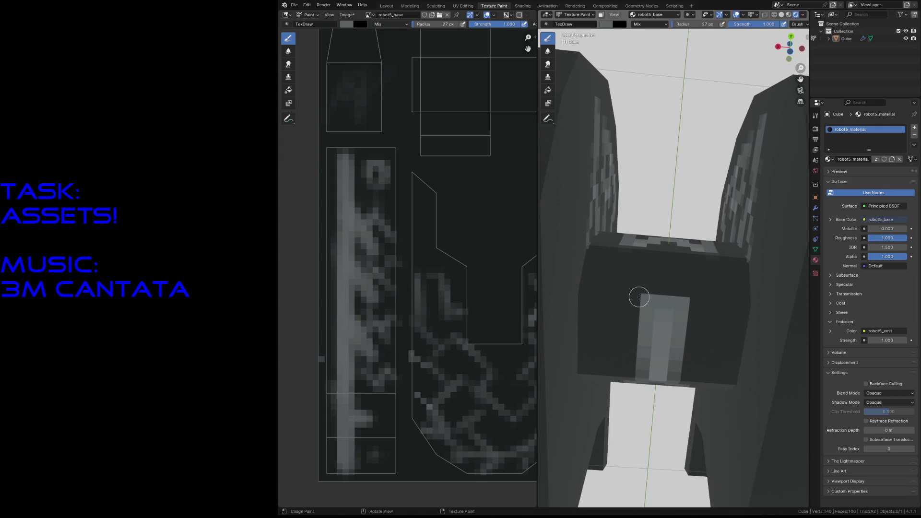
drag(655, 252, 655, 291)
mouse_move(683, 259)
mouse_down()
mouse_move(604, 313)
mouse_move(615, 321)
mouse_move(616, 349)
mouse_move(566, 349)
mouse_move(568, 295)
mouse_move(576, 338)
mouse_move(603, 350)
mouse_up()
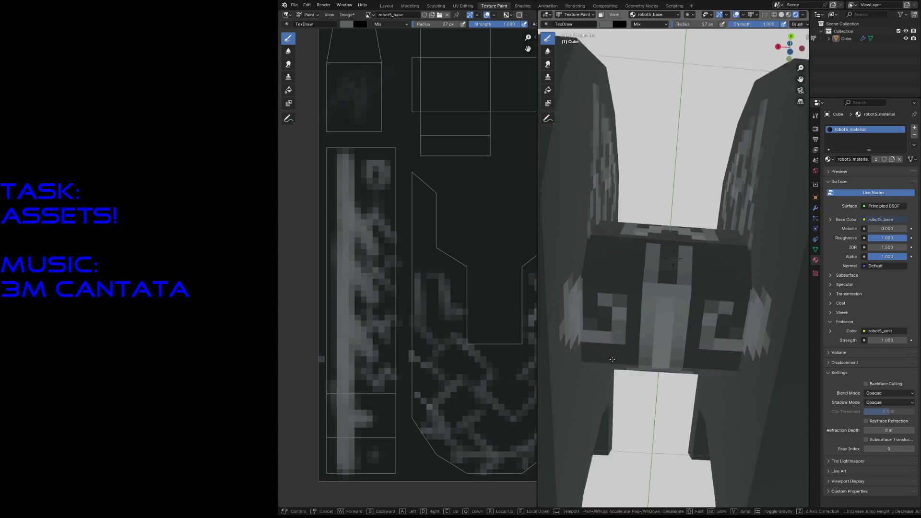
Fly to a full view of the robot and paint light grey marks down the dark face.
key(shift+grave)
key(w)
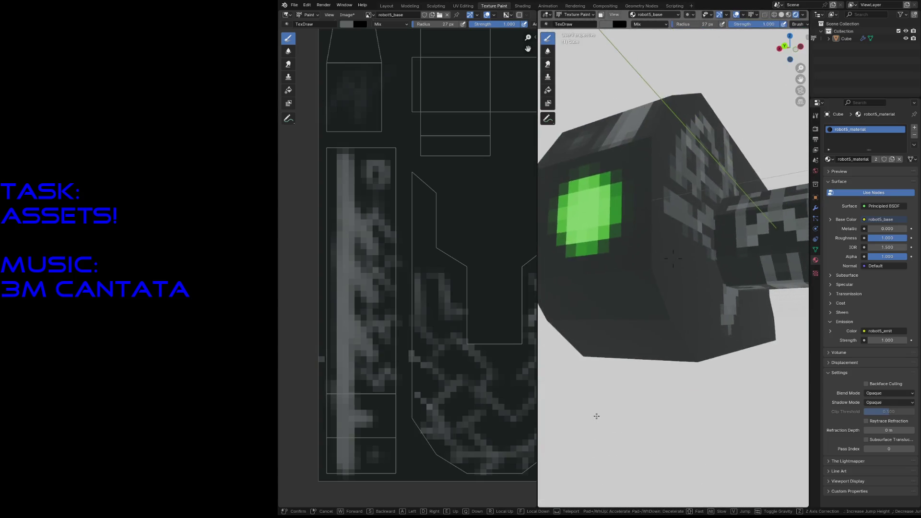
click(600, 418)
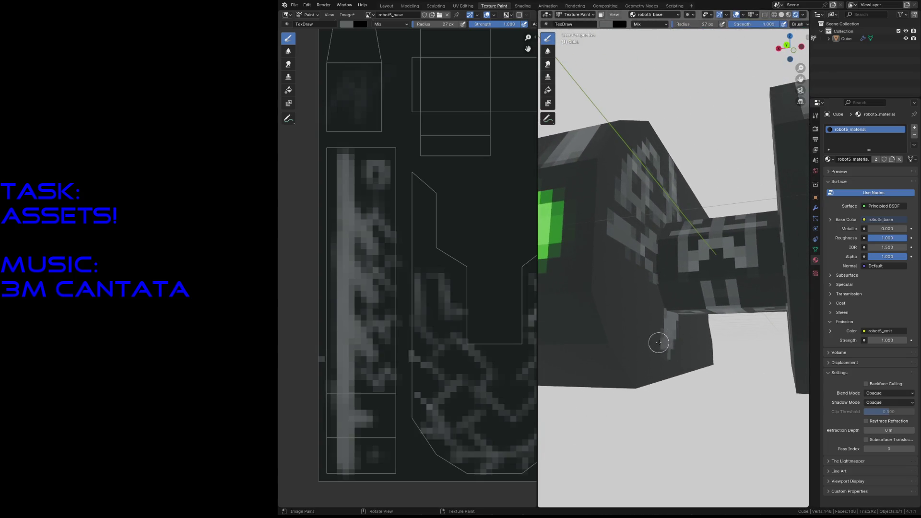
mouse_move(661, 342)
mouse_down()
mouse_move(635, 357)
mouse_move(644, 360)
mouse_up()
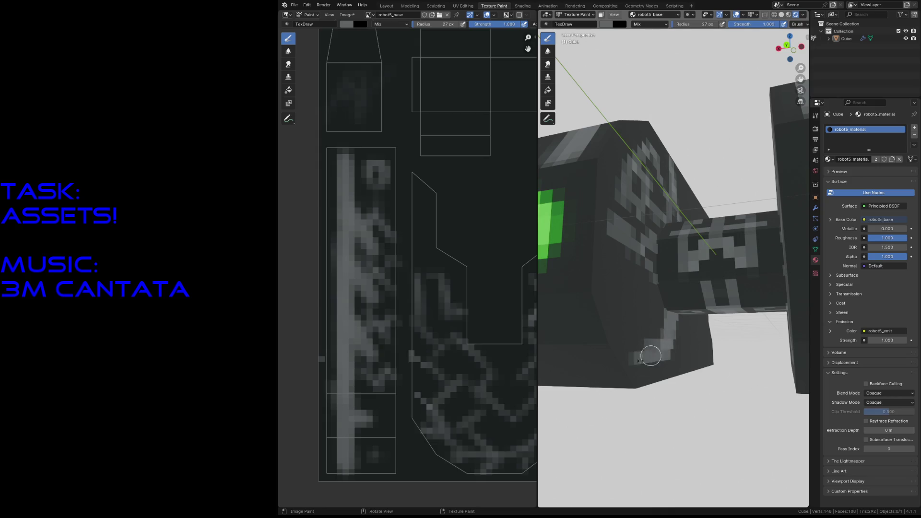
mouse_move(626, 292)
mouse_down()
mouse_move(651, 375)
mouse_move(612, 303)
mouse_up()
Paint a light stroke below the green eye and extend a long grey stripe down the dark upright part.
mouse_move(612, 303)
middle_down()
mouse_move(628, 303)
mouse_move(627, 288)
middle_up()
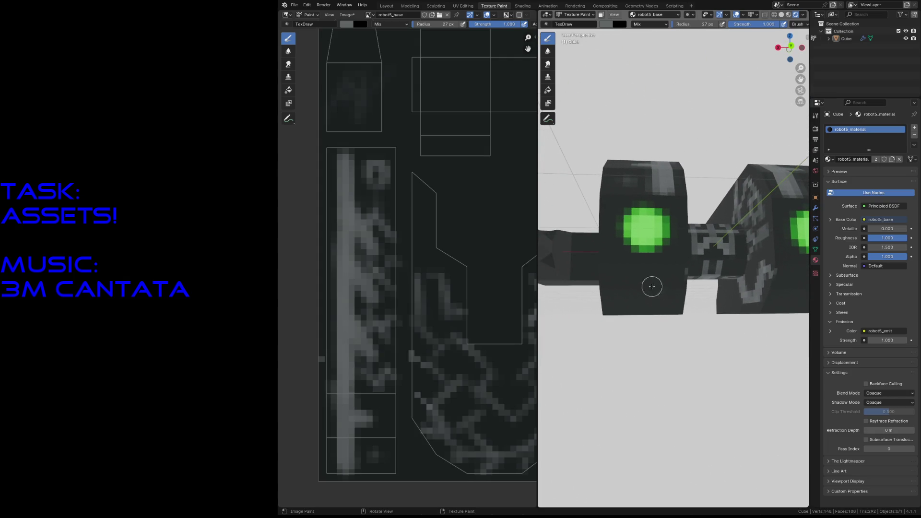
drag(665, 278, 661, 310)
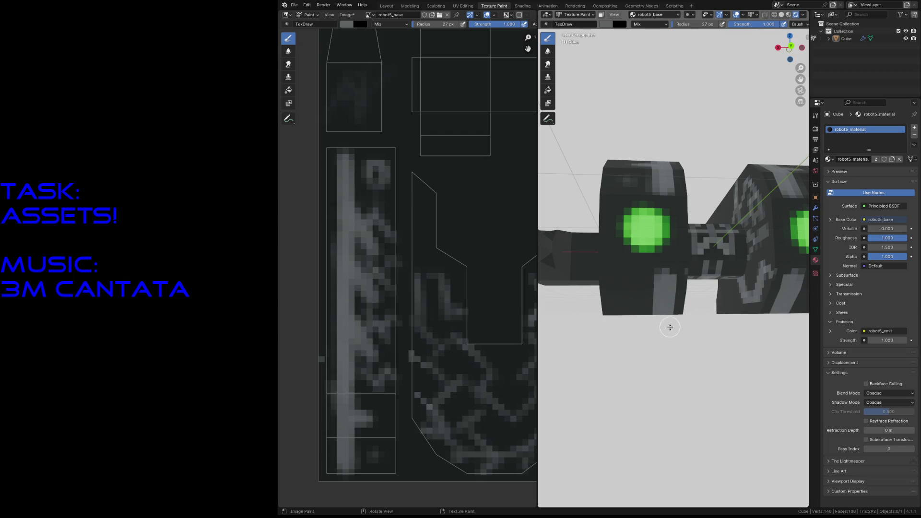
middle_drag(669, 328, 671, 248)
drag(671, 249, 705, 423)
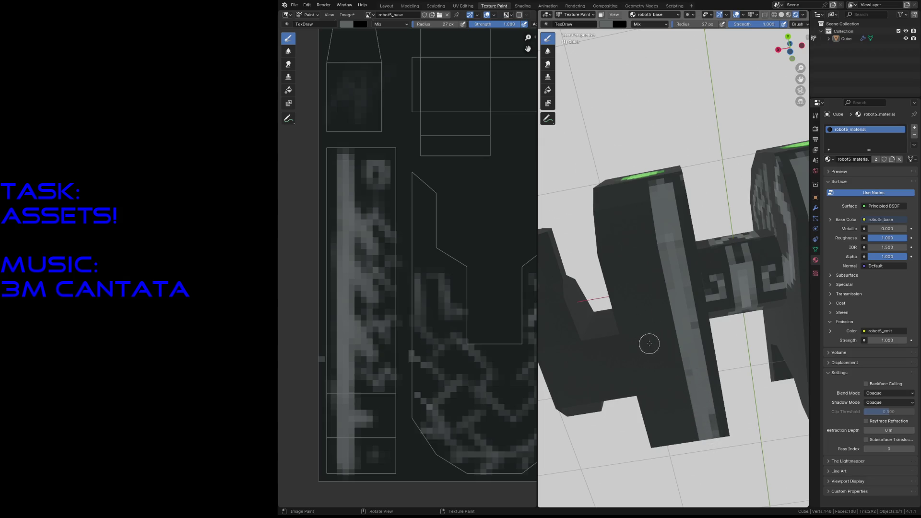
mouse_move(649, 344)
middle_down()
mouse_move(662, 295)
mouse_move(676, 345)
middle_up()
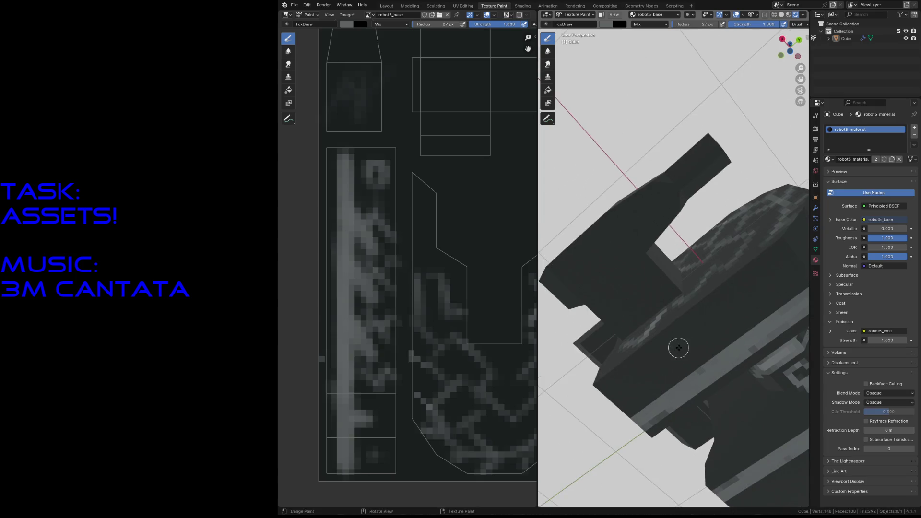
Reduce the brush radius to 19 px, paint a light grey highlight and fly to face the green eye.
key(f)
click(638, 383)
mouse_move(635, 370)
mouse_down()
mouse_move(651, 387)
mouse_move(718, 314)
mouse_move(745, 303)
mouse_move(748, 285)
mouse_move(756, 301)
mouse_up()
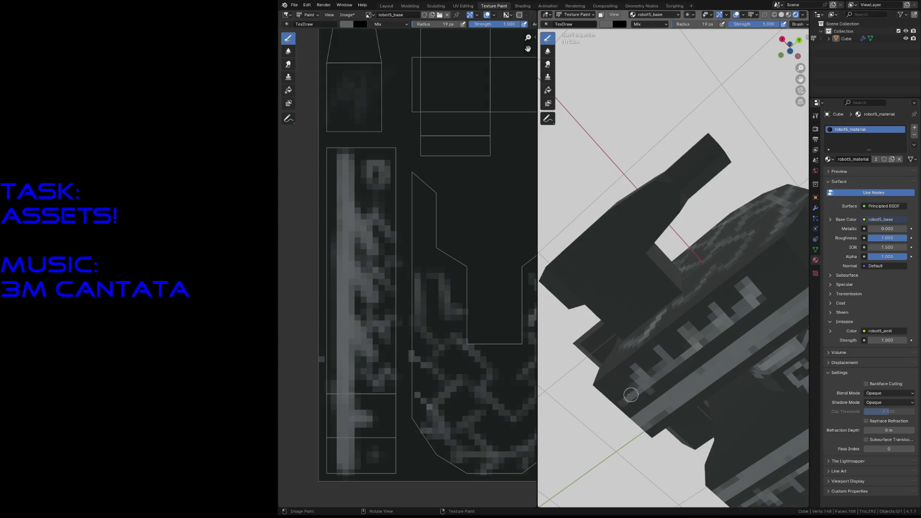
key(shift+grave)
key(w)
click(649, 415)
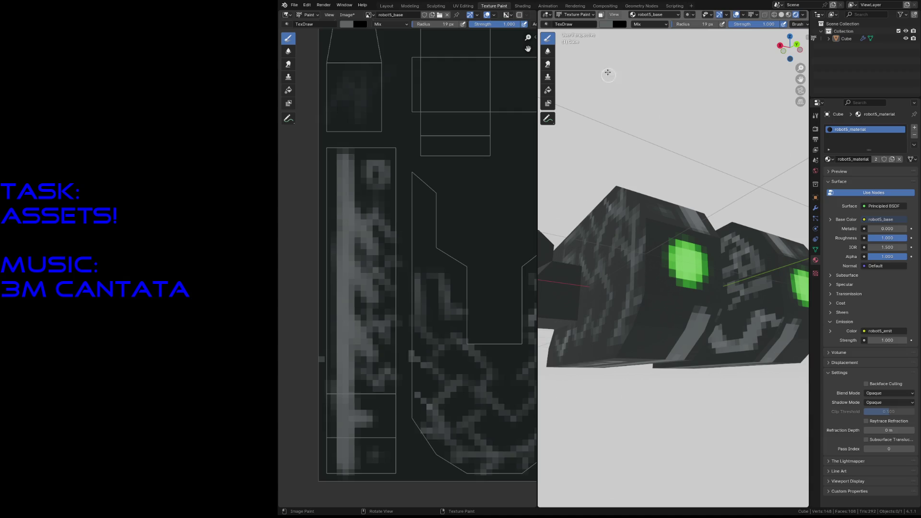
Set the brush colour to black and darken the lower-left pixels and top edge of the green eye.
click(607, 25)
drag(674, 71, 674, 99)
drag(668, 274, 683, 290)
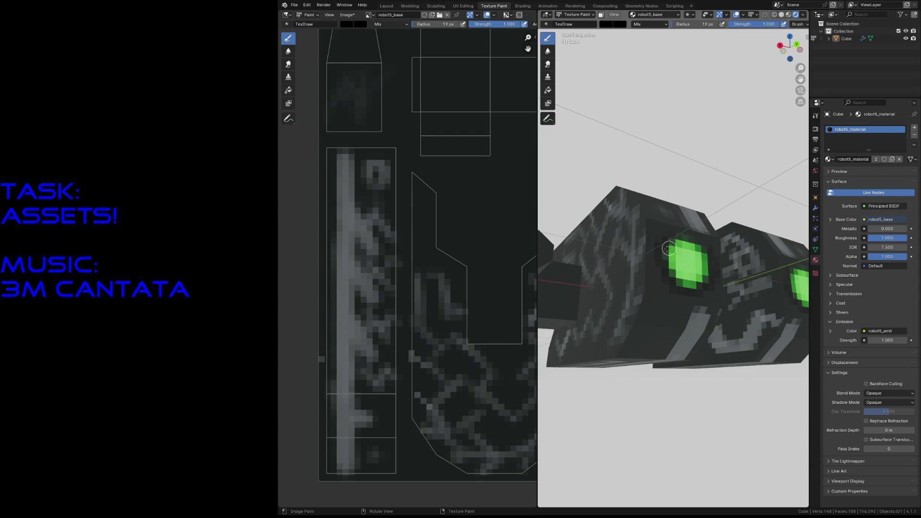
drag(673, 244, 700, 239)
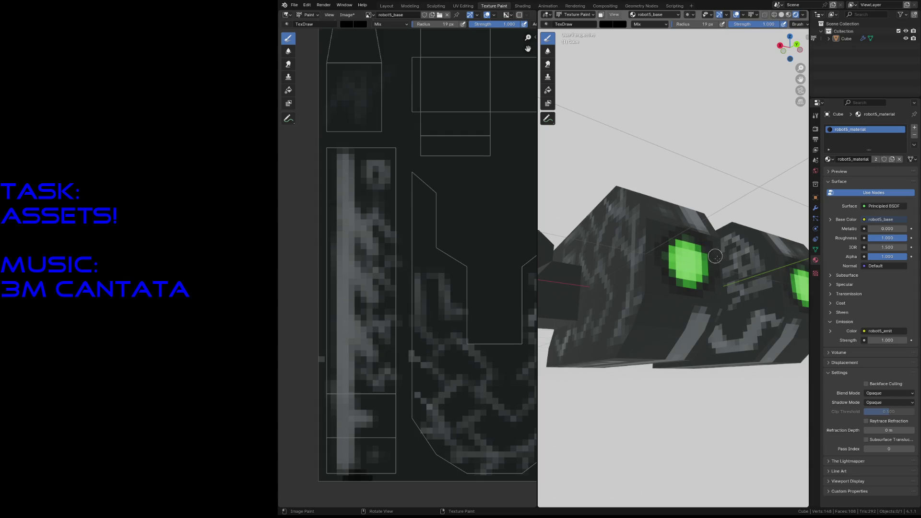
middle_drag(716, 256, 709, 259)
key(shift+grave)
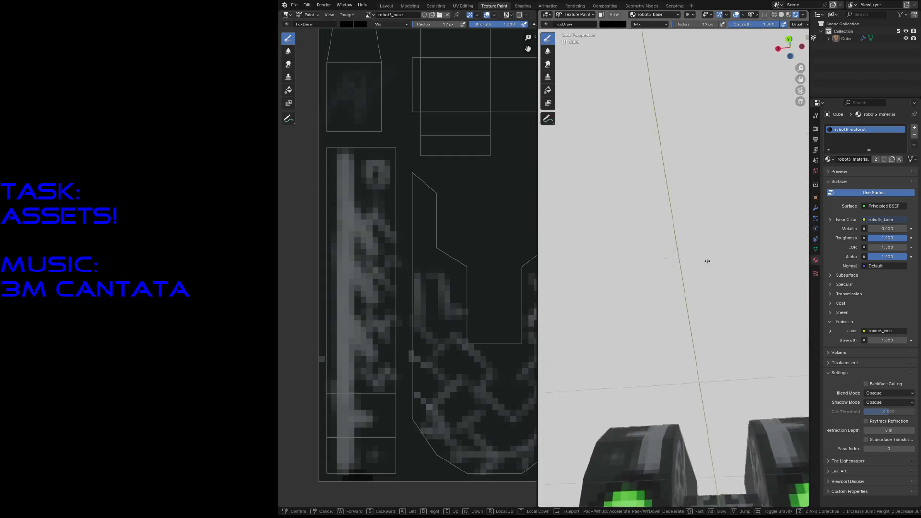
Fly in close above the robot and dab dark pixels across the textured arm.
key(s)
key(s)
key(s)
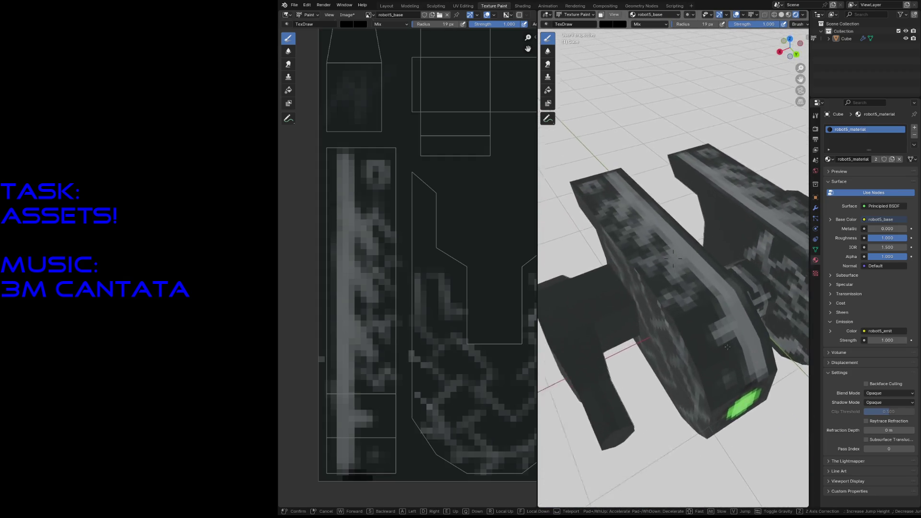
key(w)
key(w)
key(w)
click(717, 291)
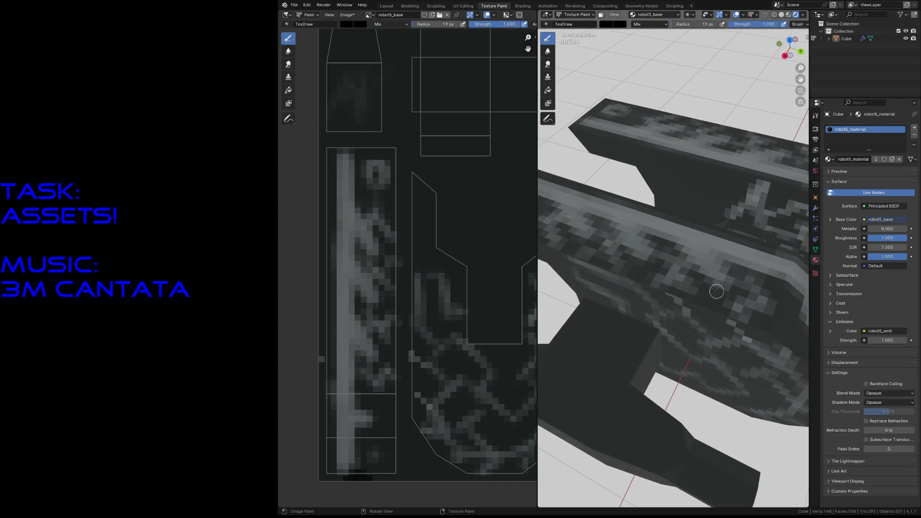
click(625, 256)
click(658, 270)
click(714, 290)
click(584, 242)
click(592, 243)
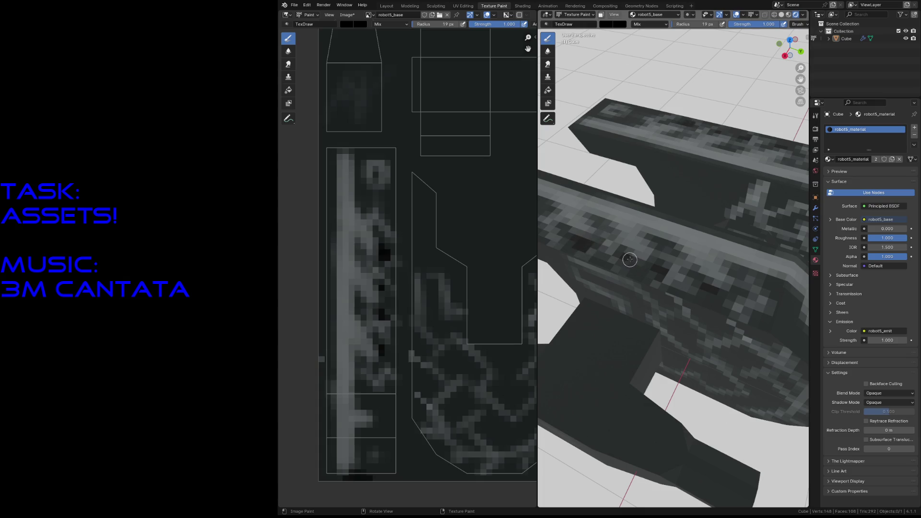
click(667, 279)
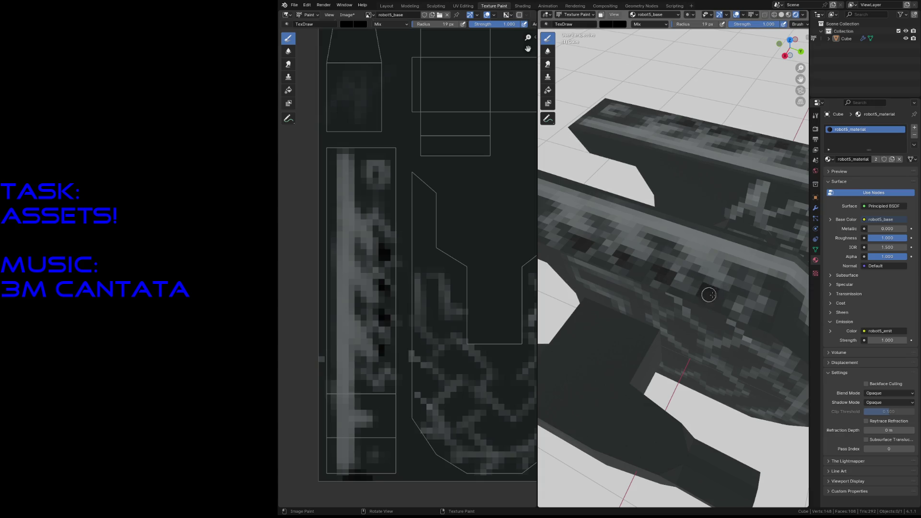
Fly to the part's end face and paint a dark ring with a vertical bar inside it.
key(shift+grave)
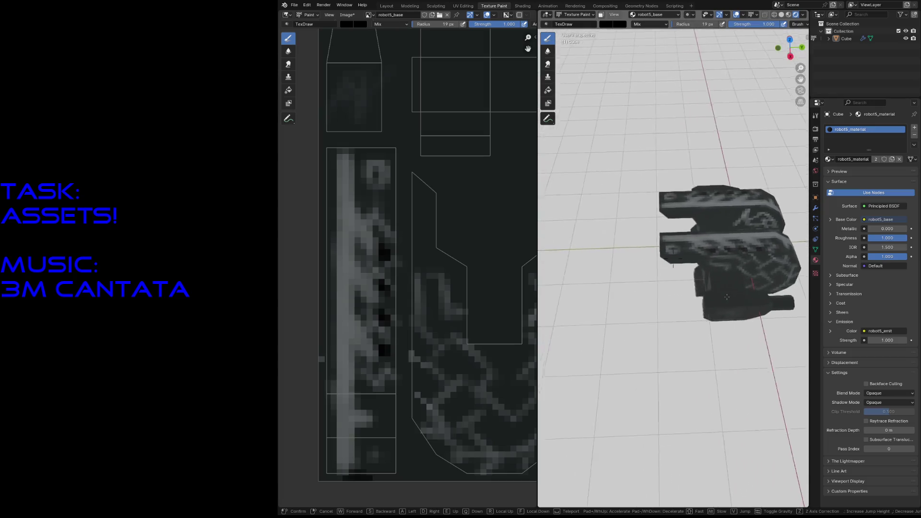
key(w)
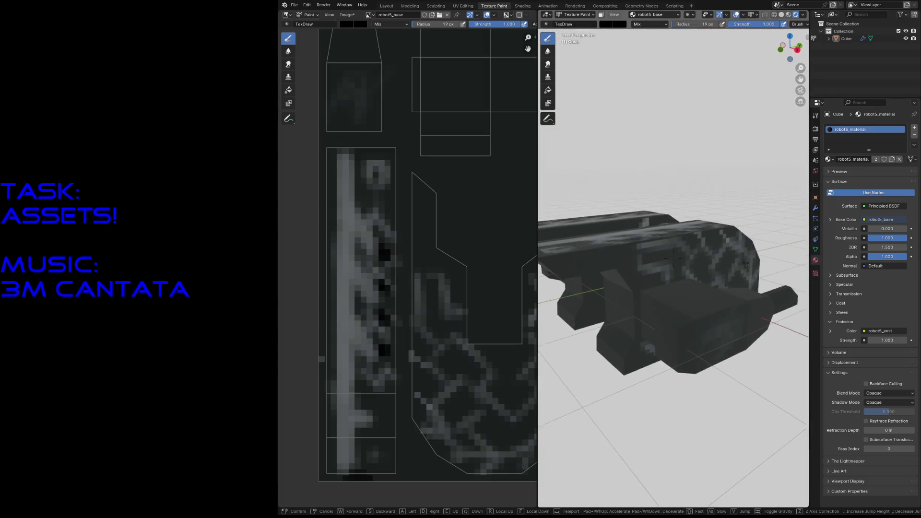
key(w)
click(641, 260)
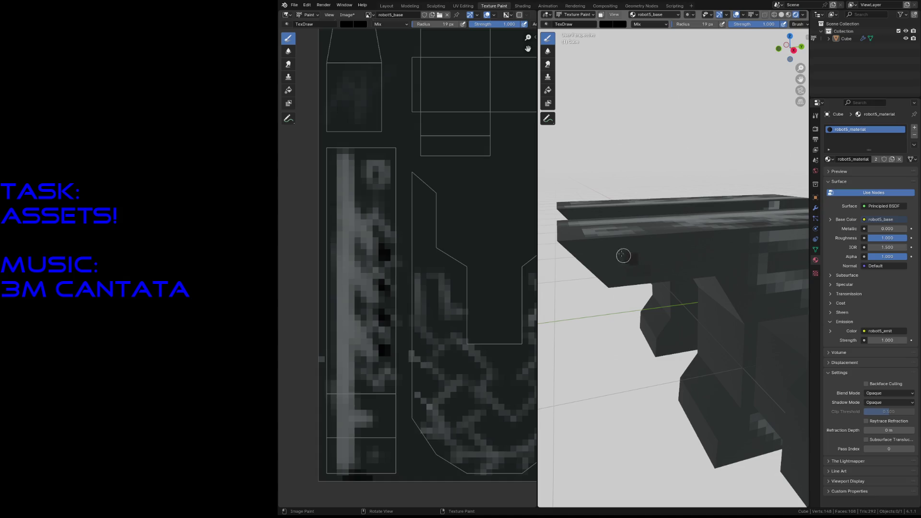
mouse_move(620, 253)
mouse_down()
mouse_move(634, 268)
mouse_move(684, 263)
mouse_move(684, 251)
mouse_move(725, 256)
mouse_move(735, 296)
mouse_up()
middle_drag(727, 324, 689, 294)
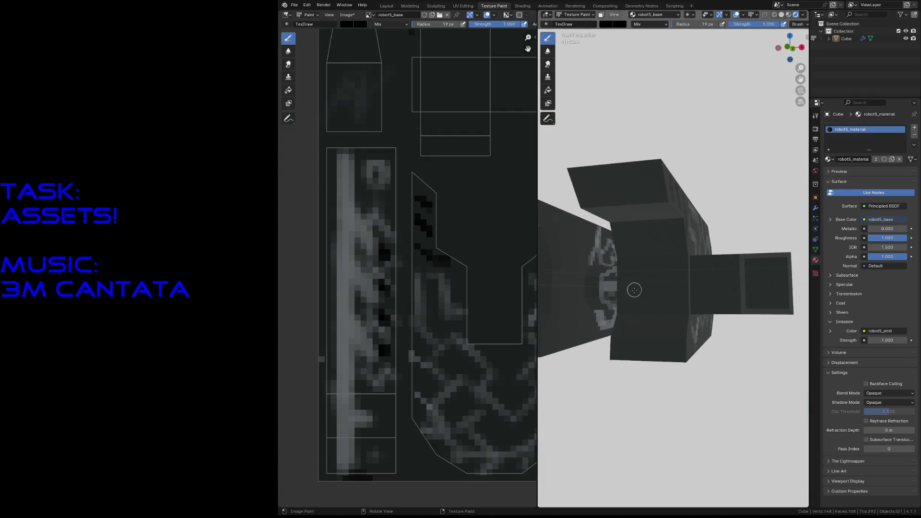
mouse_move(632, 299)
mouse_down()
mouse_move(627, 279)
mouse_move(674, 273)
mouse_move(677, 306)
mouse_move(640, 302)
mouse_up()
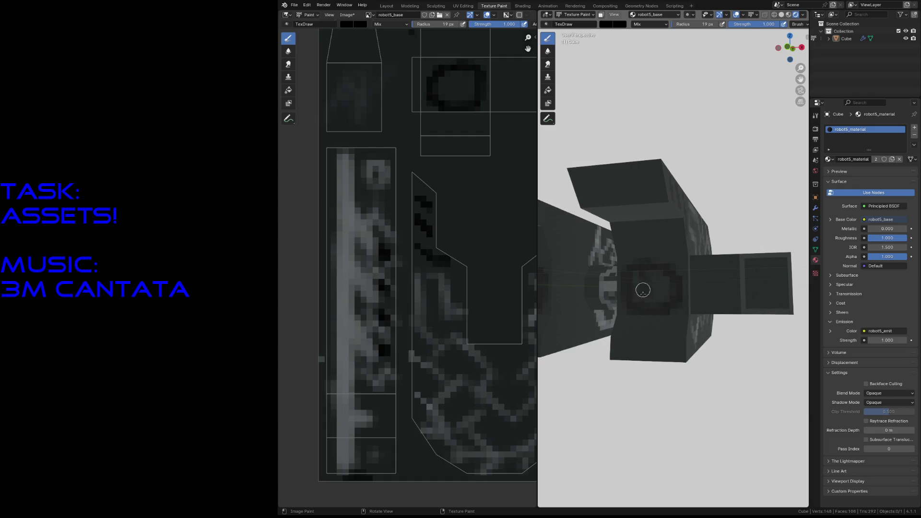
drag(656, 270, 655, 310)
Add a second dark bar in the ring, swap to the light colour and paint a light ring below it.
drag(643, 272, 640, 293)
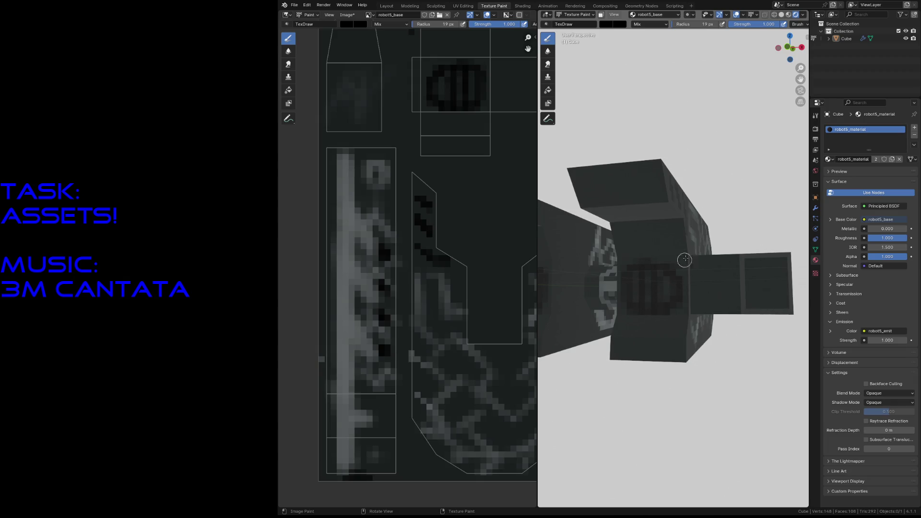
key(x)
mouse_move(629, 238)
mouse_down()
mouse_move(659, 243)
mouse_move(621, 256)
mouse_up()
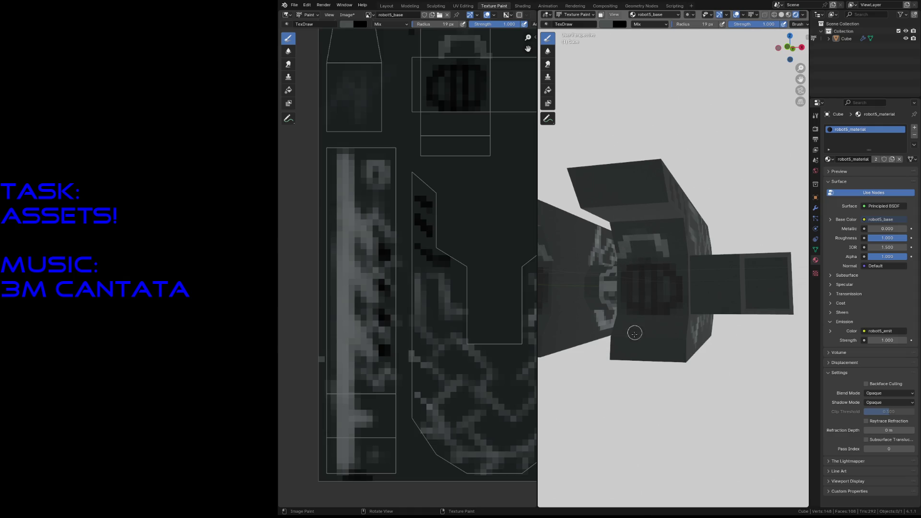
drag(630, 323, 675, 328)
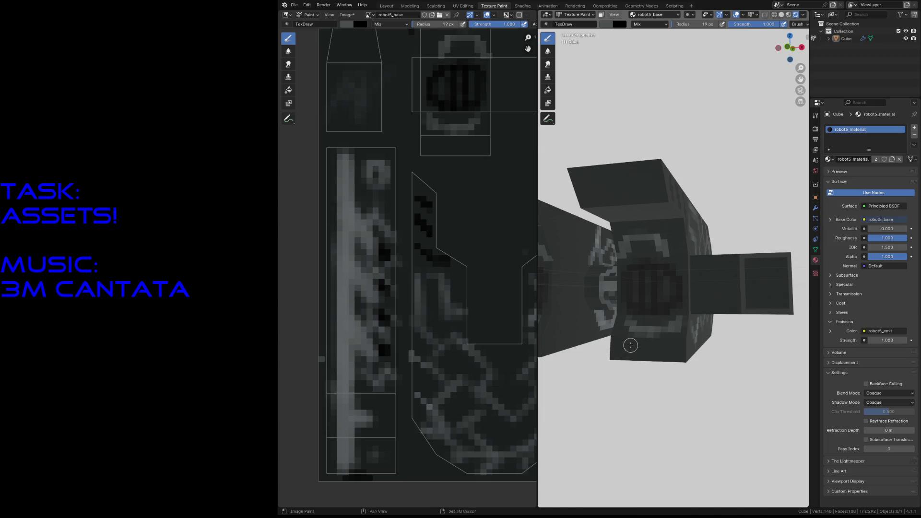
From a new angle, add light pixels around the circle, a blotch on the top box and a ring on the right box.
key(shift+grave)
click(633, 345)
middle_drag(633, 345, 659, 319)
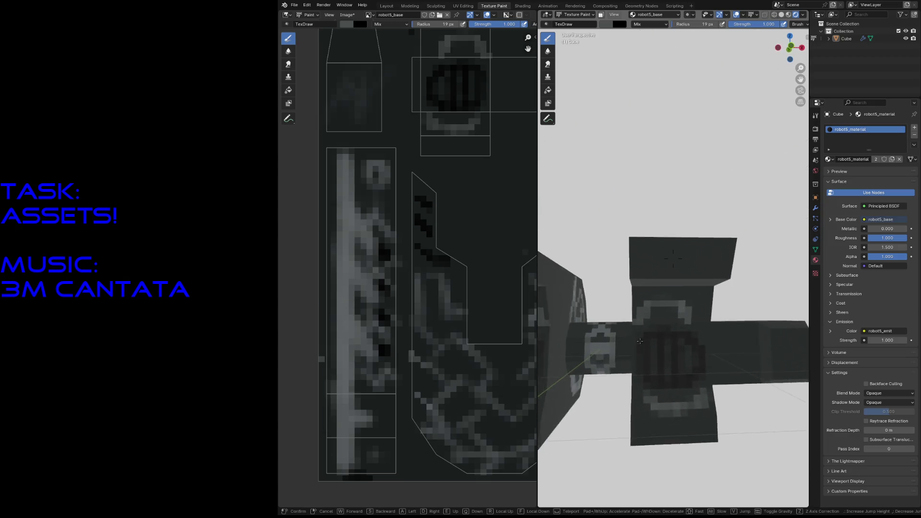
drag(658, 297, 672, 309)
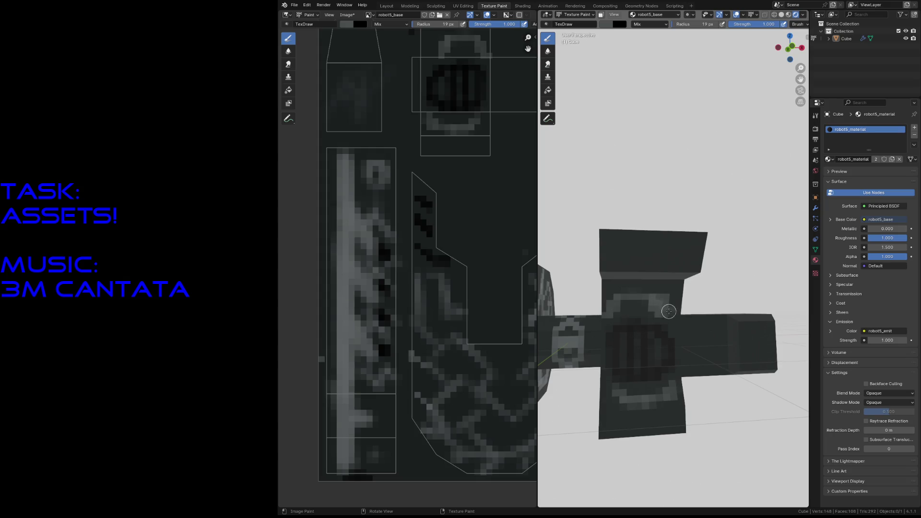
mouse_move(618, 247)
mouse_down()
mouse_move(619, 257)
mouse_move(639, 264)
mouse_move(676, 265)
mouse_up()
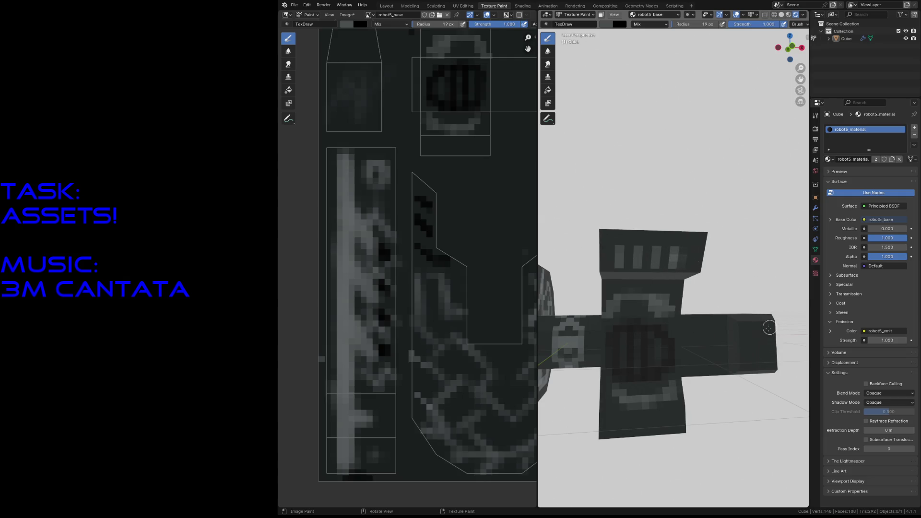
drag(756, 335, 755, 357)
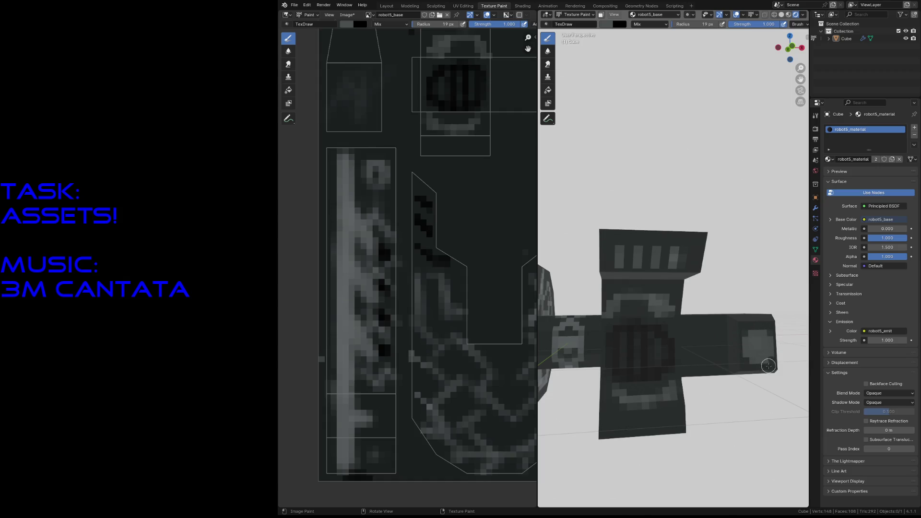
Dab dark pixels on the arm's end face, swap back to the dark colour and save the file.
key(s)
click(631, 340)
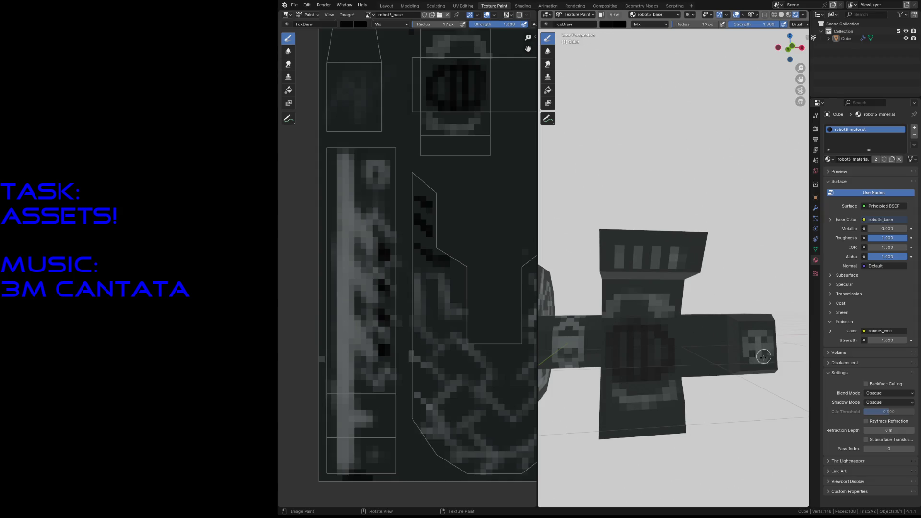
key(ctrl+s)
Set the brush colour to bright red in the colour picker.
click(610, 24)
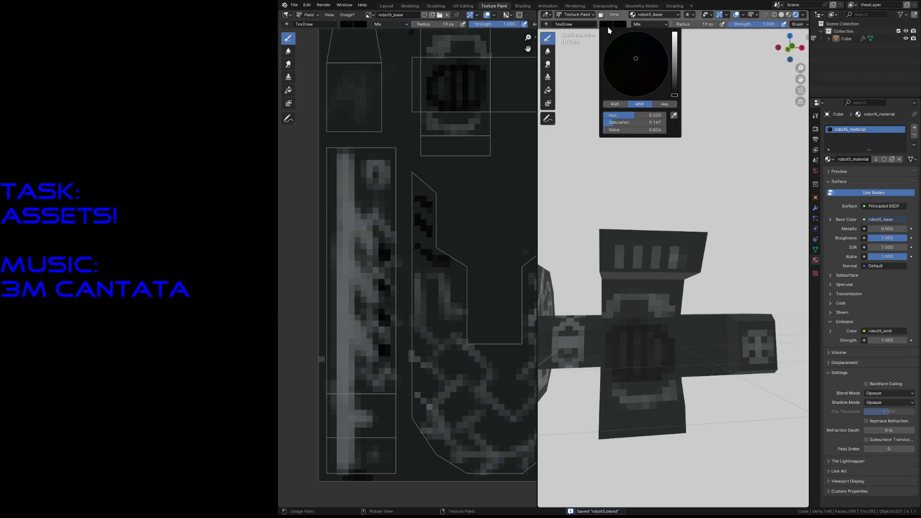
click(610, 27)
drag(674, 59, 674, 31)
drag(635, 63, 635, 82)
drag(619, 122, 666, 121)
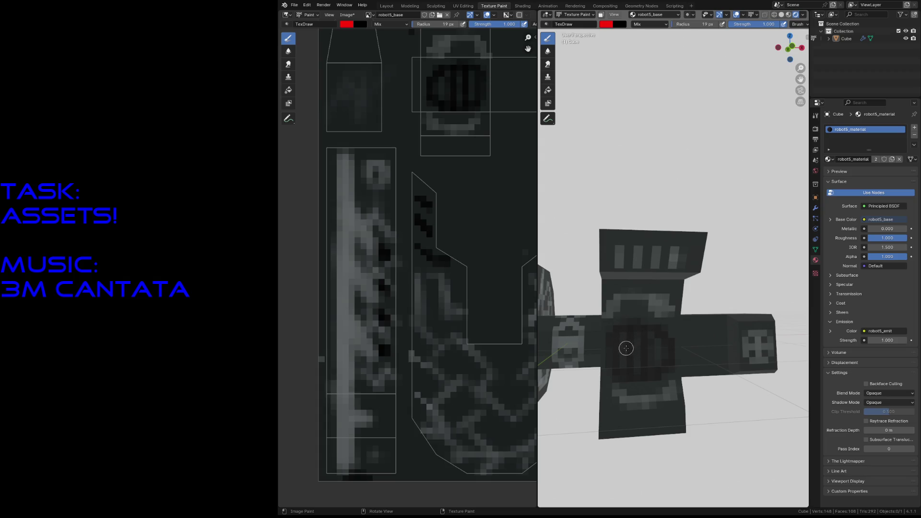
Paint the upper, middle and lower red bands across the central block.
click(621, 307)
drag(624, 310, 656, 310)
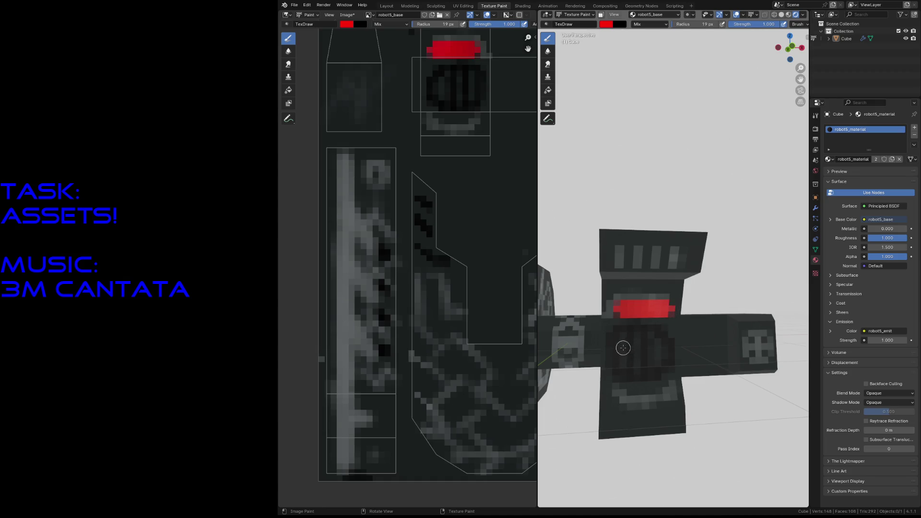
drag(616, 352, 662, 344)
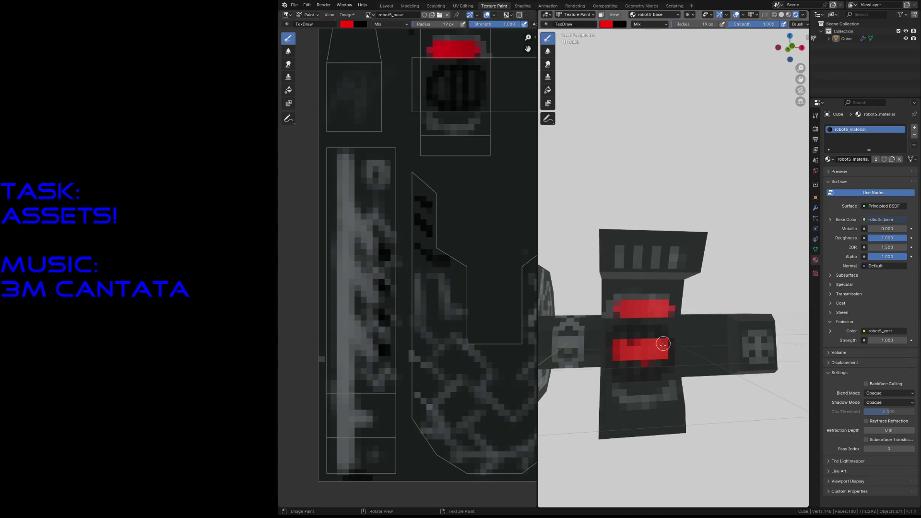
click(621, 351)
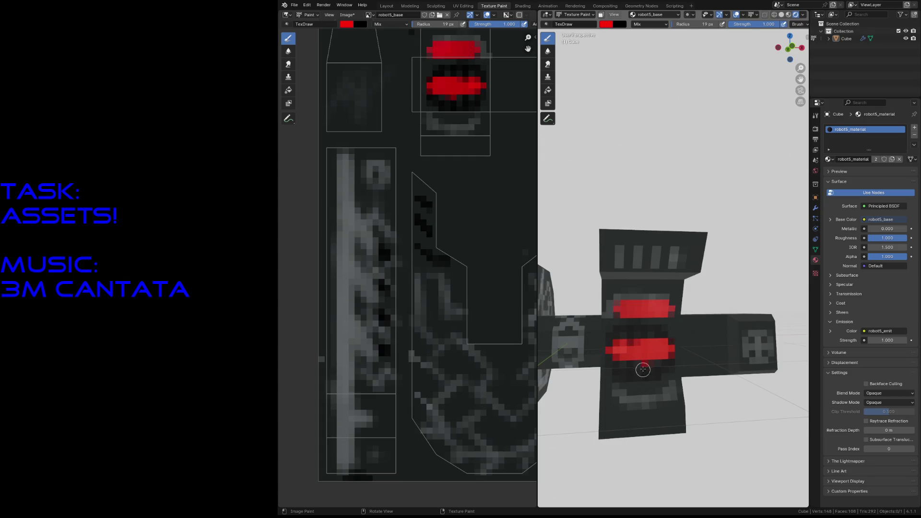
key(x)
key(x)
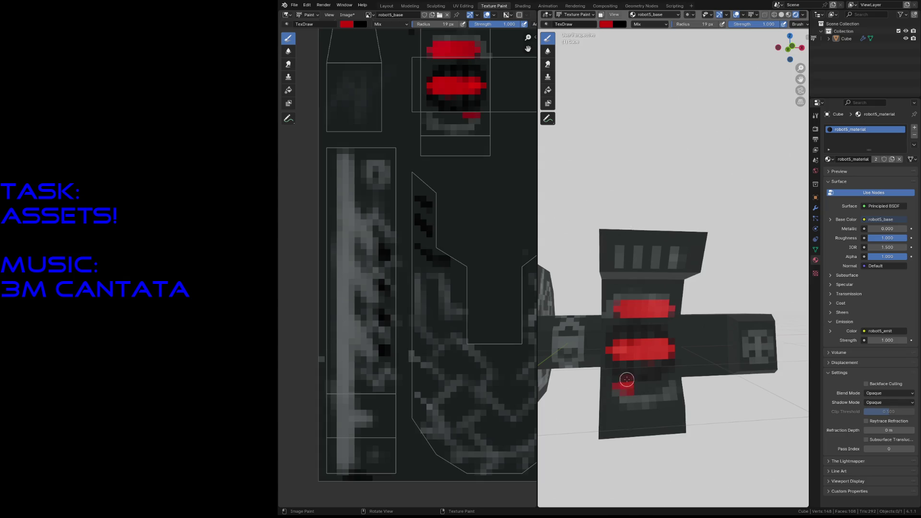
drag(641, 385, 655, 385)
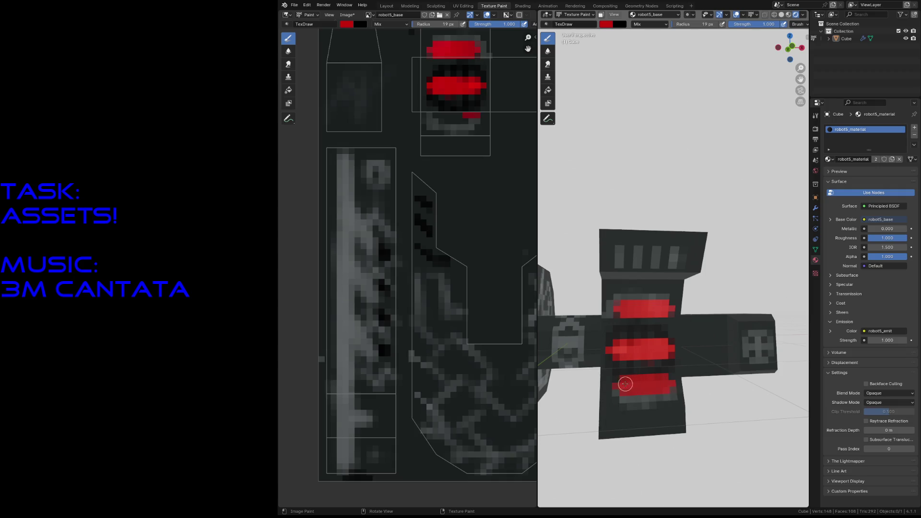
drag(628, 389, 667, 392)
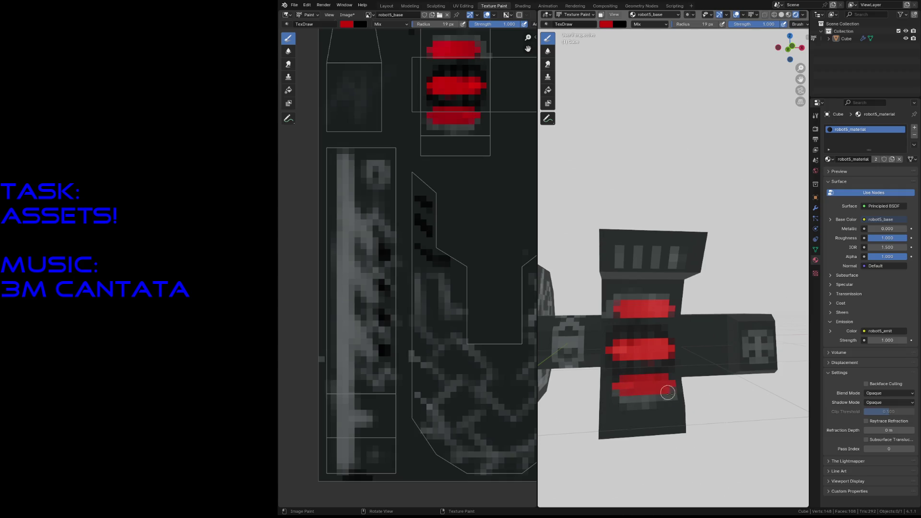
mouse_move(666, 392)
middle_down()
mouse_move(742, 407)
mouse_move(709, 391)
middle_up()
Save the file and paint light grey highlights around the green eye housing.
key(ctrl+s)
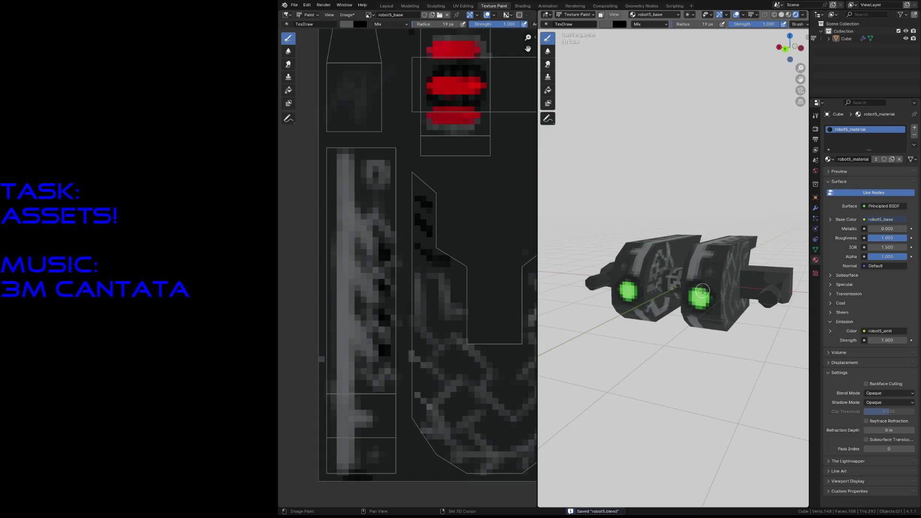
key(shift+grave)
key(w)
click(699, 257)
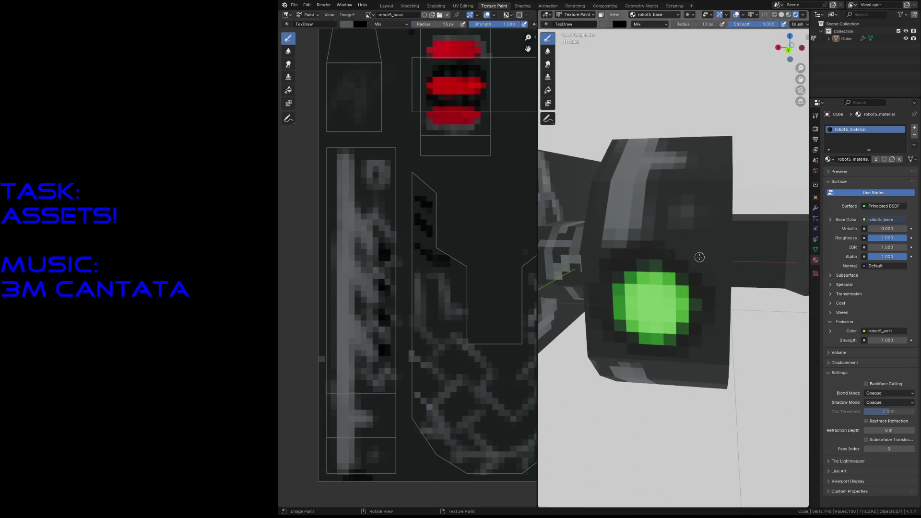
mouse_move(683, 254)
mouse_down()
mouse_move(700, 237)
mouse_move(716, 187)
mouse_up()
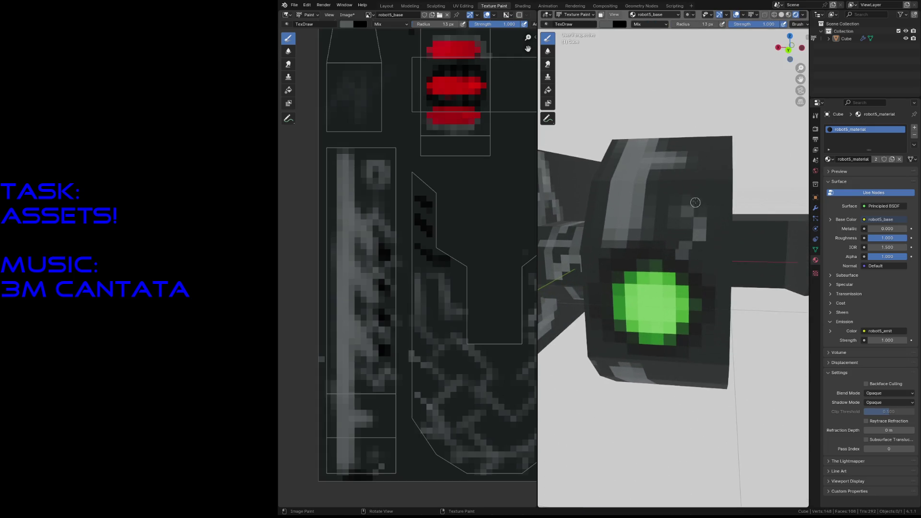
drag(709, 281, 722, 274)
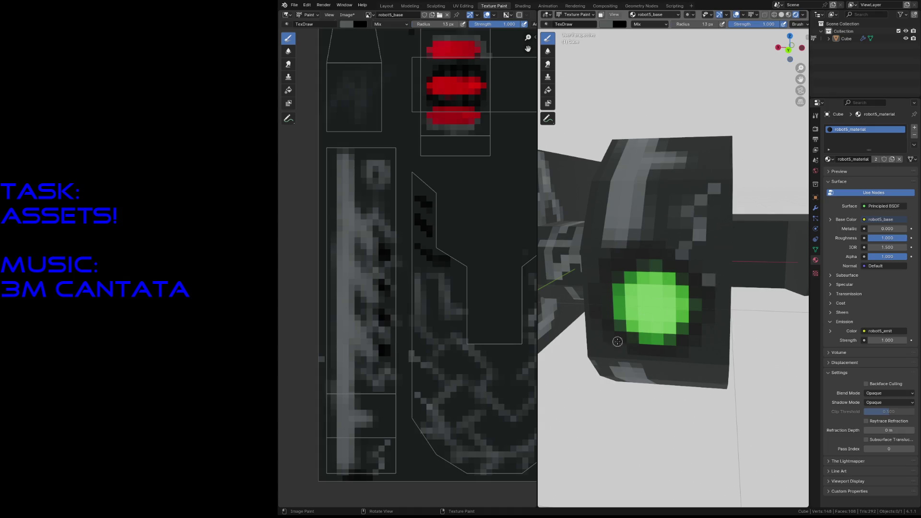
key(shift+grave)
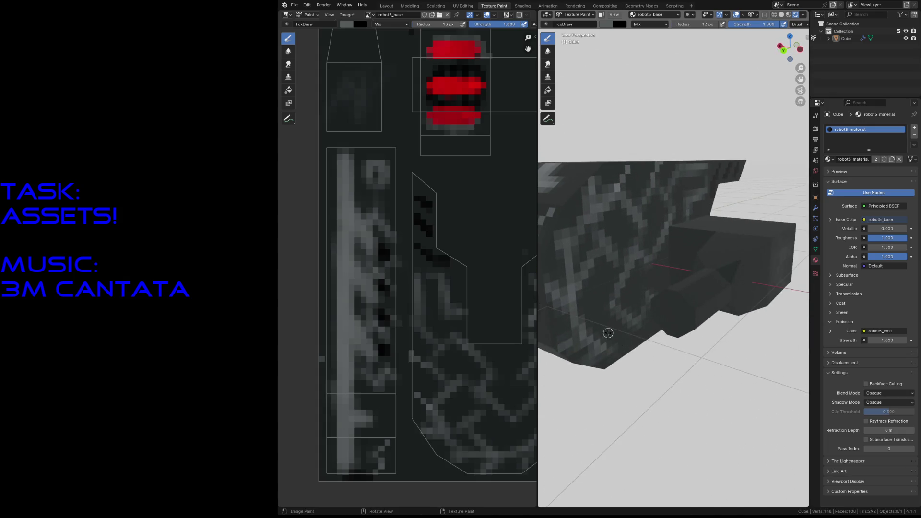
click(610, 270)
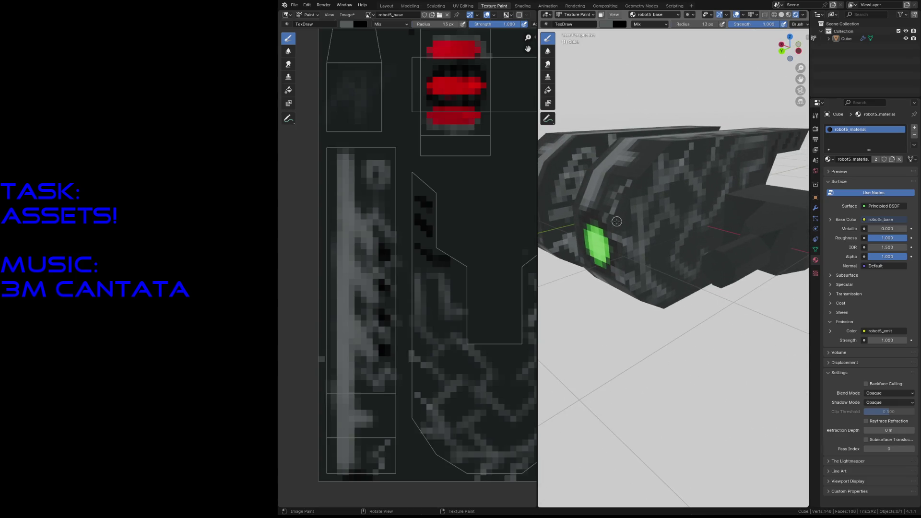
Paint light grey strokes and a few dark texels on the robot's side panel.
key(shift+grave)
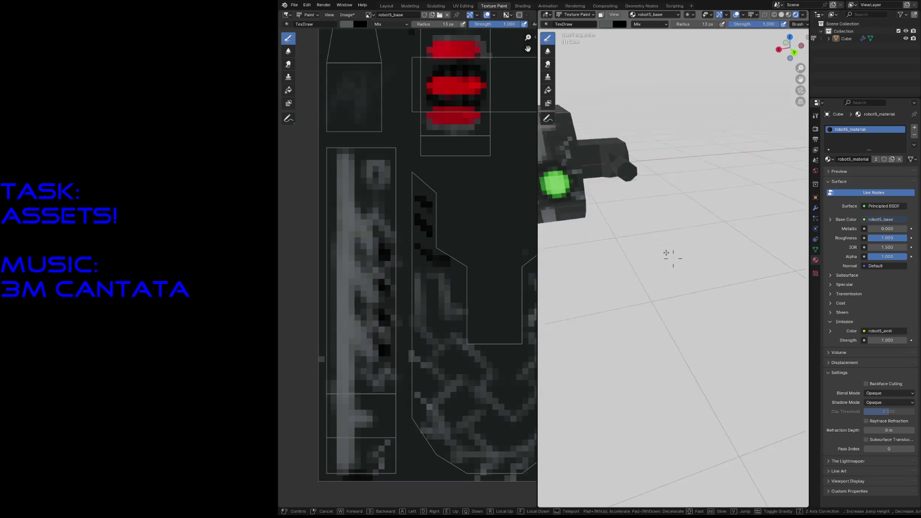
key(w)
click(656, 253)
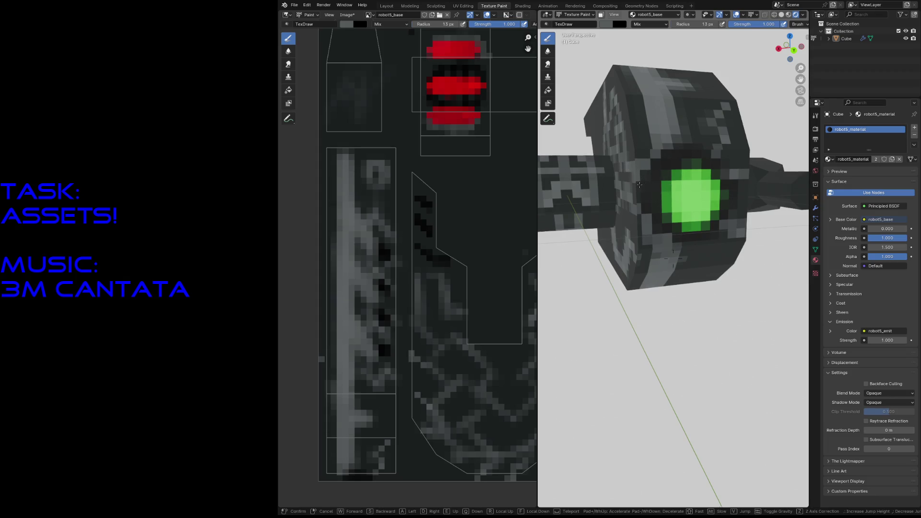
key(shift+grave)
key(w)
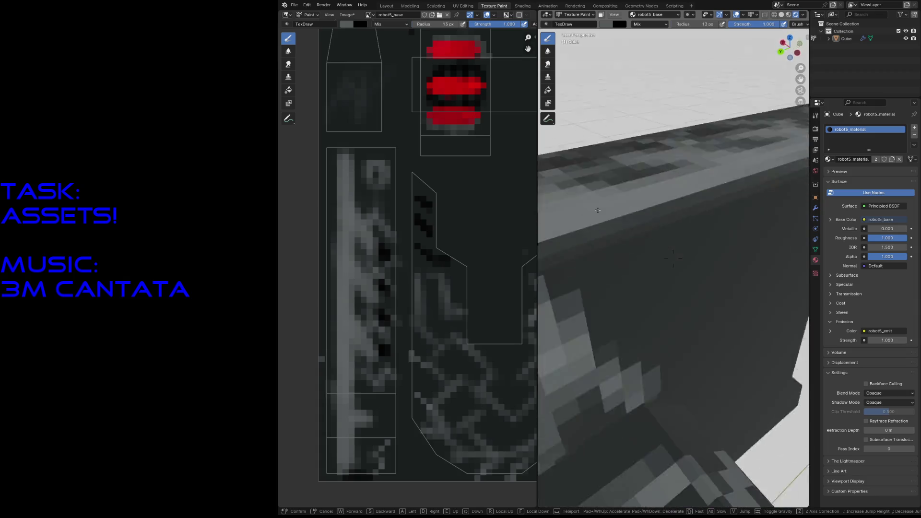
click(625, 231)
drag(651, 293, 712, 241)
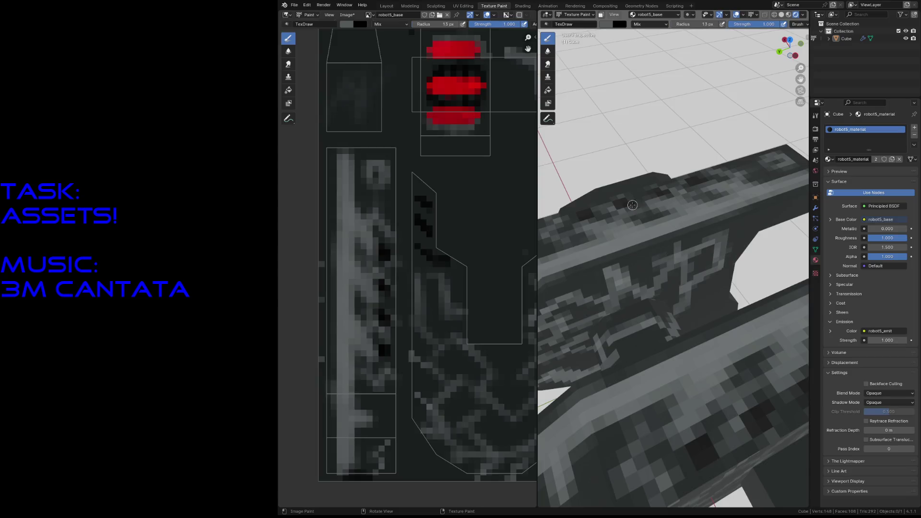
key(x)
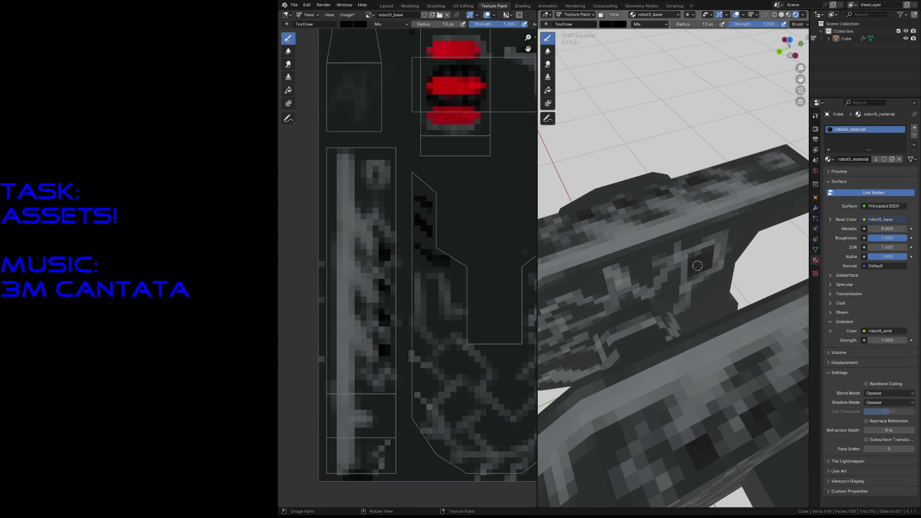
drag(657, 297, 662, 289)
key(shift+grave)
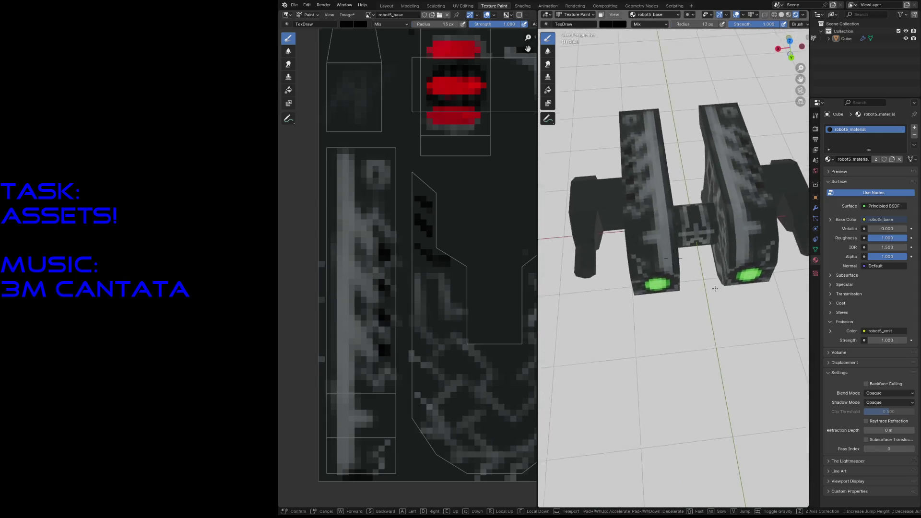
Paint dark strokes on the side face beside the connecting bar, closing them into a rectangle.
key(s)
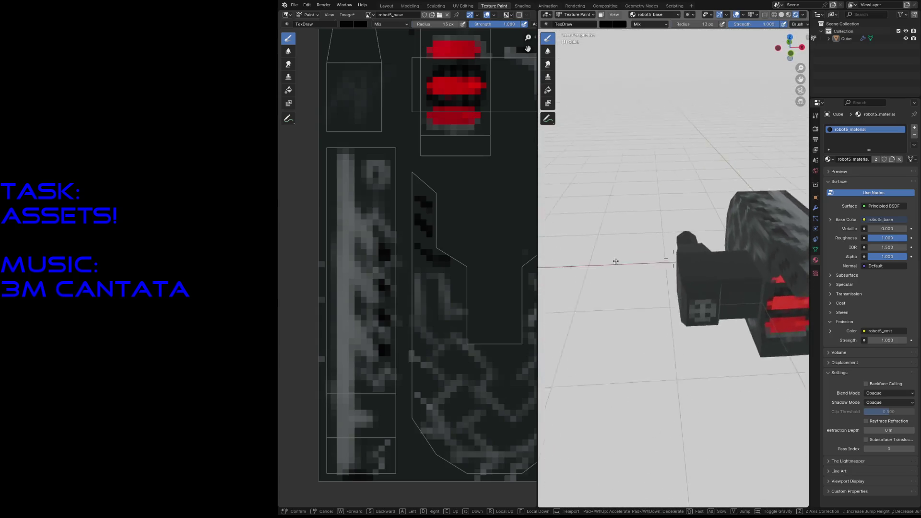
key(w)
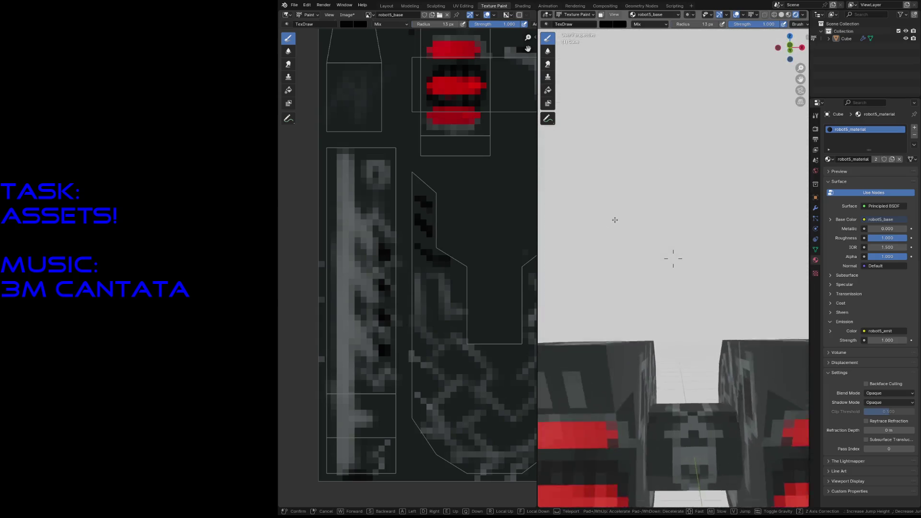
key(w)
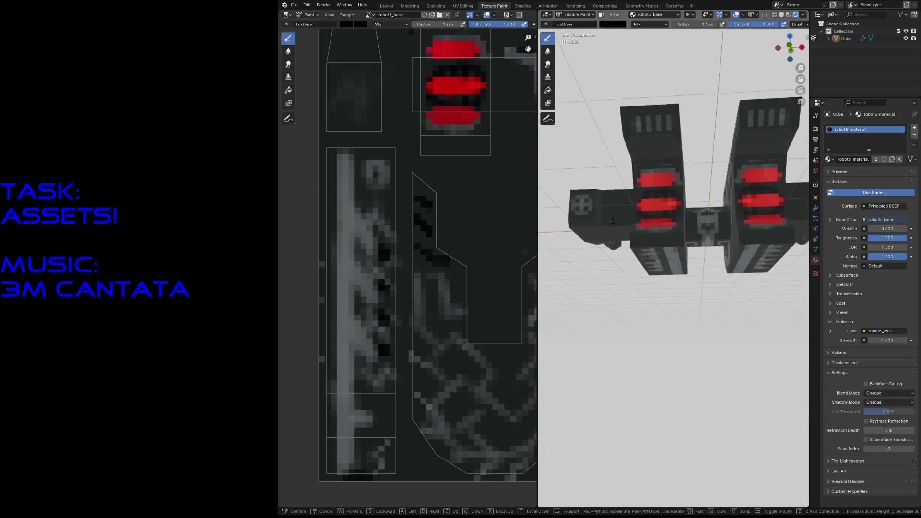
key(s)
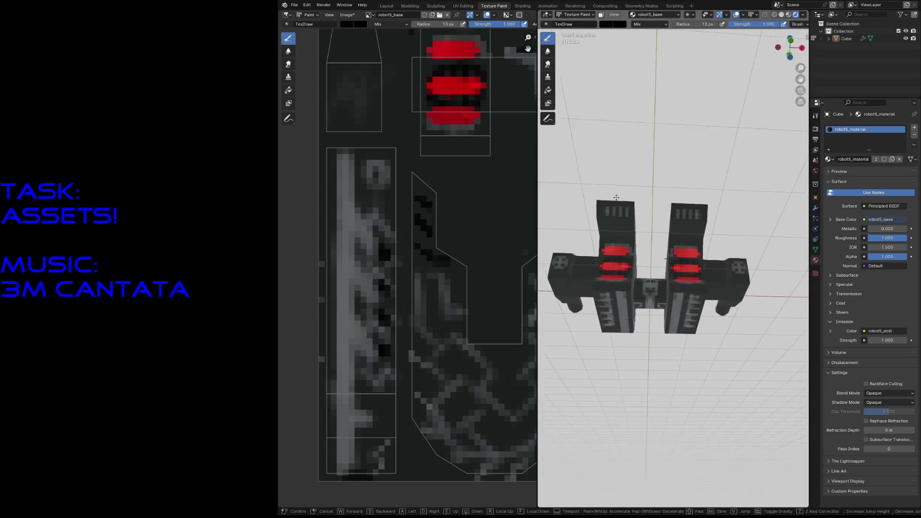
key(w)
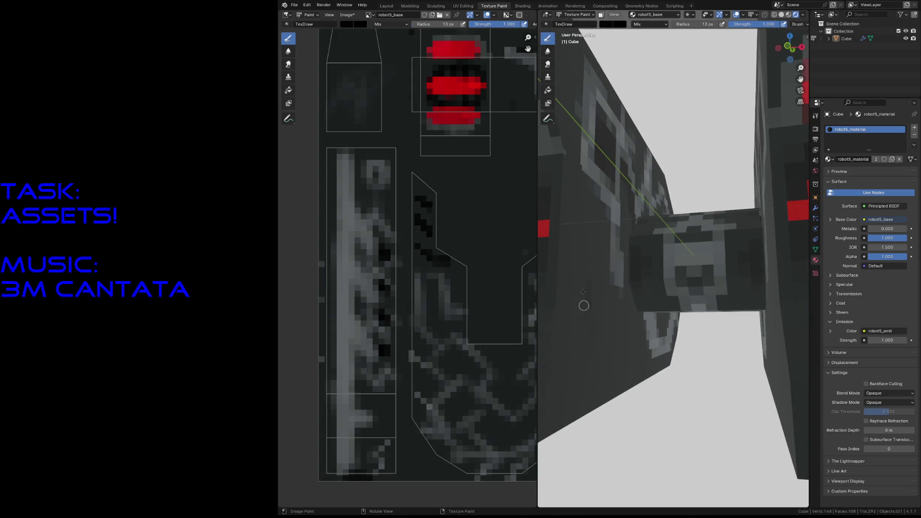
drag(578, 375, 598, 376)
drag(625, 340, 630, 314)
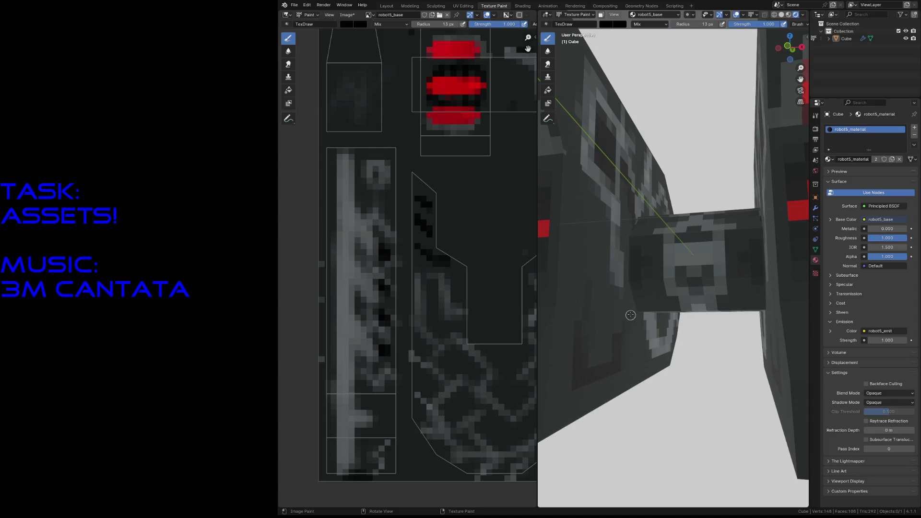
mouse_move(596, 340)
mouse_down()
mouse_move(578, 340)
mouse_move(588, 359)
mouse_up()
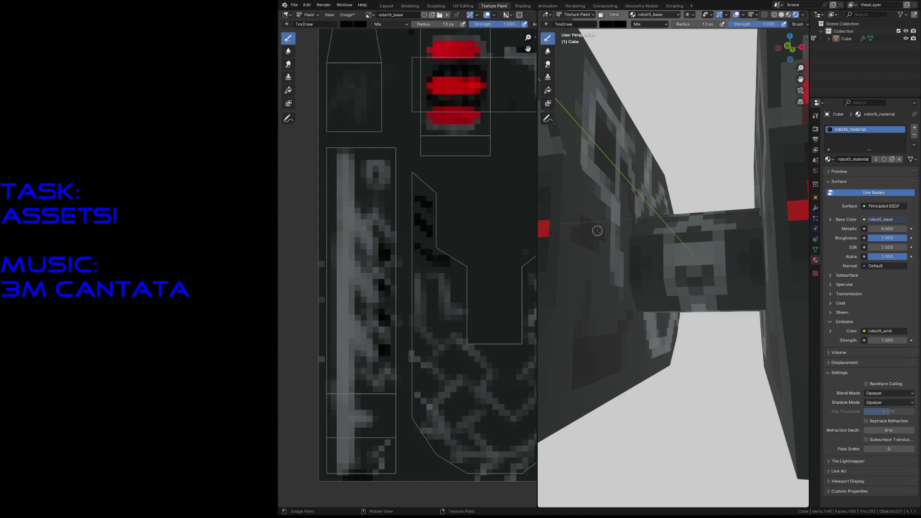
Dab two dark patches onto the inner side face above the rectangle.
click(587, 236)
drag(589, 259, 589, 301)
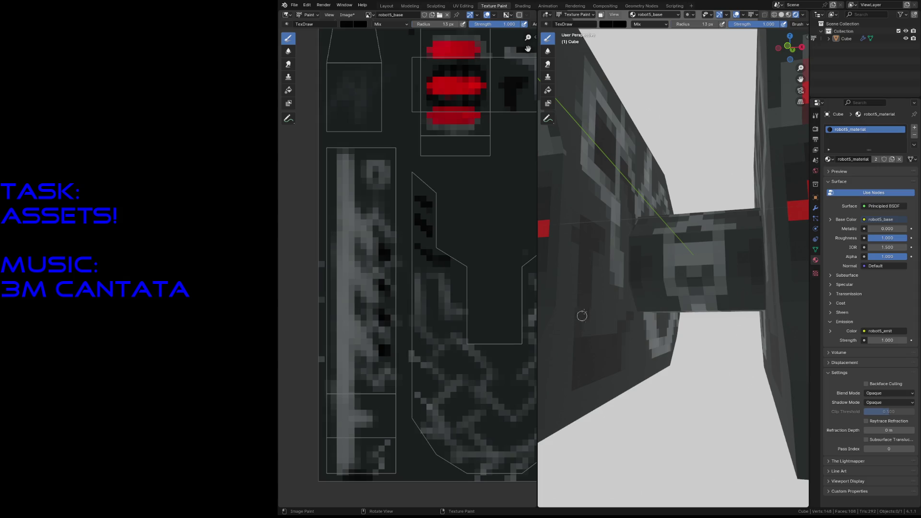
middle_drag(594, 339, 594, 329)
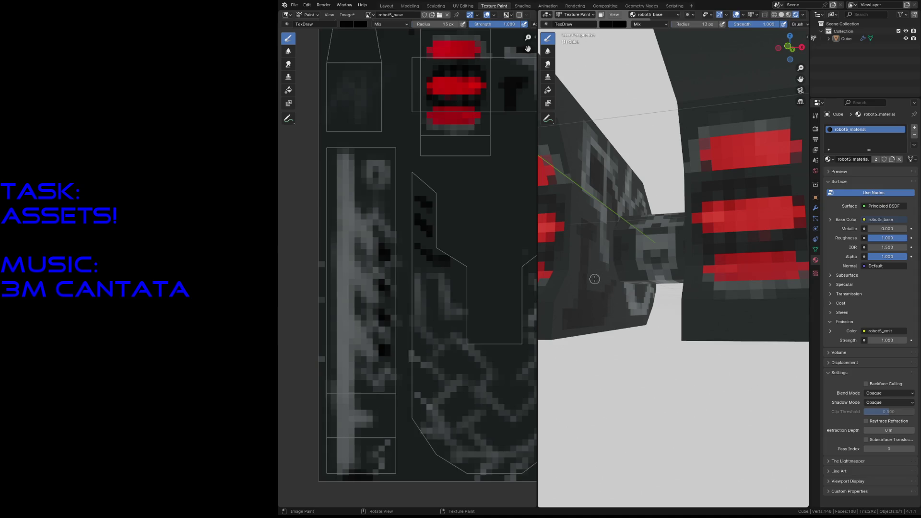
Paint a lighter strip along the block's bottom edge and darken the end block's face.
key(shift+grave)
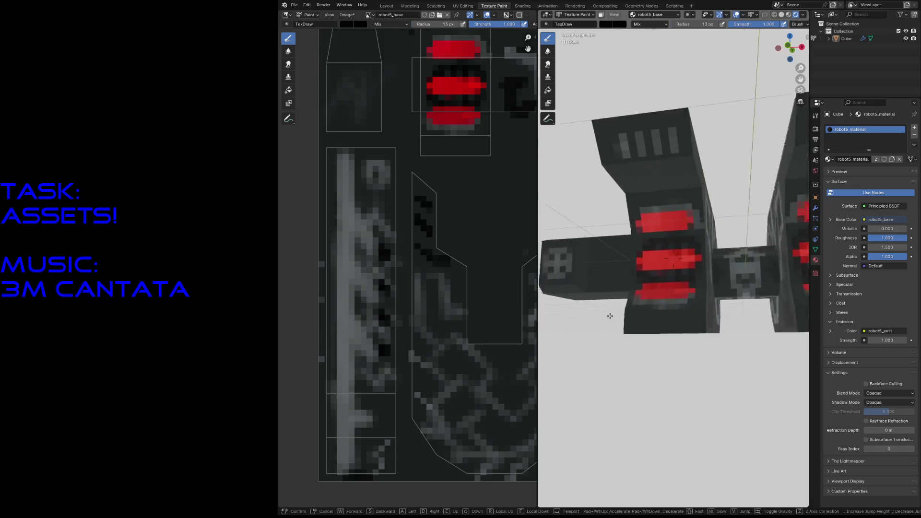
click(611, 313)
mouse_move(612, 314)
mouse_down()
mouse_move(676, 314)
mouse_move(612, 311)
mouse_up()
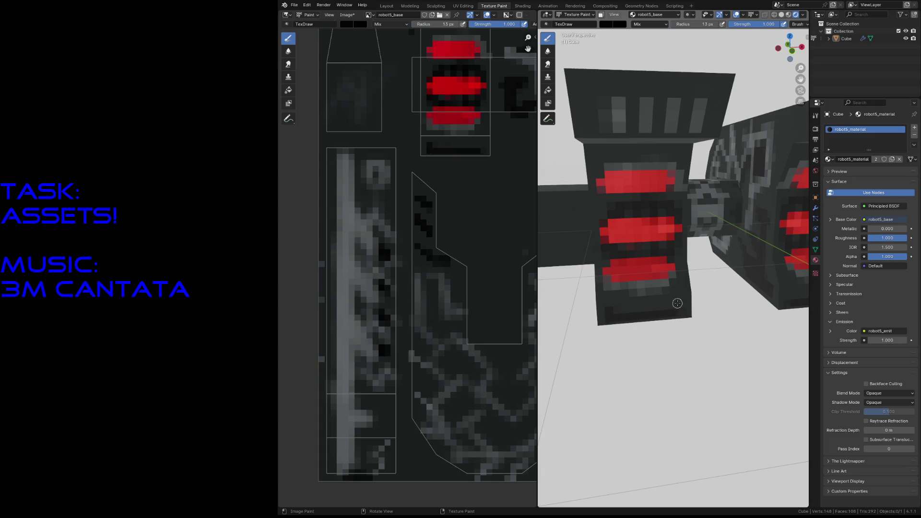
key(shift+grave)
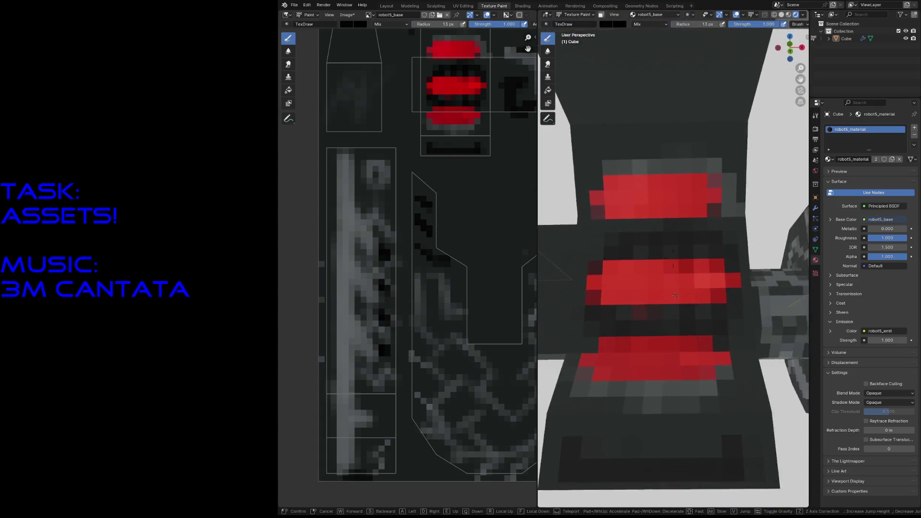
key(s)
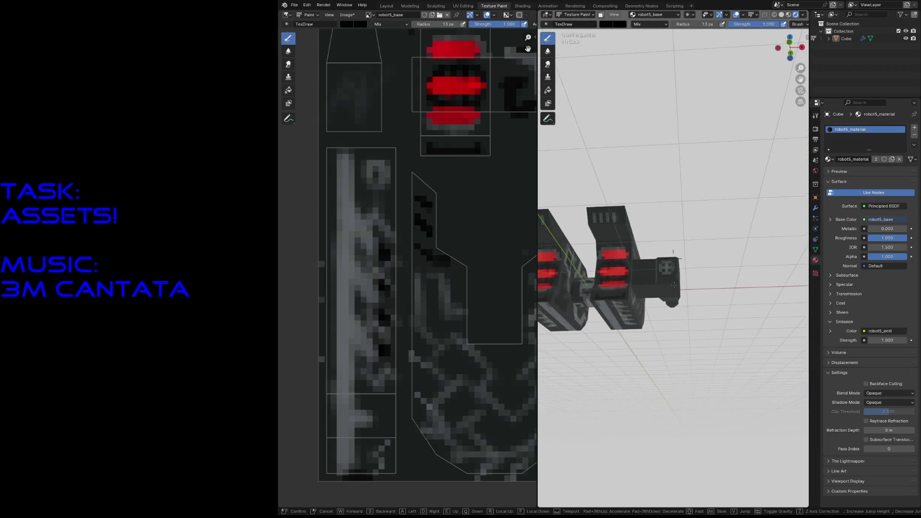
key(w)
click(701, 315)
mouse_move(700, 315)
mouse_down()
mouse_move(725, 301)
mouse_move(728, 319)
mouse_up()
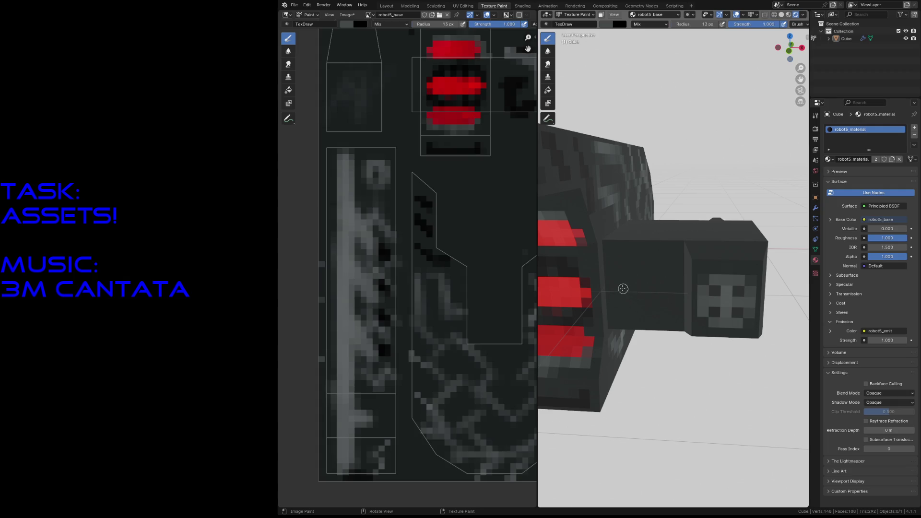
Paint light grey lines forming a boxed emblem with inner bars on the end block face.
drag(616, 266, 619, 306)
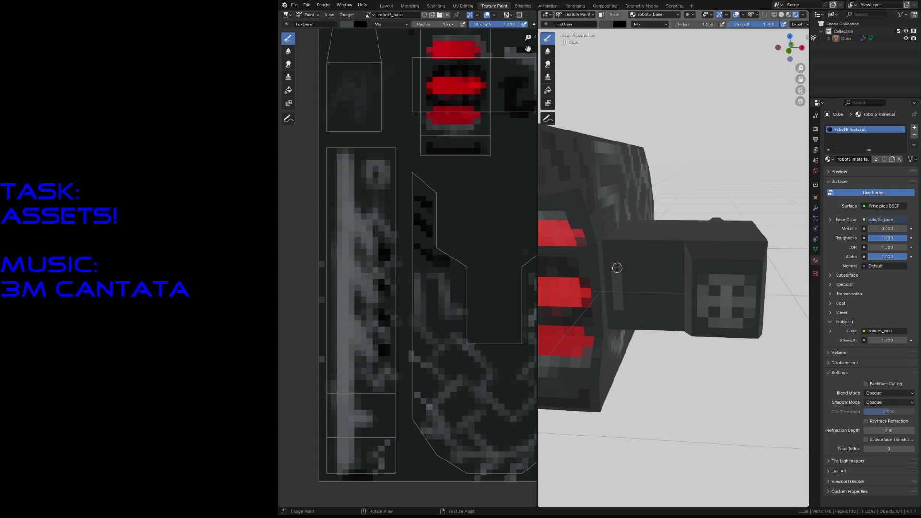
mouse_move(617, 266)
mouse_down()
mouse_move(669, 267)
mouse_move(667, 309)
mouse_move(624, 304)
mouse_move(638, 267)
mouse_move(652, 275)
mouse_move(657, 303)
mouse_move(651, 288)
mouse_move(617, 270)
mouse_up()
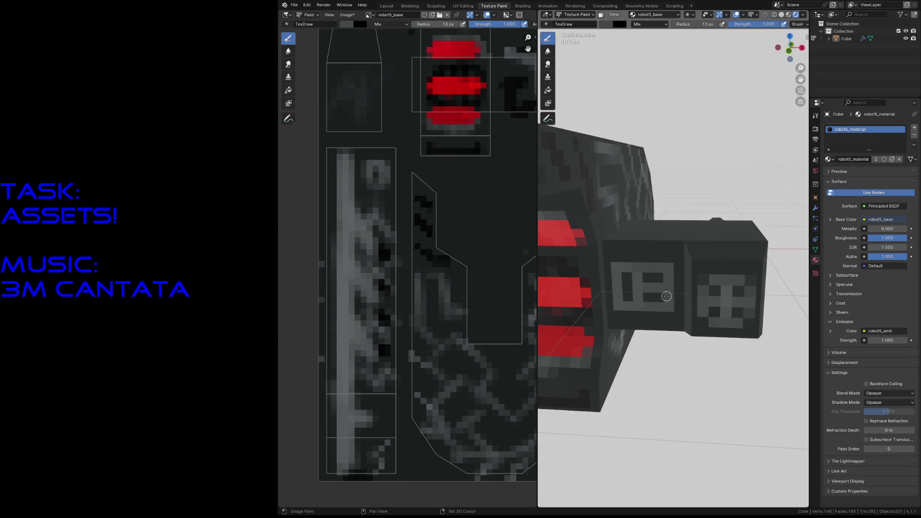
key(shift+grave)
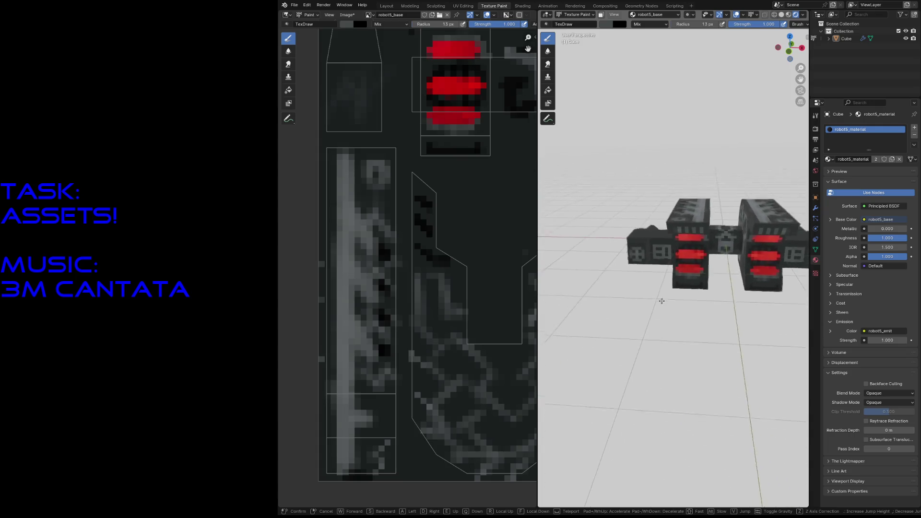
Paint light grey highlights along the arm and a dark stripe across the small block's light square.
key(w)
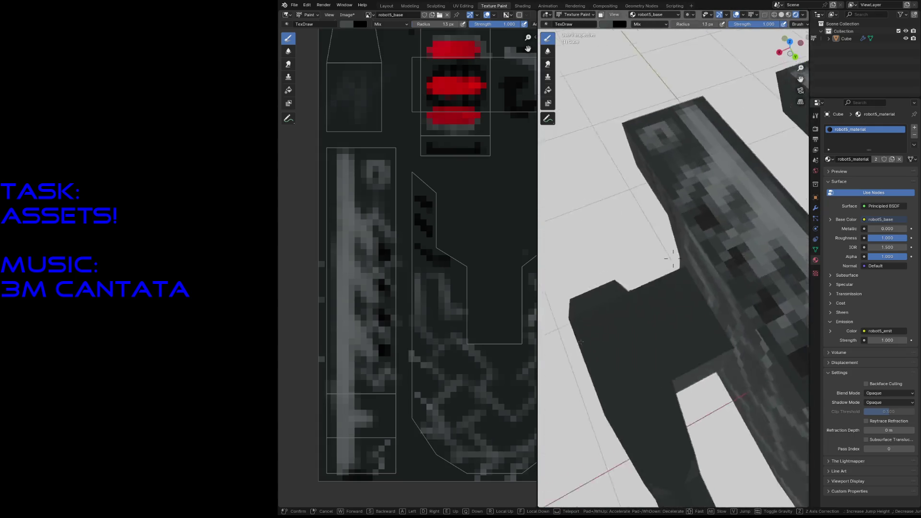
click(578, 341)
mouse_move(612, 291)
mouse_down()
mouse_move(640, 344)
mouse_move(610, 336)
mouse_move(628, 309)
mouse_move(595, 303)
mouse_up()
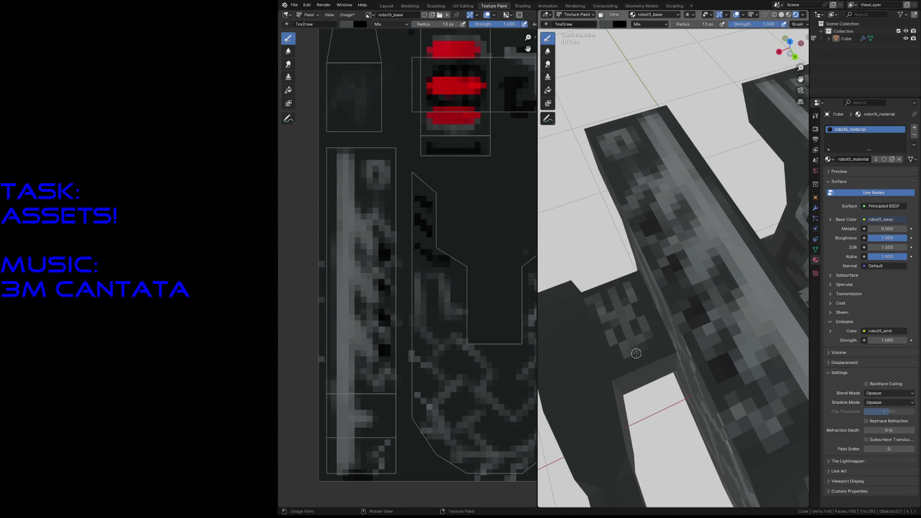
drag(632, 382, 661, 371)
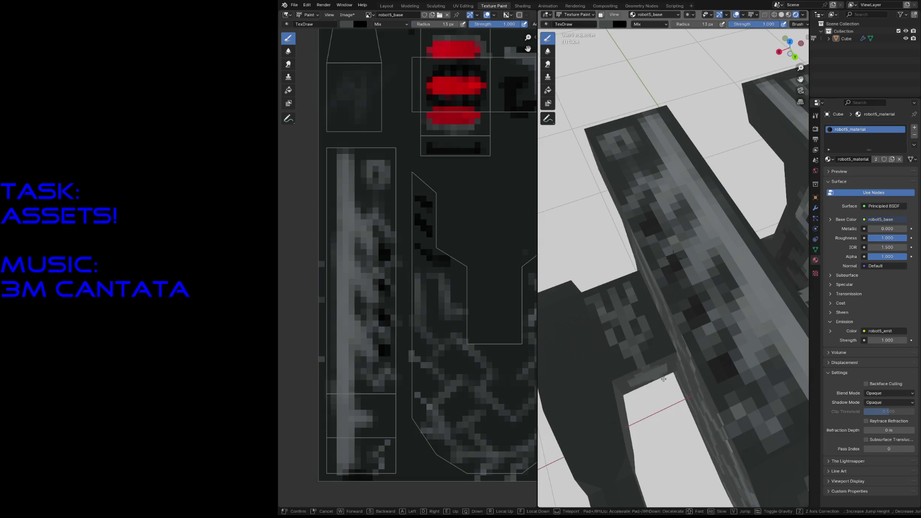
key(shift+grave)
click(655, 330)
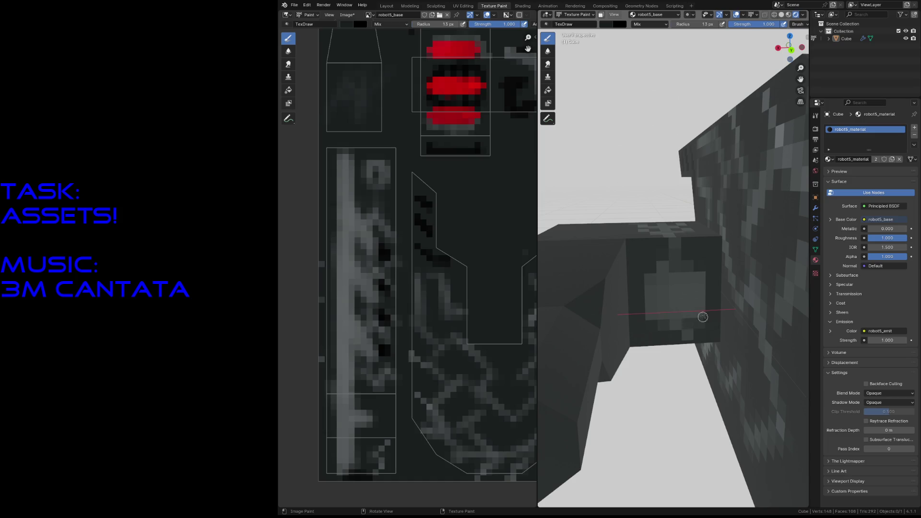
drag(701, 278, 653, 278)
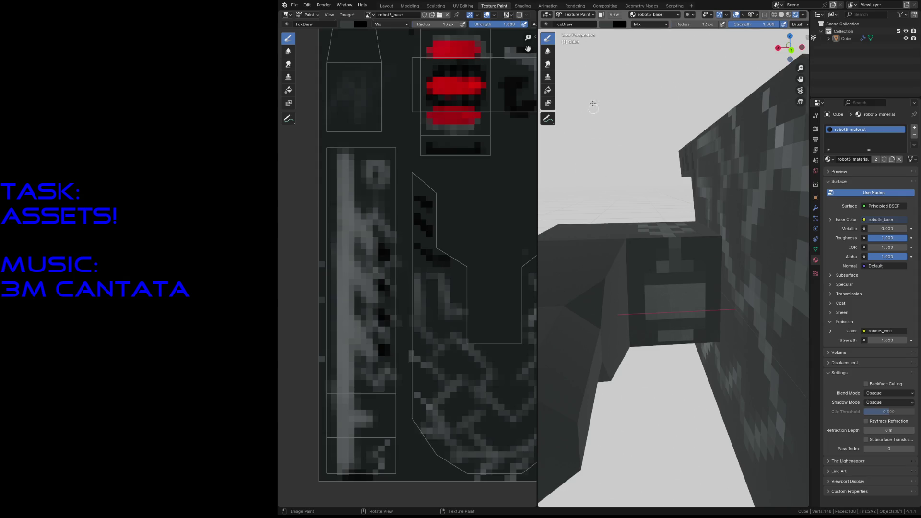
Set the brush colour Value to 0 and paint black pixels flanking the emblem's central bar.
click(620, 24)
drag(674, 82, 674, 90)
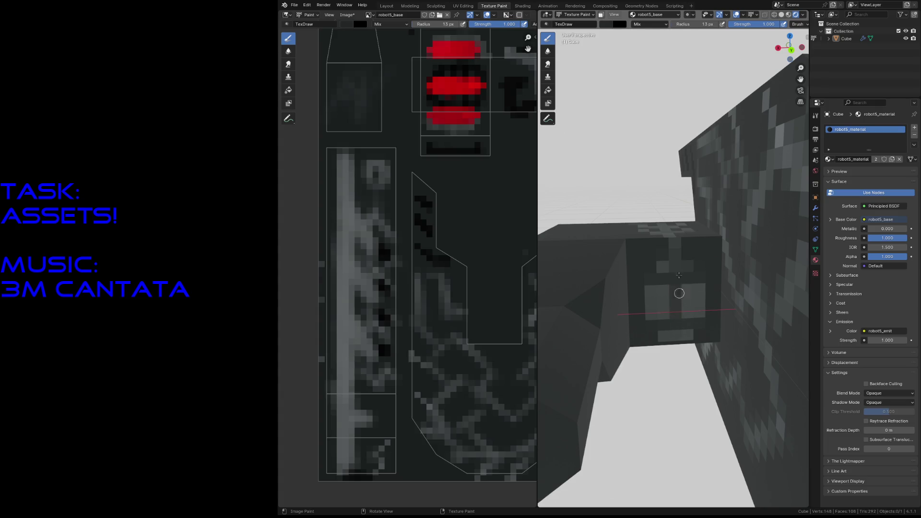
click(613, 26)
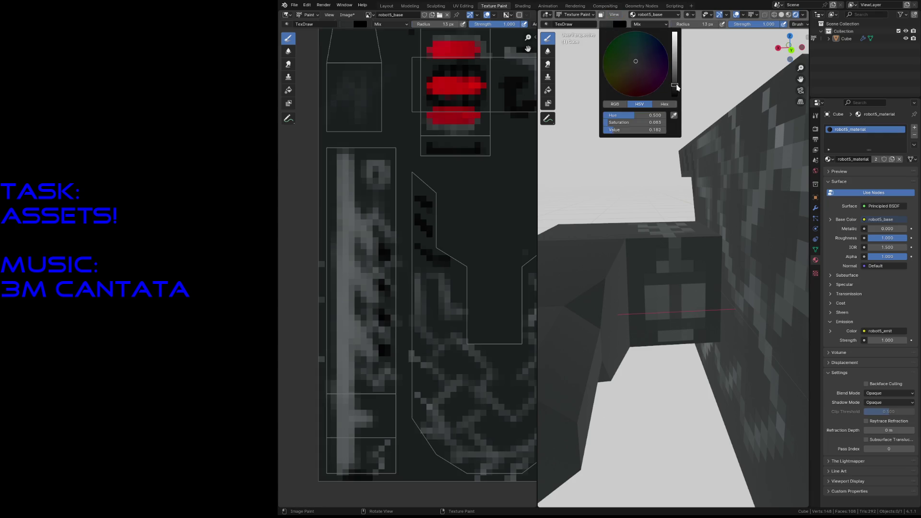
drag(675, 87, 675, 98)
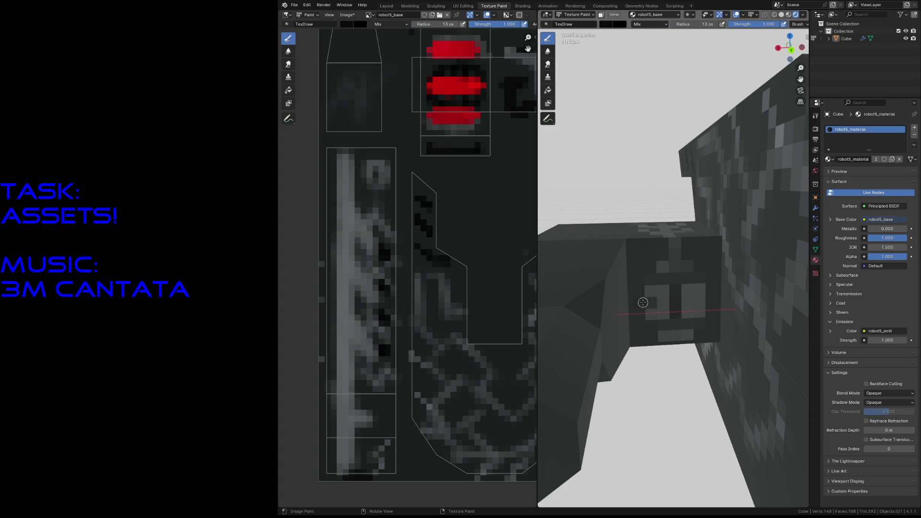
drag(698, 301, 710, 300)
key(shift+grave)
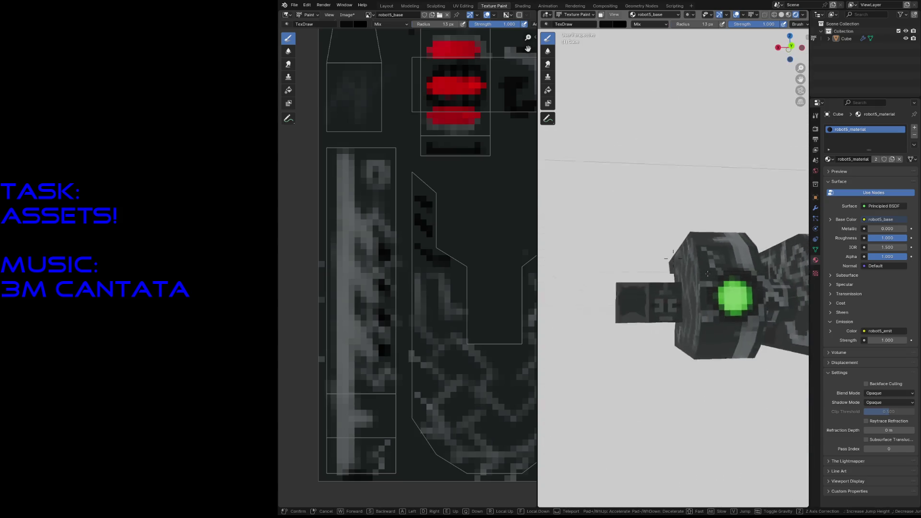
Paint a ring of light pixels on the arm block face and save the file.
key(w)
click(691, 239)
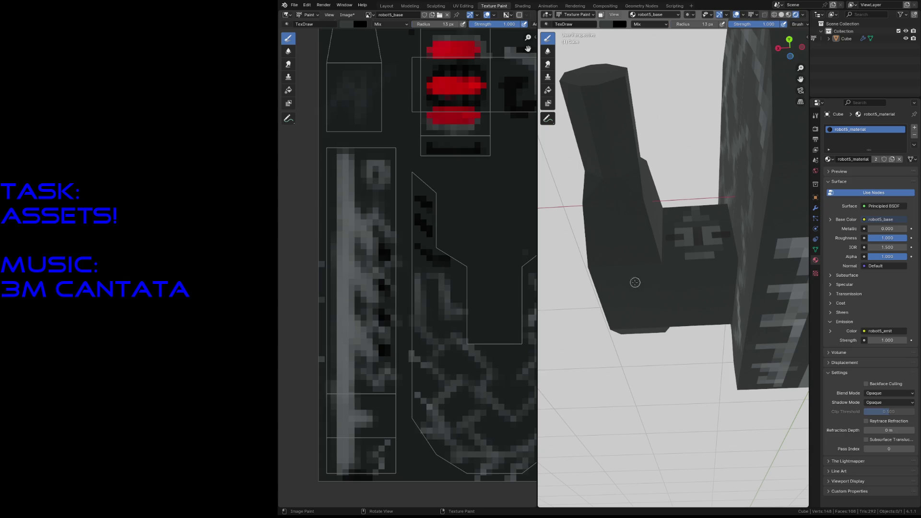
mouse_move(627, 289)
mouse_down()
mouse_move(626, 304)
mouse_move(651, 306)
mouse_move(630, 279)
mouse_move(638, 311)
mouse_move(647, 281)
mouse_move(621, 279)
mouse_move(637, 311)
mouse_move(650, 286)
mouse_move(619, 287)
mouse_move(707, 303)
mouse_move(688, 301)
mouse_up()
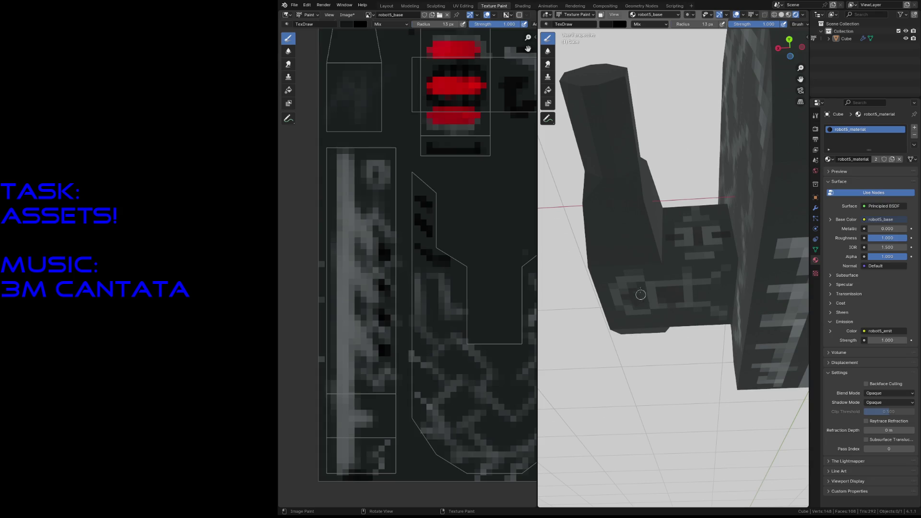
key(shift+grave)
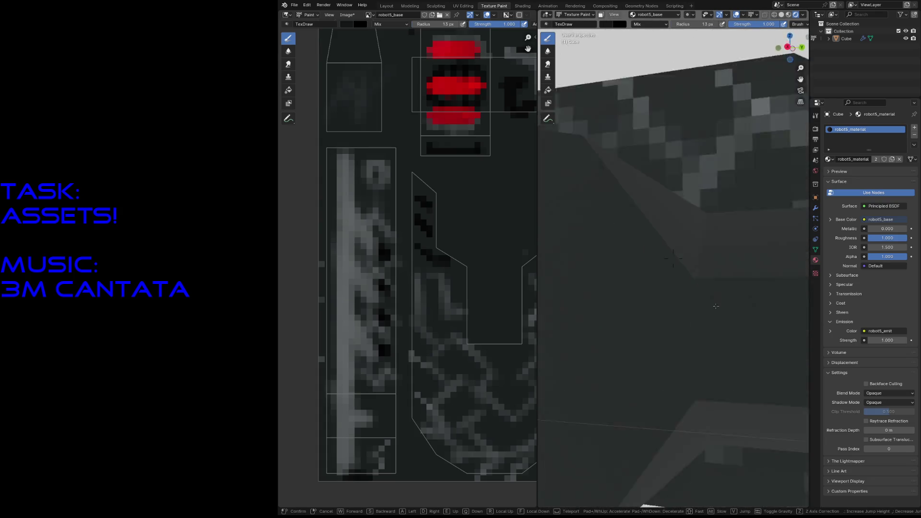
click(696, 329)
key(ctrl+s)
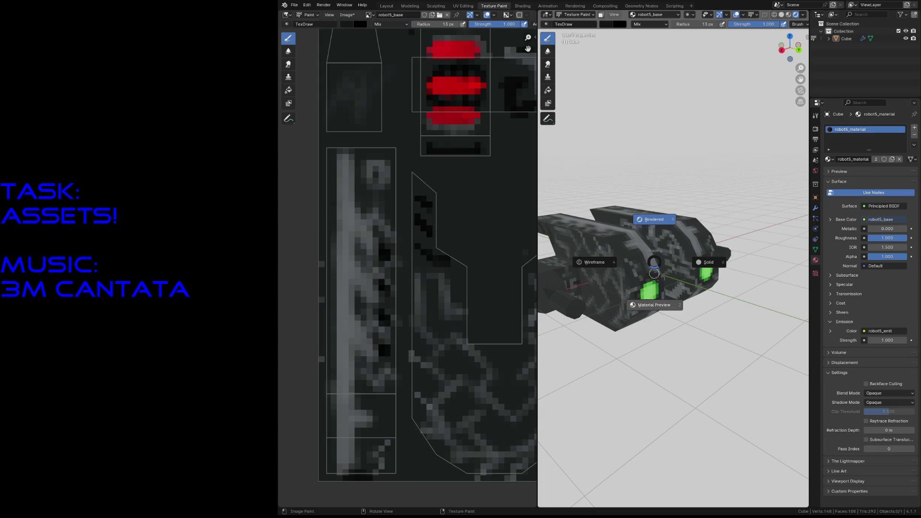
Switch to Rendered shading, fly around the glowing-eyed robot and save the file.
key(z)
key(shift+grave)
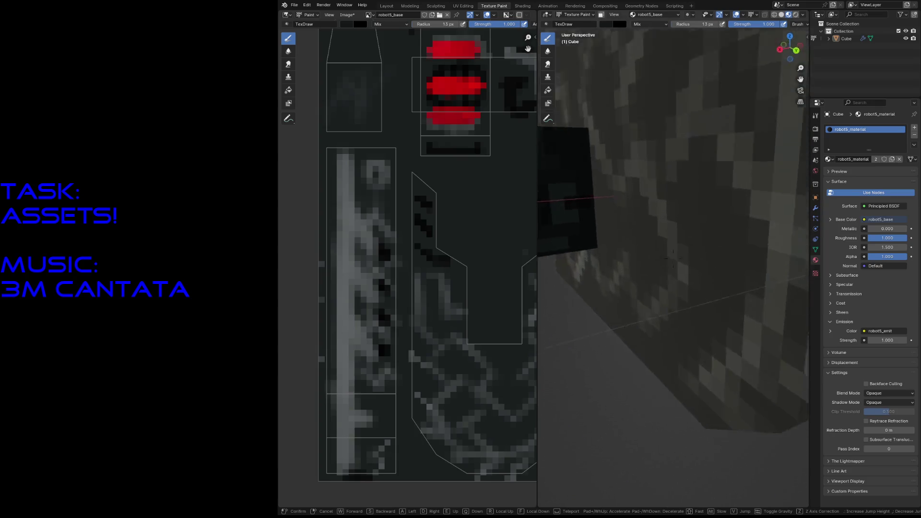
click(660, 303)
key(ctrl+s)
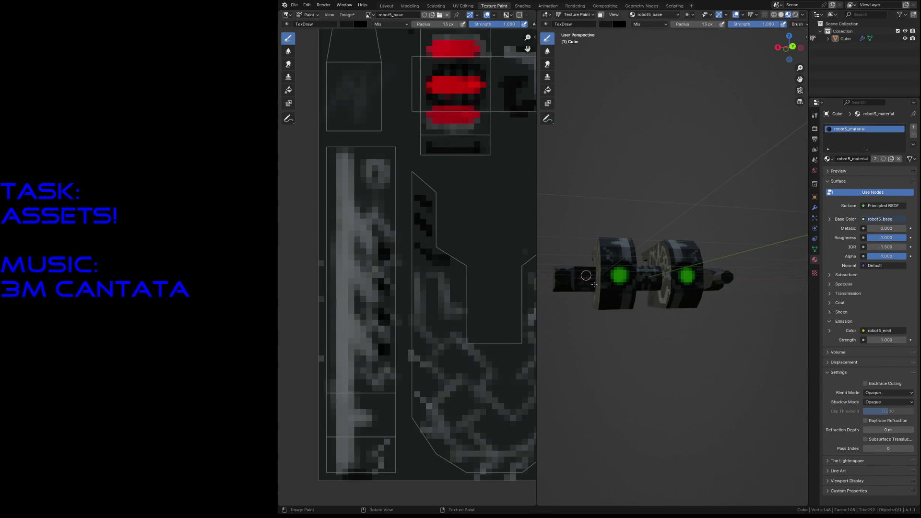
key(shift+grave)
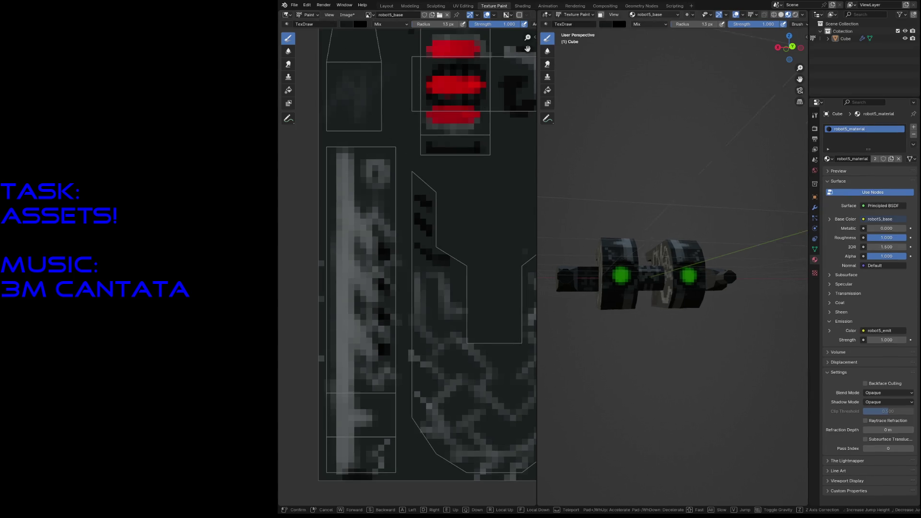
Fly in close to the robot's arm and bring up the brush colour picker.
key(w)
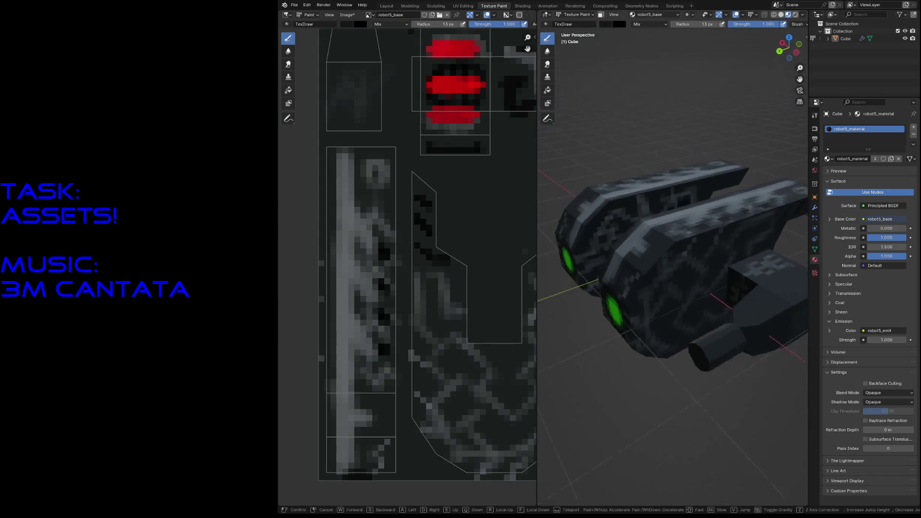
key(s)
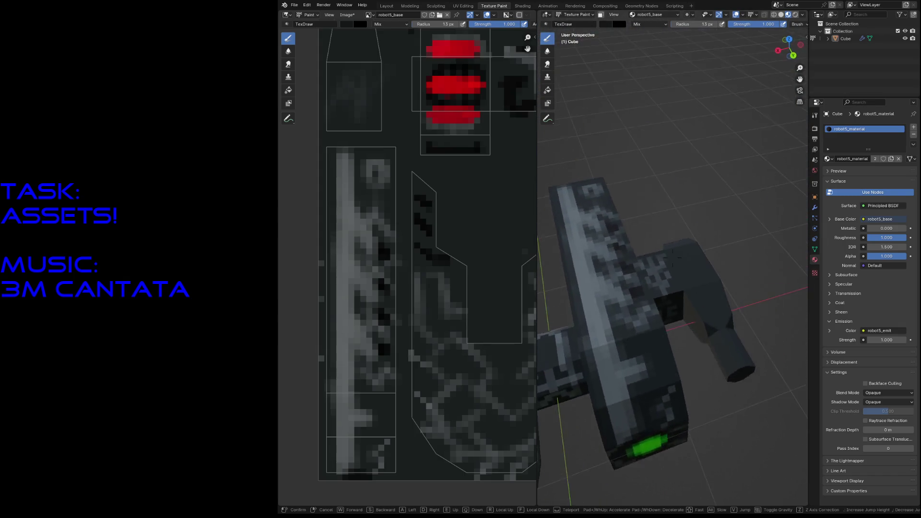
click(672, 259)
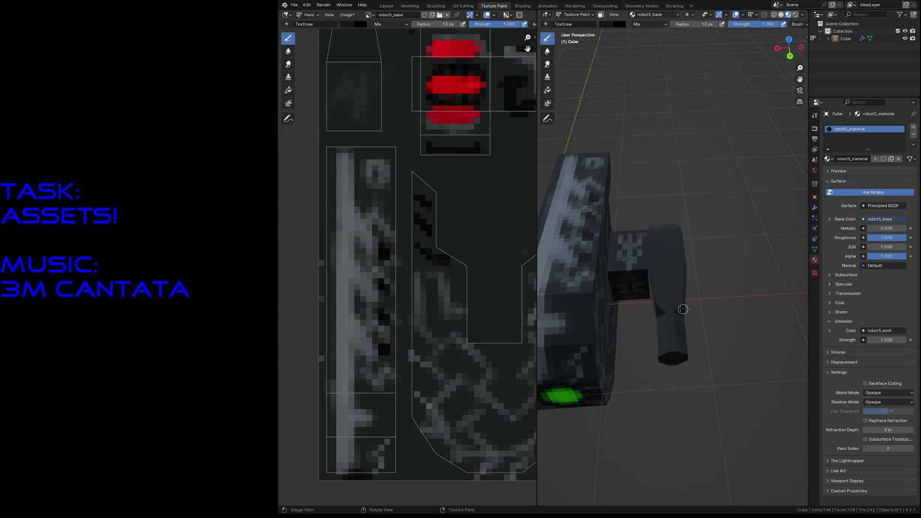
click(610, 25)
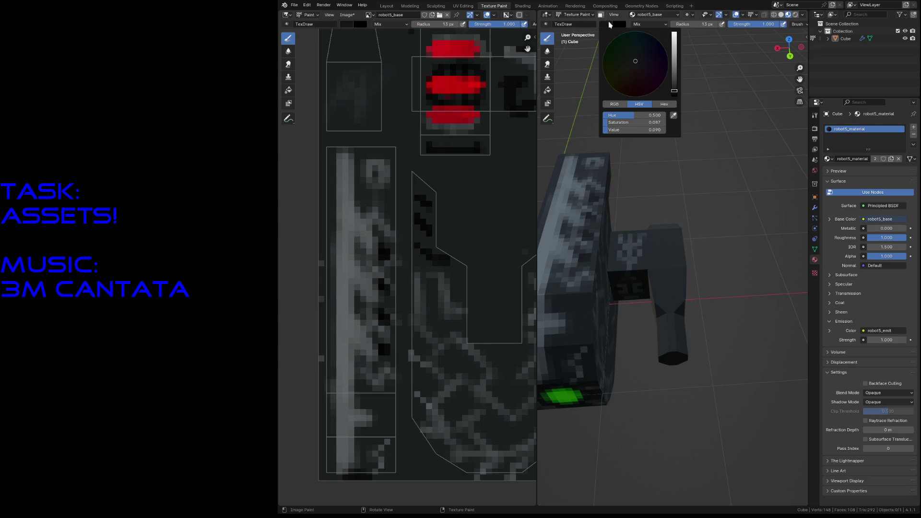
Pick a bright blue brush colour and paint a blue stripe along the arm, redoing it once.
key(Escape)
click(610, 27)
mouse_move(676, 64)
mouse_down()
mouse_move(677, 34)
mouse_move(657, 52)
mouse_up()
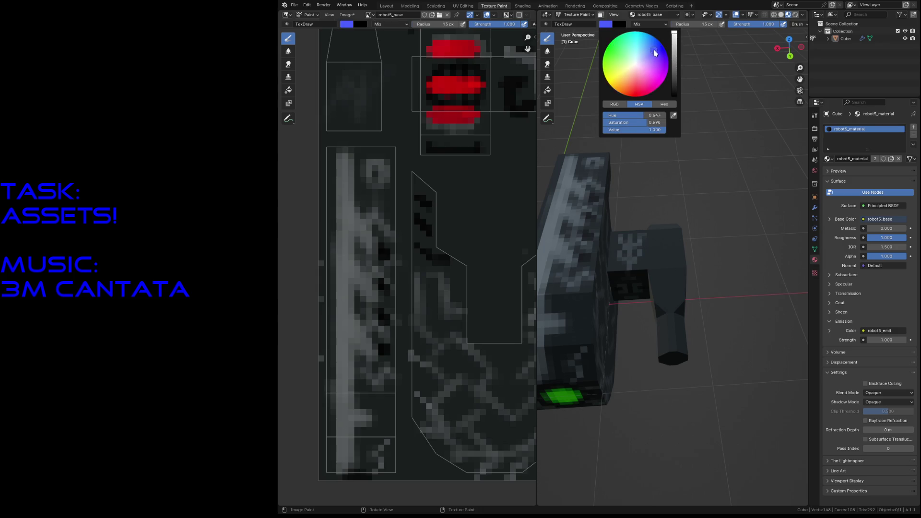
drag(660, 232, 662, 270)
key(ctrl+z)
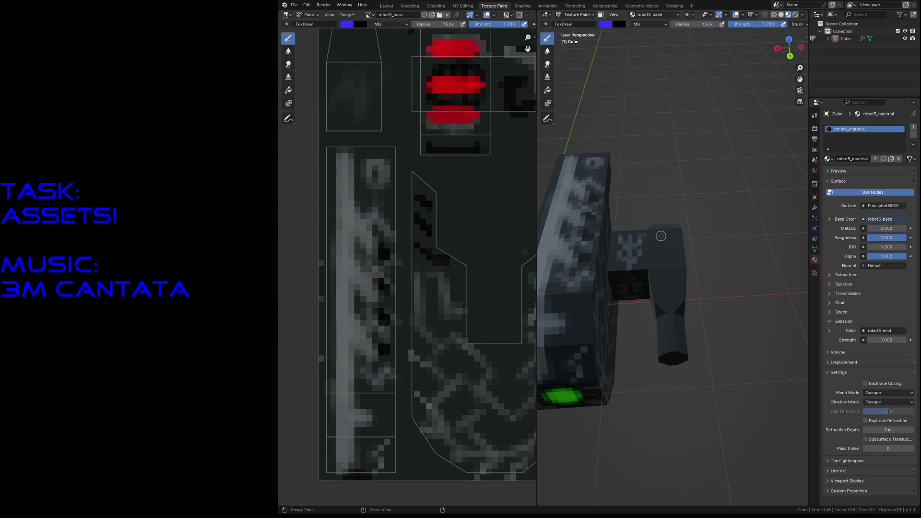
click(609, 25)
drag(659, 237, 664, 308)
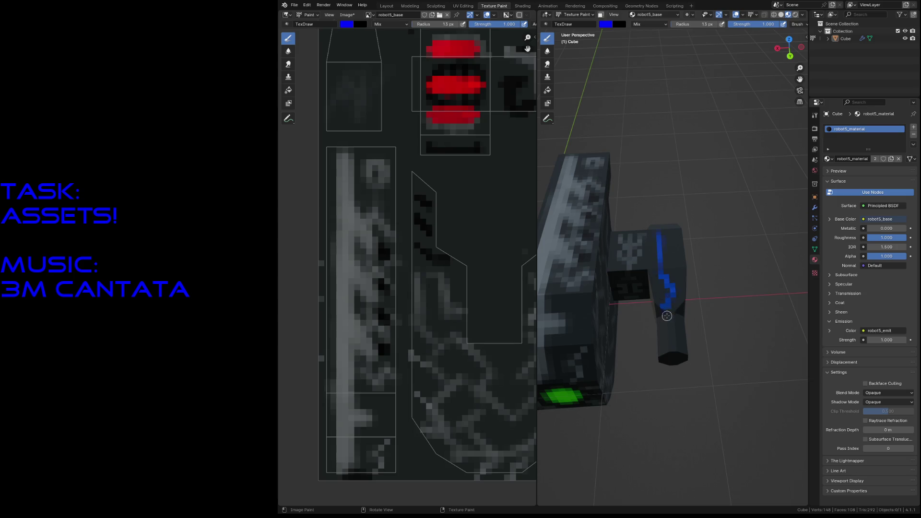
Switch to a light-grey viewport background and paint blue marks with a diagonal line on the part's side.
key(shift+grave)
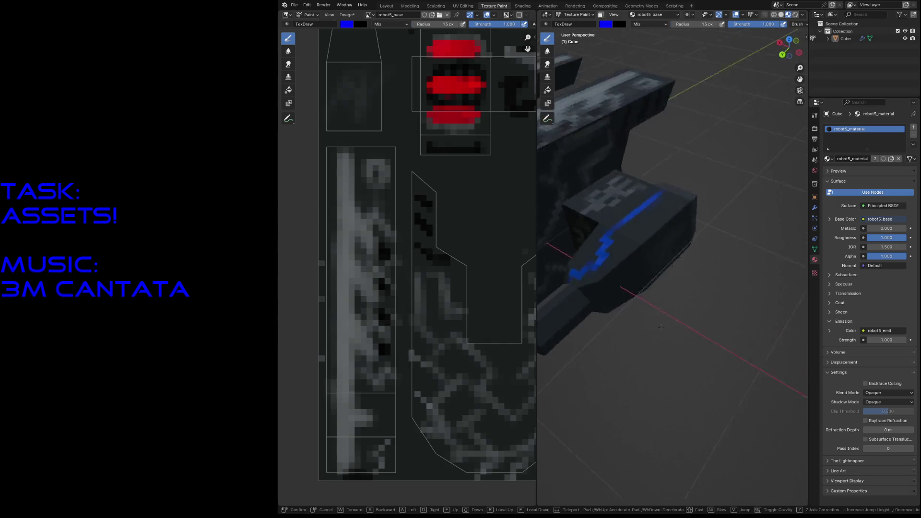
key(w)
key(Escape)
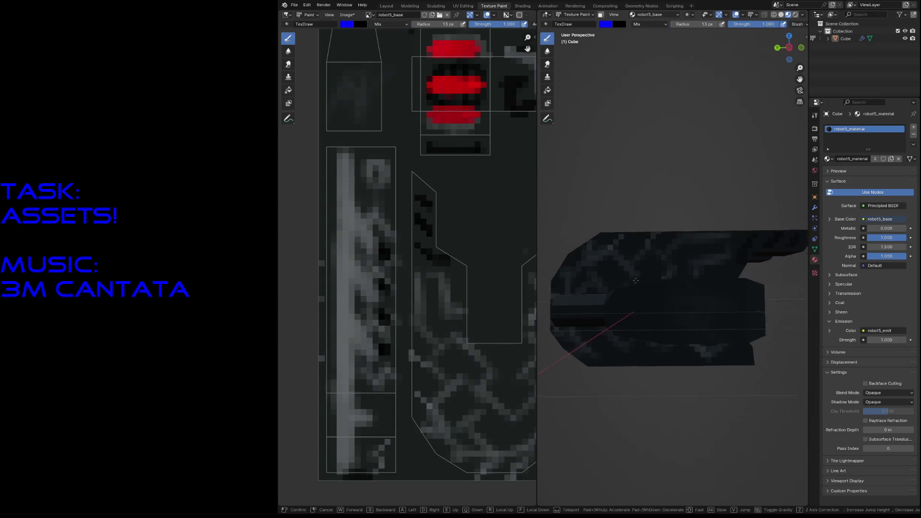
mouse_move(633, 286)
mouse_down()
mouse_move(604, 281)
mouse_move(716, 271)
mouse_up()
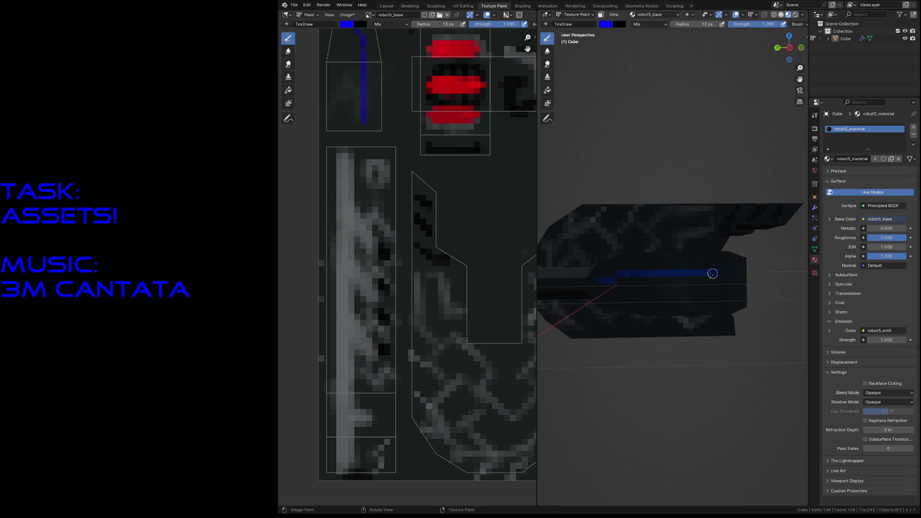
key(z)
click(696, 255)
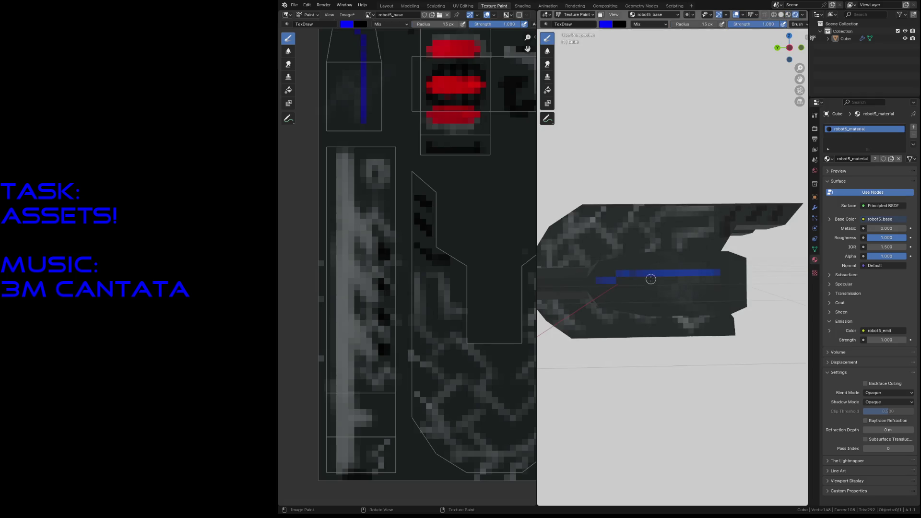
drag(652, 299, 653, 302)
key(ctrl+z)
key(ctrl+z)
mouse_move(652, 278)
mouse_down()
mouse_move(676, 296)
mouse_move(718, 295)
mouse_move(640, 282)
mouse_up()
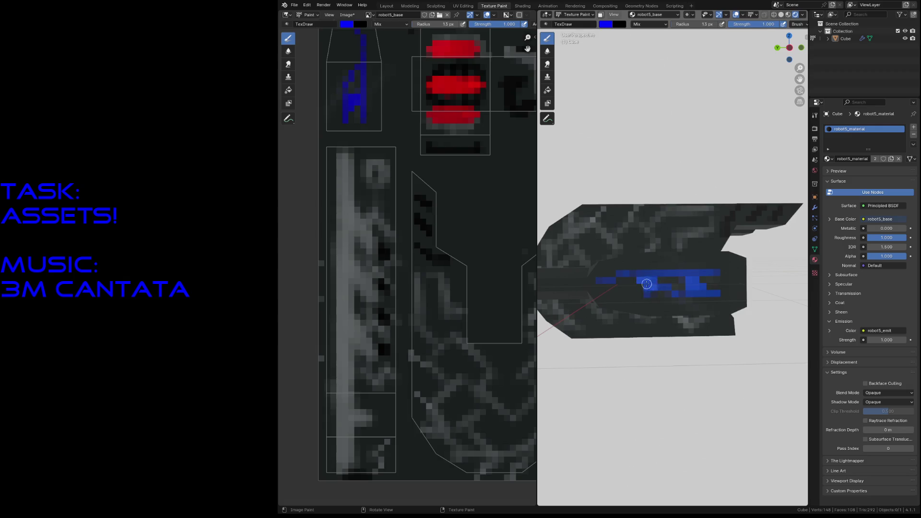
Dab blue patches along and below the stripe on the robot's rear.
key(shift+grave)
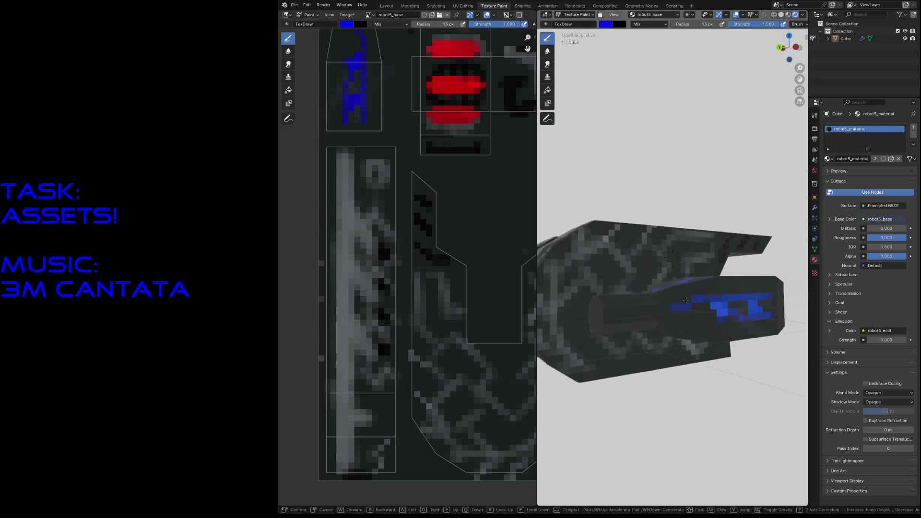
key(s)
key(w)
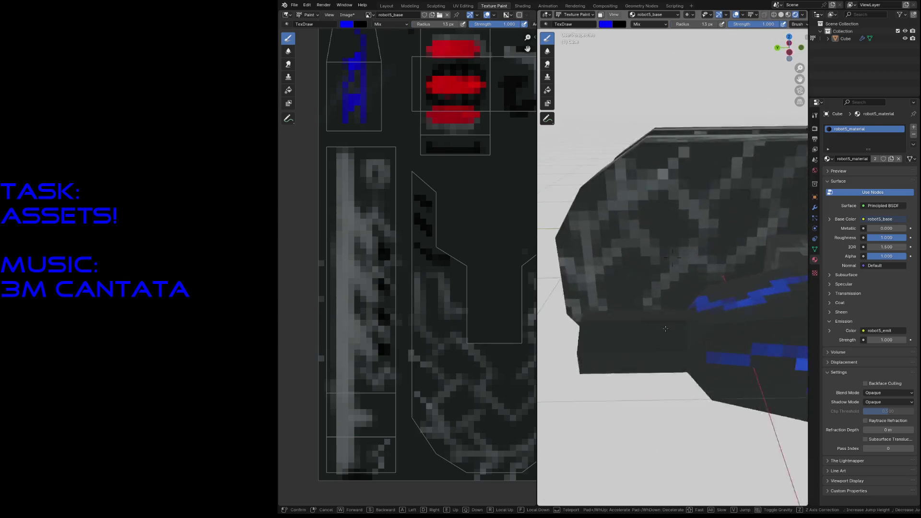
click(642, 314)
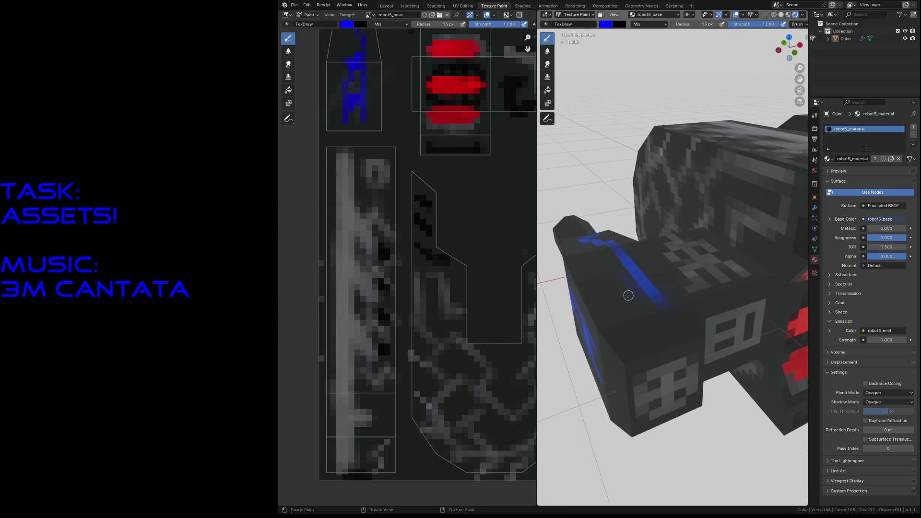
click(609, 269)
click(621, 264)
click(628, 286)
click(624, 288)
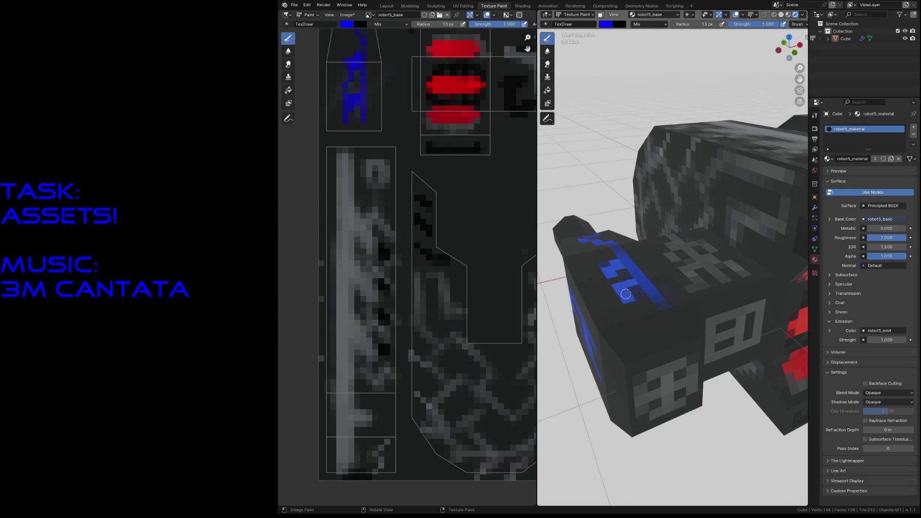
Paint blue patches and strokes on the part's underside.
key(shift+grave)
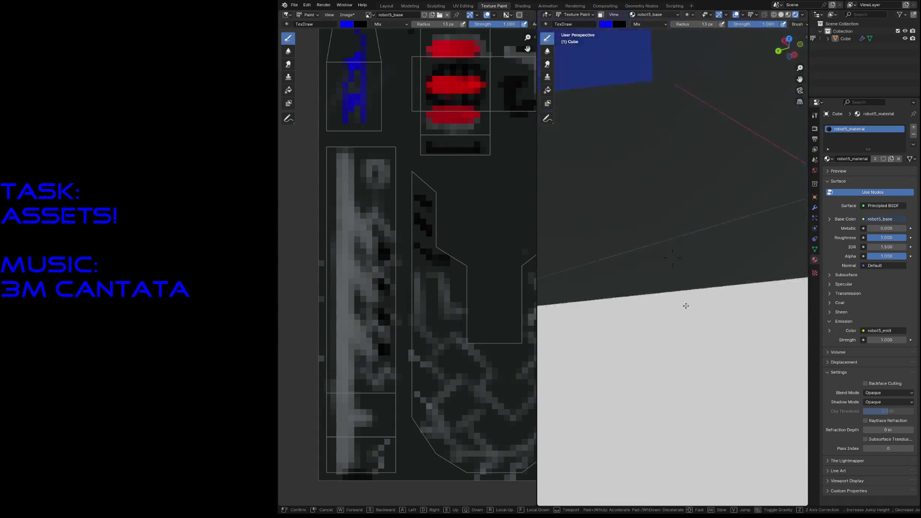
click(663, 237)
click(665, 241)
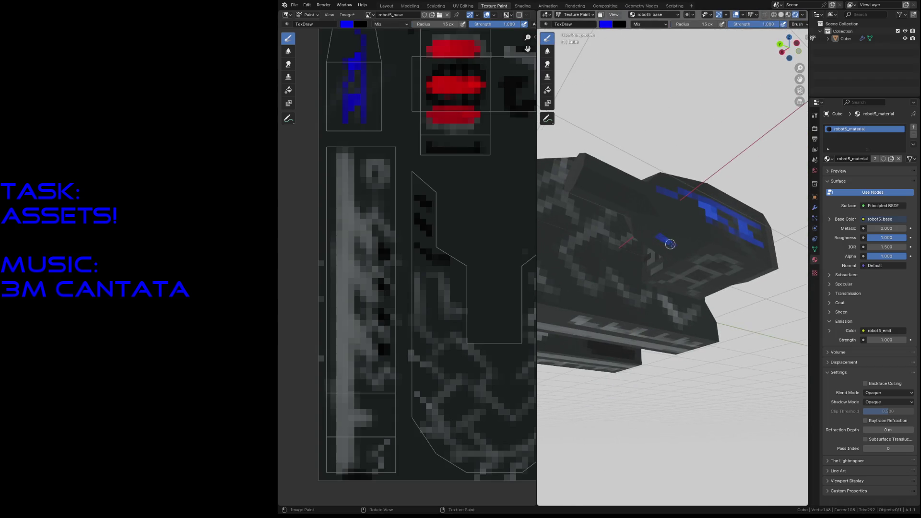
drag(705, 261, 718, 268)
mouse_move(672, 240)
mouse_down()
mouse_move(657, 242)
mouse_move(654, 219)
mouse_up()
key(shift+grave)
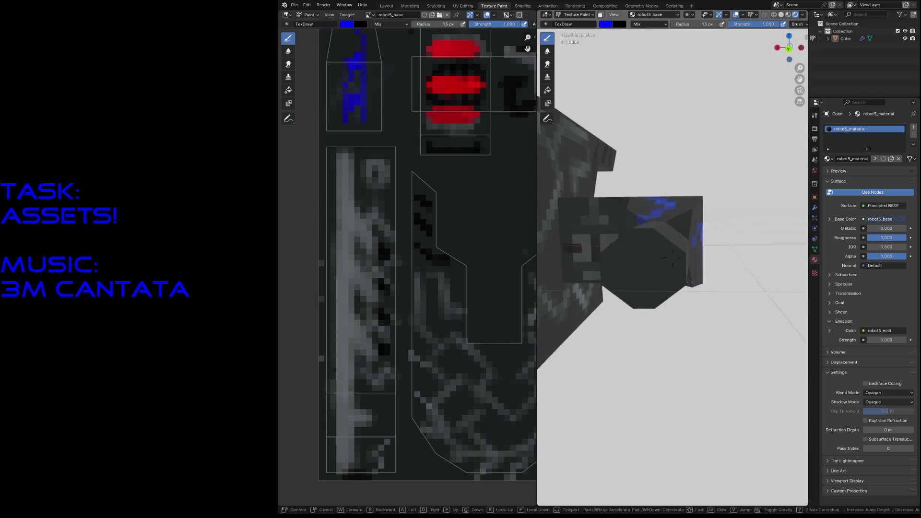
Fill the arm's end face solid blue with the TexDraw brush.
click(684, 284)
click(717, 238)
mouse_move(716, 238)
mouse_down()
mouse_move(727, 241)
mouse_move(720, 251)
mouse_move(697, 255)
mouse_move(737, 248)
mouse_move(730, 273)
mouse_move(732, 266)
mouse_move(709, 284)
mouse_move(727, 234)
mouse_move(736, 260)
mouse_up()
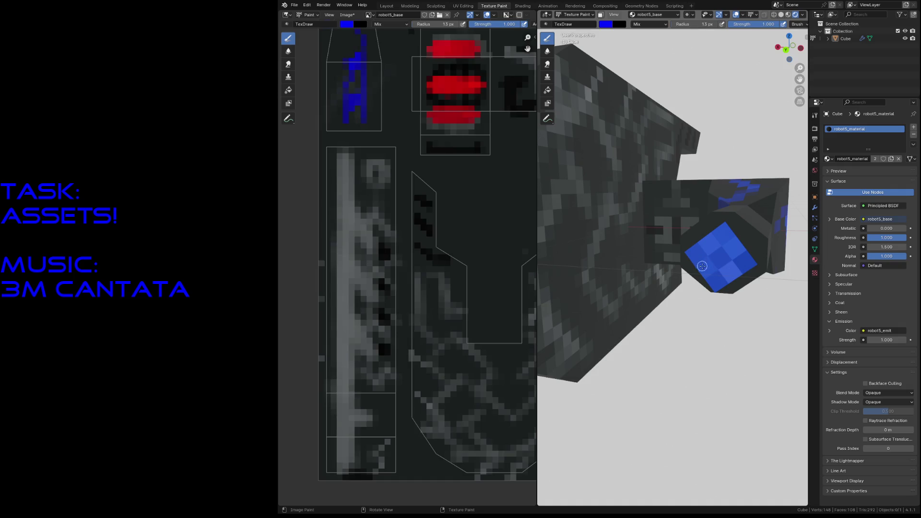
key(shift+grave)
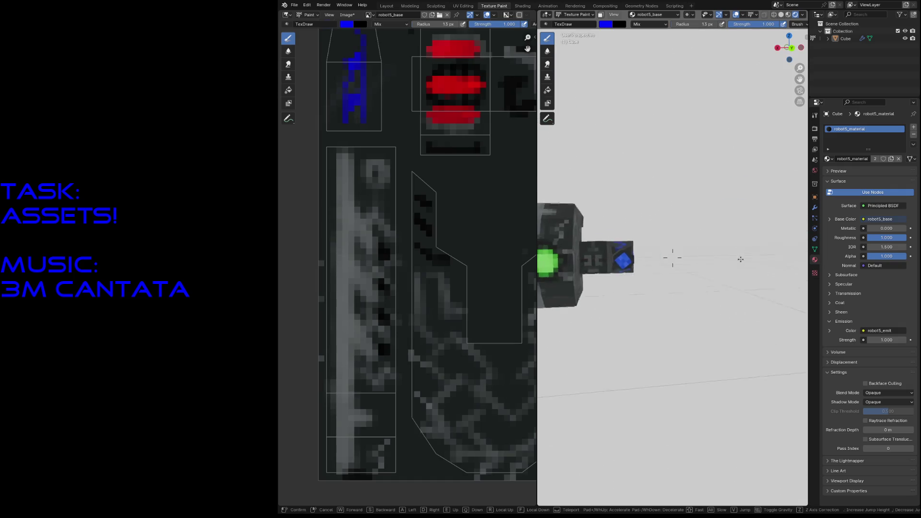
key(w)
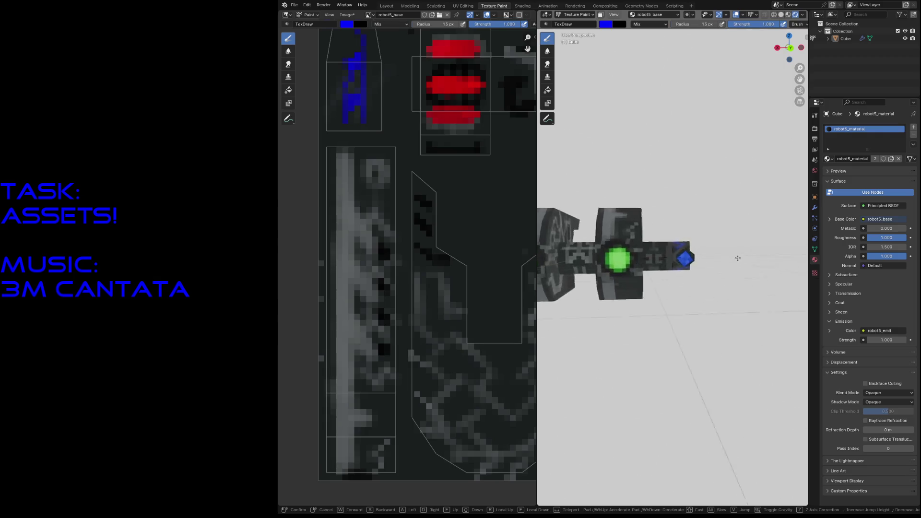
key(w)
click(713, 269)
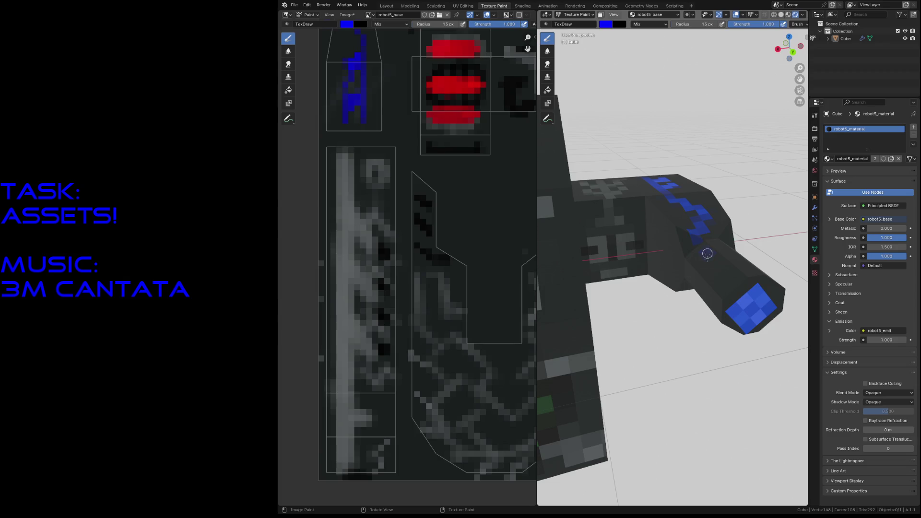
Paint a row of blue dashes along the length of the arm.
drag(708, 263, 704, 290)
key(shift+grave)
click(676, 286)
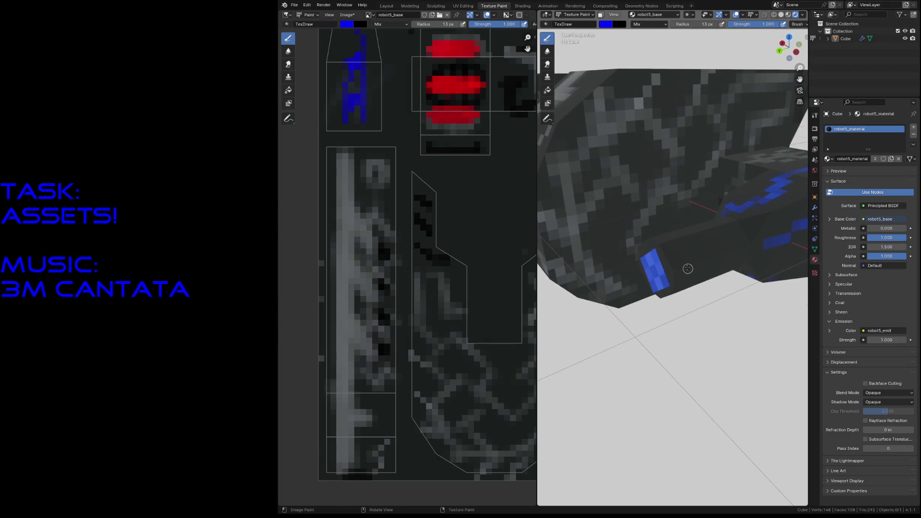
drag(677, 251, 717, 240)
click(729, 236)
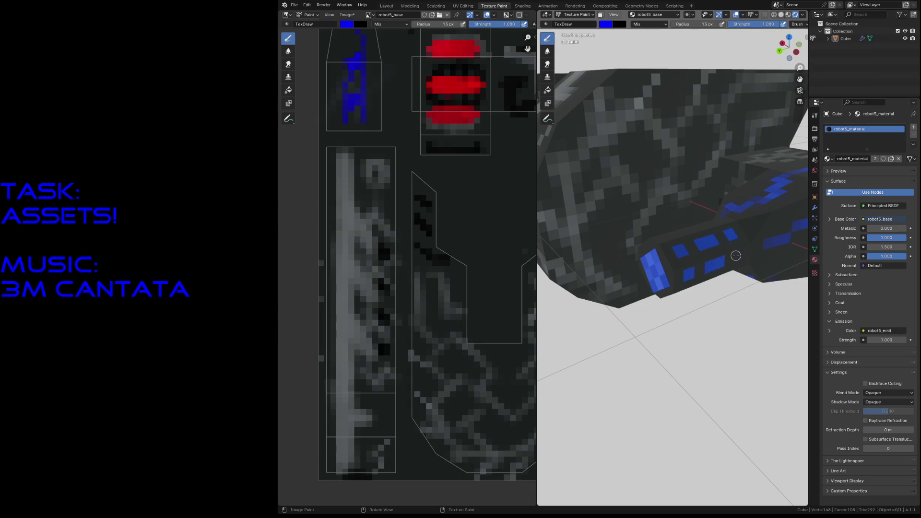
key(shift+grave)
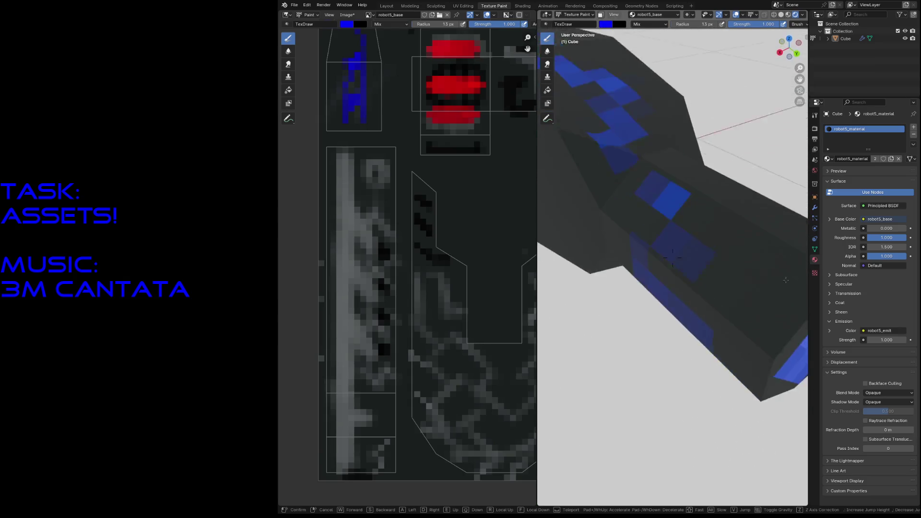
click(683, 308)
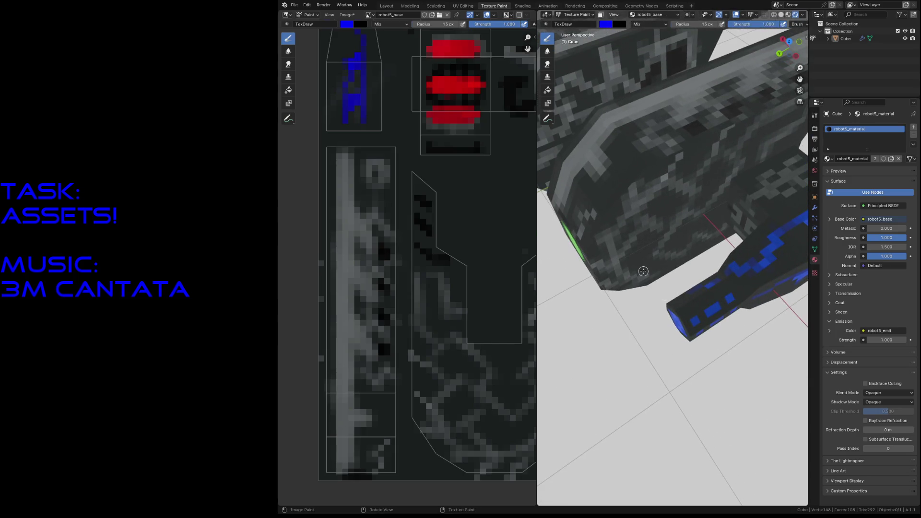
scroll(446, 184, down, 4)
Zoom onto the blue UV strip and shrink the brush radius to 1 px.
mouse_move(468, 165)
middle_down()
mouse_move(446, 184)
mouse_move(388, 171)
middle_up()
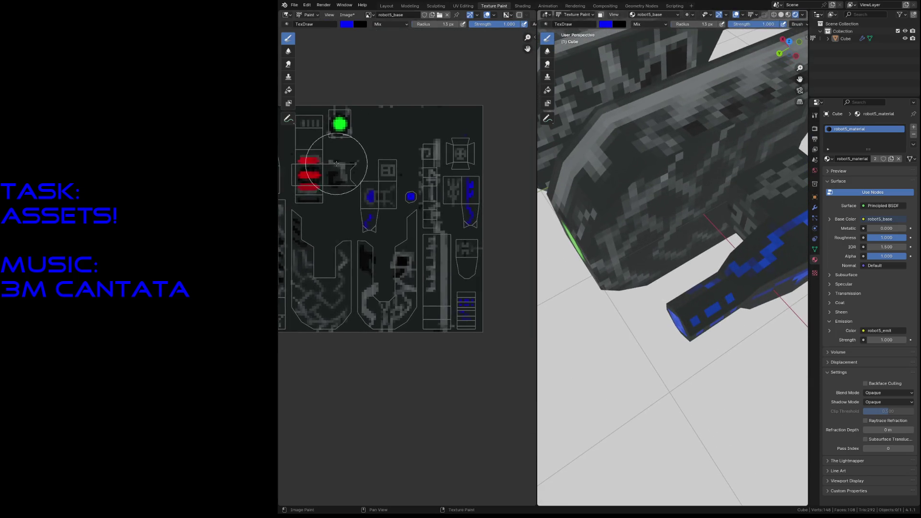
scroll(467, 287, up, 4)
scroll(330, 259, up, 2)
scroll(330, 259, up, 2)
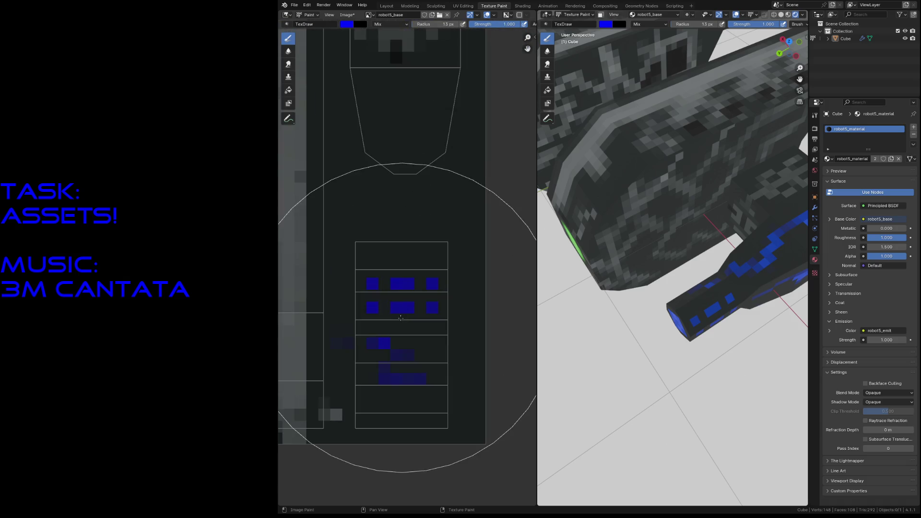
key(f)
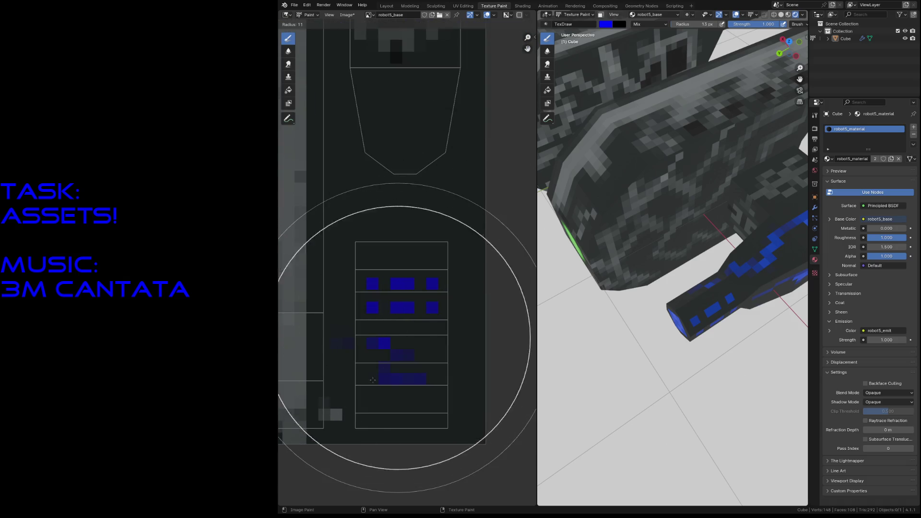
click(384, 344)
key(f)
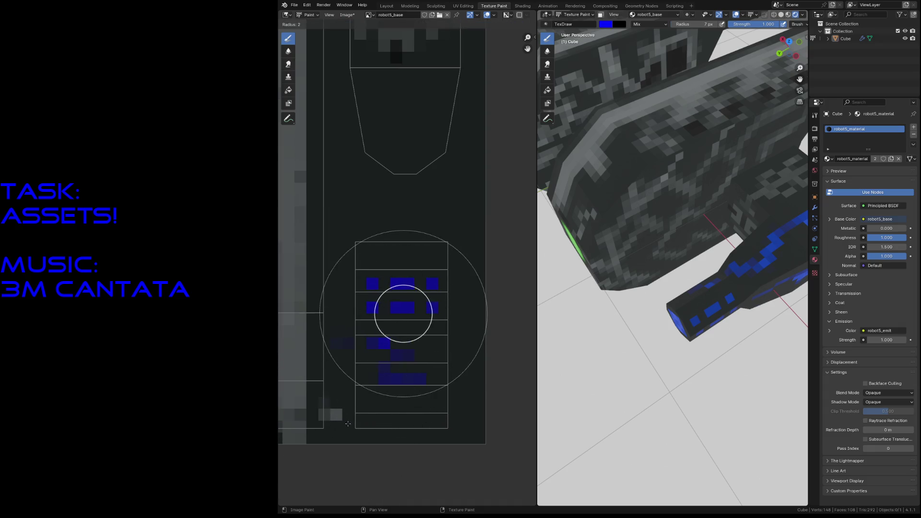
click(381, 343)
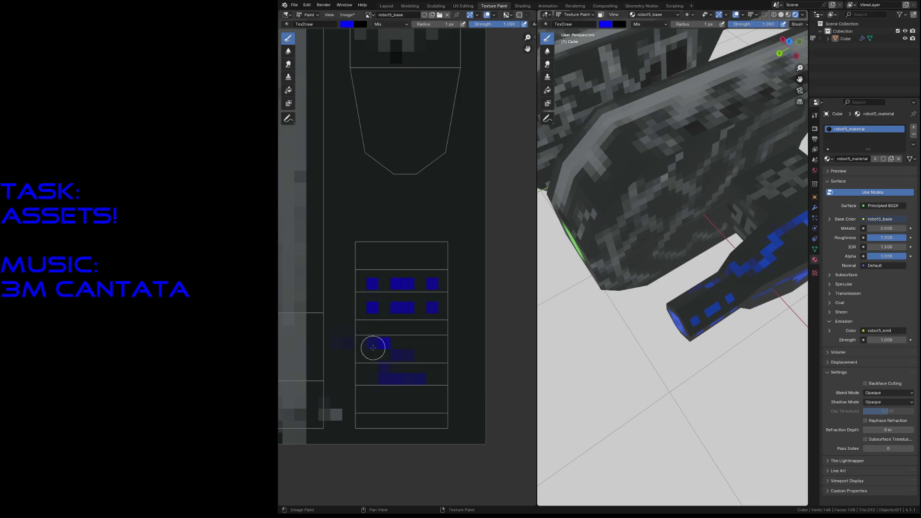
Paint brighter blue blocks into each row of the blue-grid texture area.
mouse_move(372, 356)
mouse_down()
mouse_move(371, 342)
mouse_move(435, 359)
mouse_up()
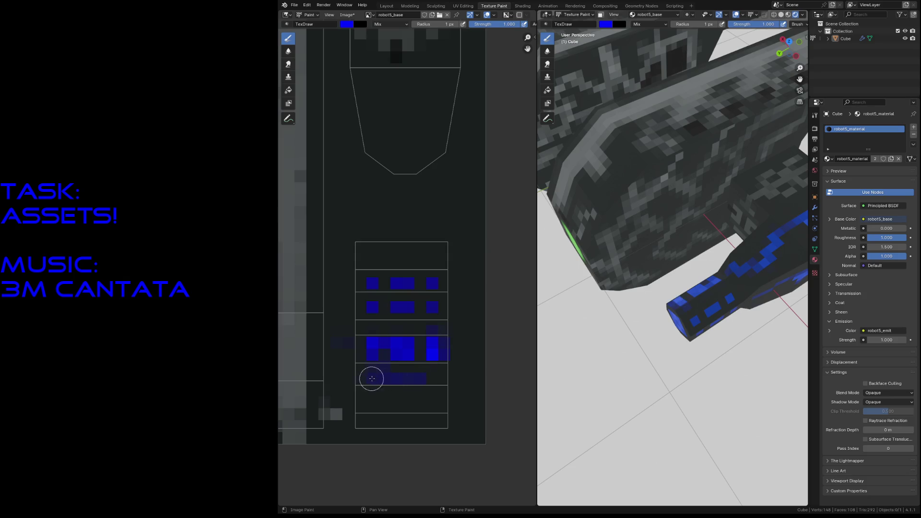
drag(376, 381, 402, 380)
click(402, 380)
click(432, 380)
click(371, 405)
click(395, 403)
click(431, 402)
click(372, 258)
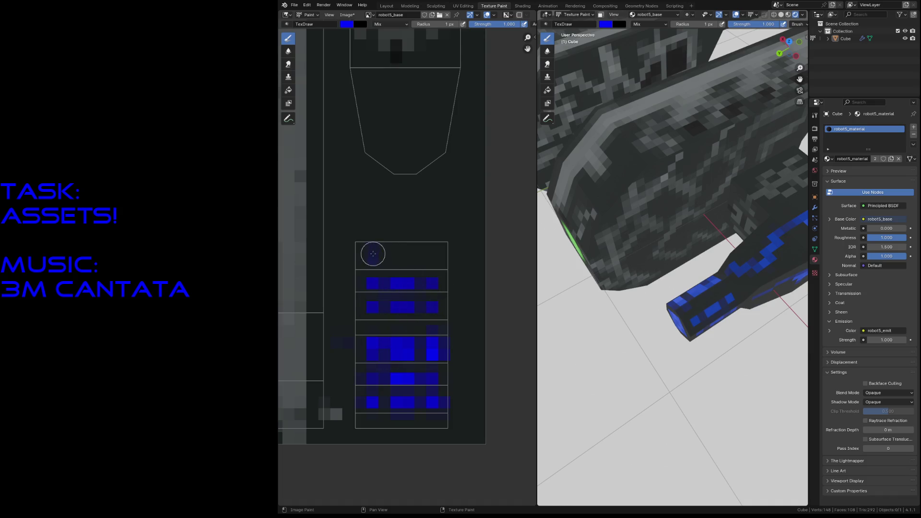
Paint blue strokes into the base texture's top cell and inspect the blue leg up close.
drag(373, 253, 415, 259)
click(435, 260)
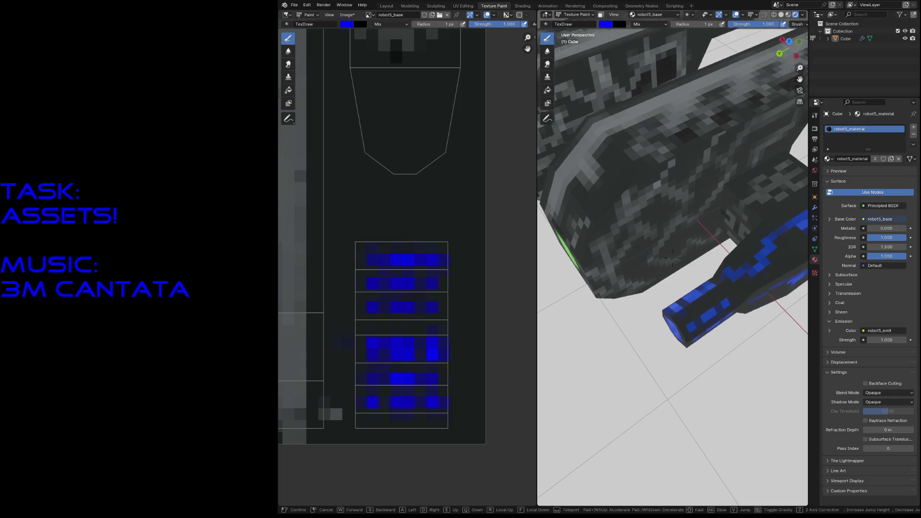
middle_drag(565, 383, 672, 259)
key(s)
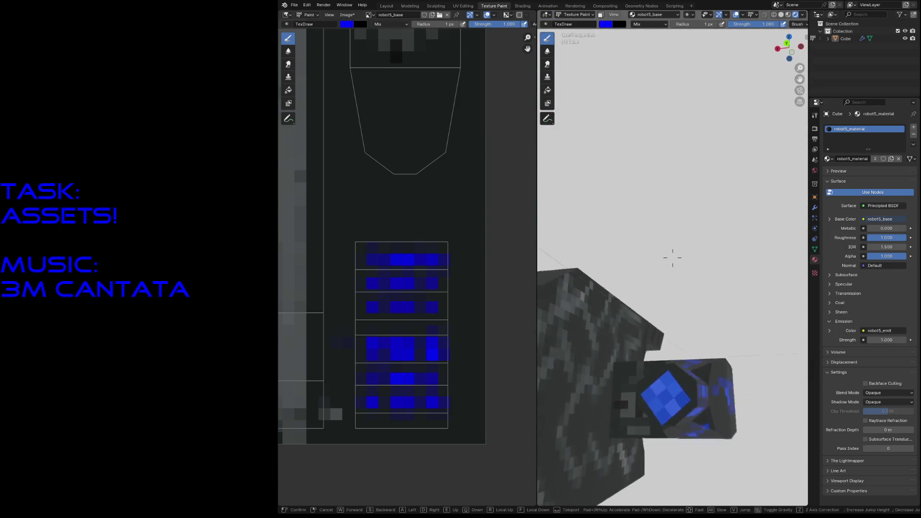
click(673, 259)
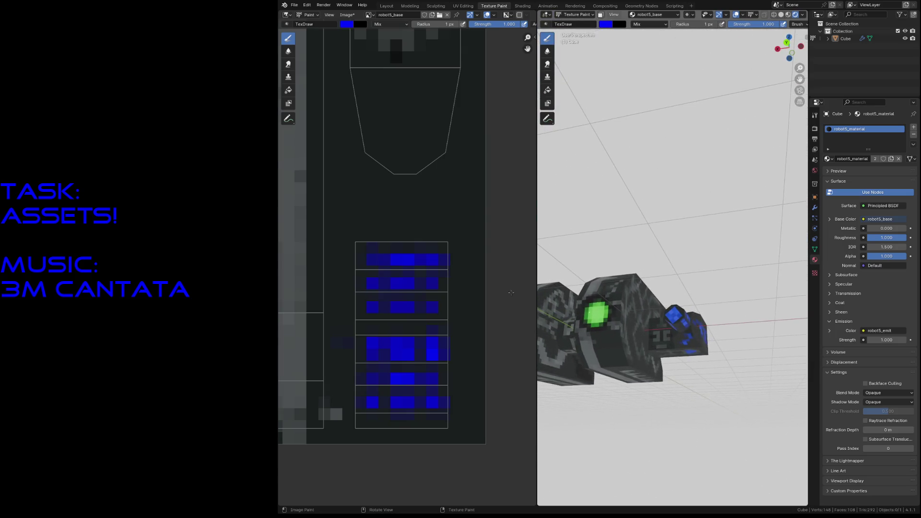
scroll(403, 266, down, 3)
middle_drag(403, 165, 367, 207)
scroll(338, 195, up, 3)
scroll(338, 216, up, 3)
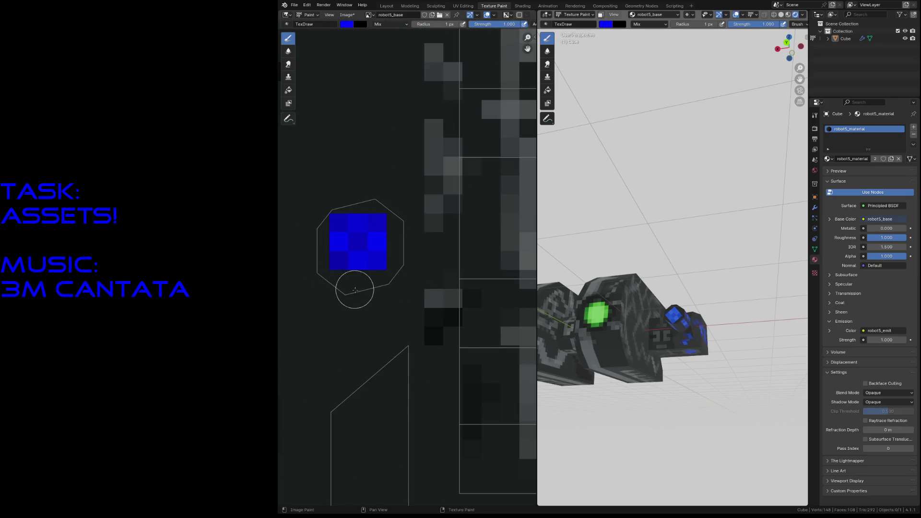
Save the blend file and move to the UV Editing workspace.
key(ctrl+s)
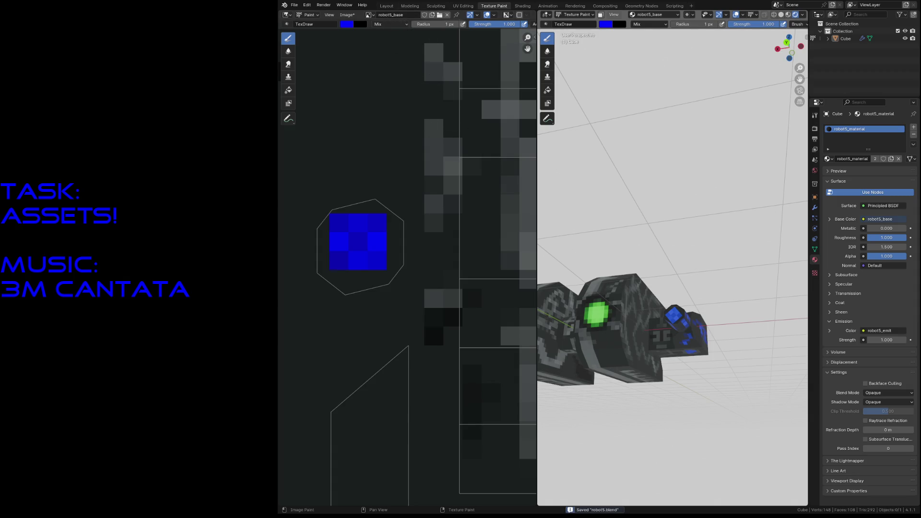
click(462, 6)
scroll(360, 263, down, 3)
scroll(327, 299, down, 2)
scroll(346, 296, up, 3)
scroll(403, 302, up, 3)
scroll(432, 299, up, 2)
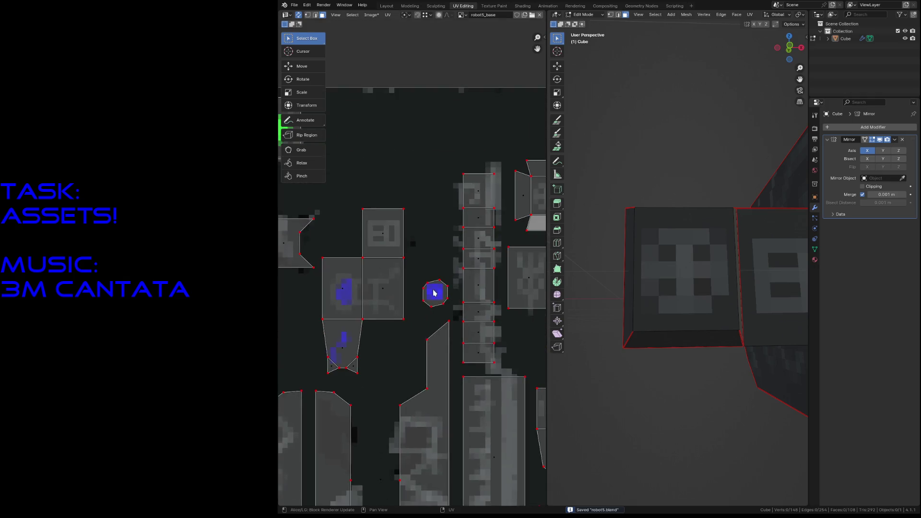
scroll(463, 295, up, 2)
Select the octagonal UV island and nudge it with move and rotate adjustments, confirming about -50°.
drag(417, 275, 479, 391)
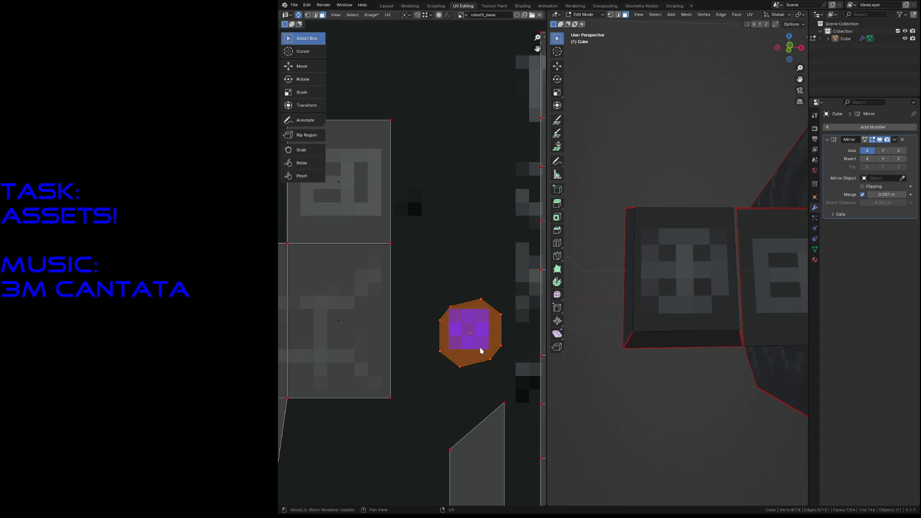
key(g)
click(499, 352)
key(r)
click(493, 353)
key(g)
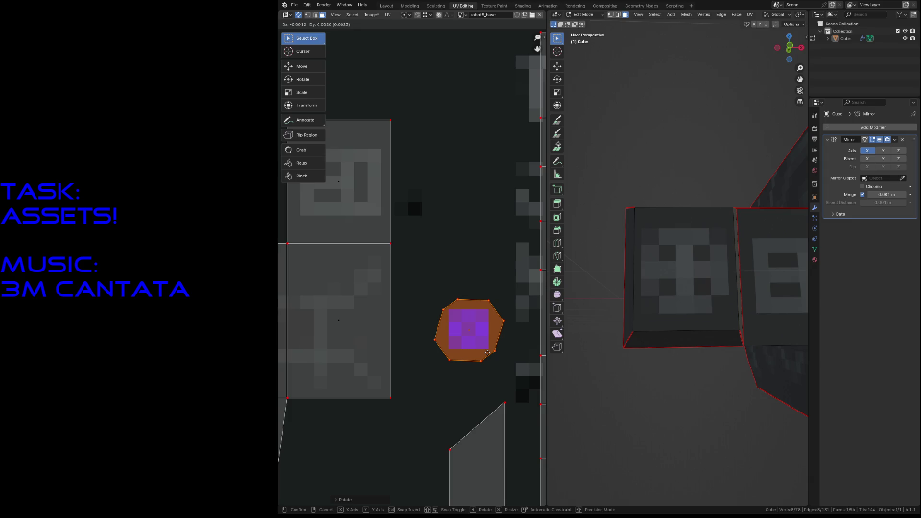
click(489, 353)
text(r-50)
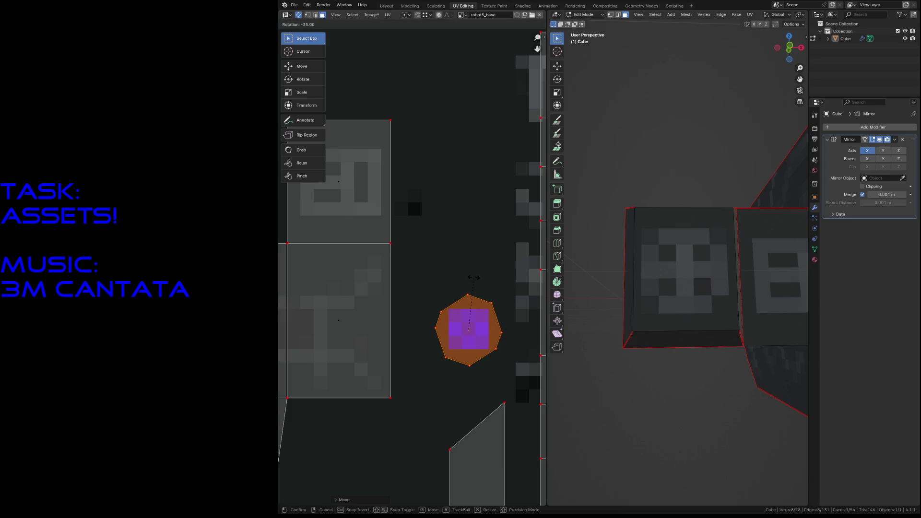
key(Return)
click(469, 257)
click(472, 330)
key(g)
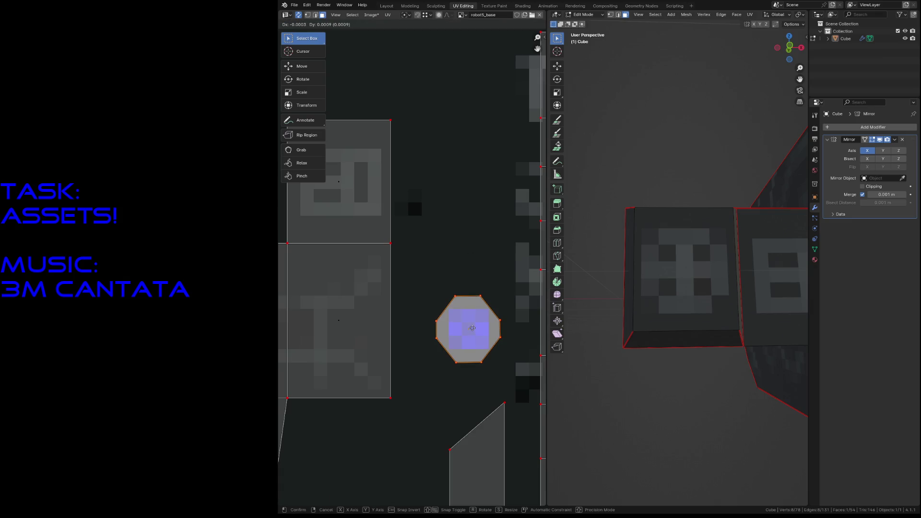
click(470, 330)
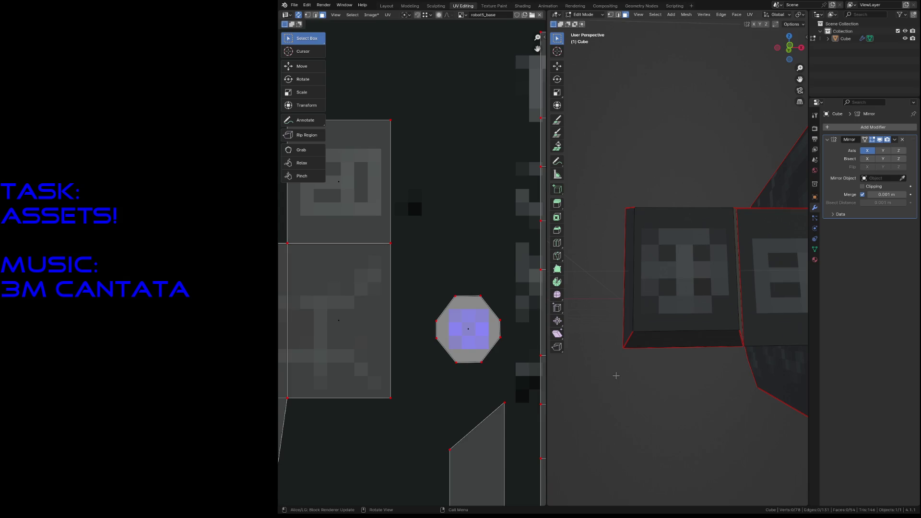
Rotate the whole octagonal island so its blue pattern sits diagonally, checking the face in fly view.
key(shift+grave)
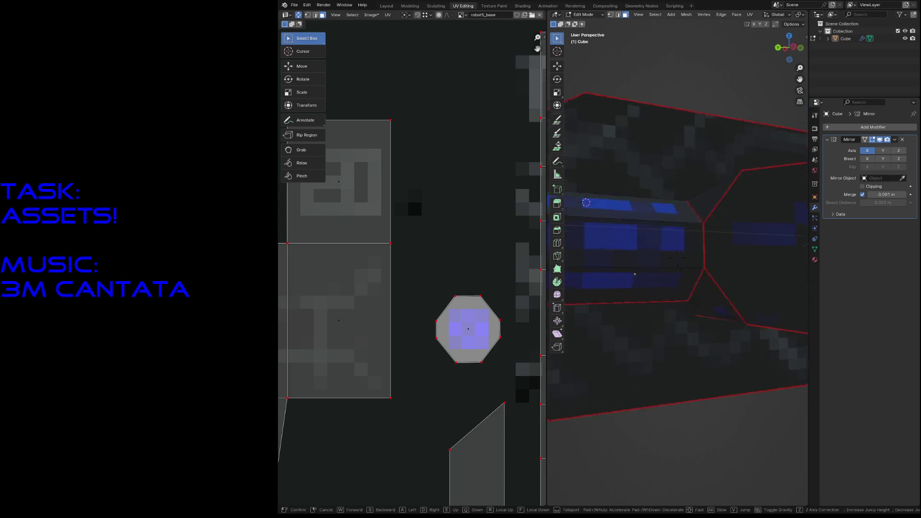
scroll(676, 252, down, 5)
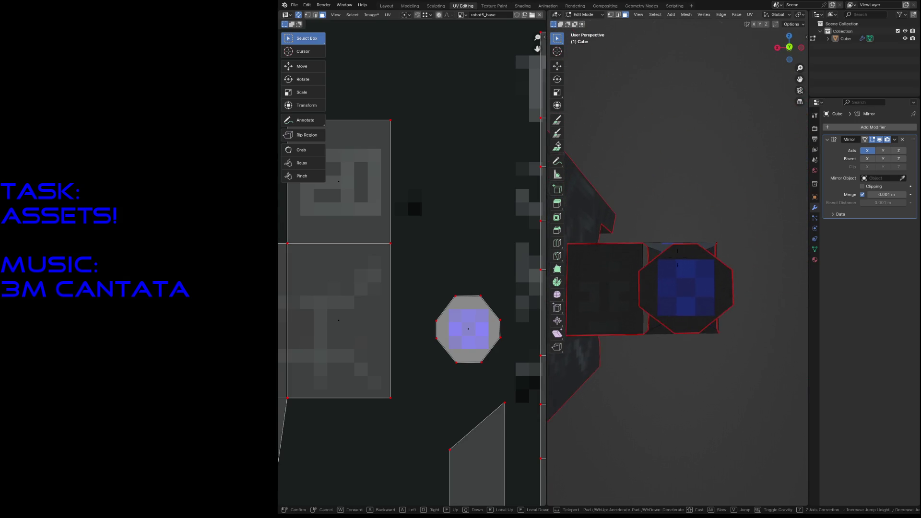
scroll(677, 287, up, 4)
click(676, 288)
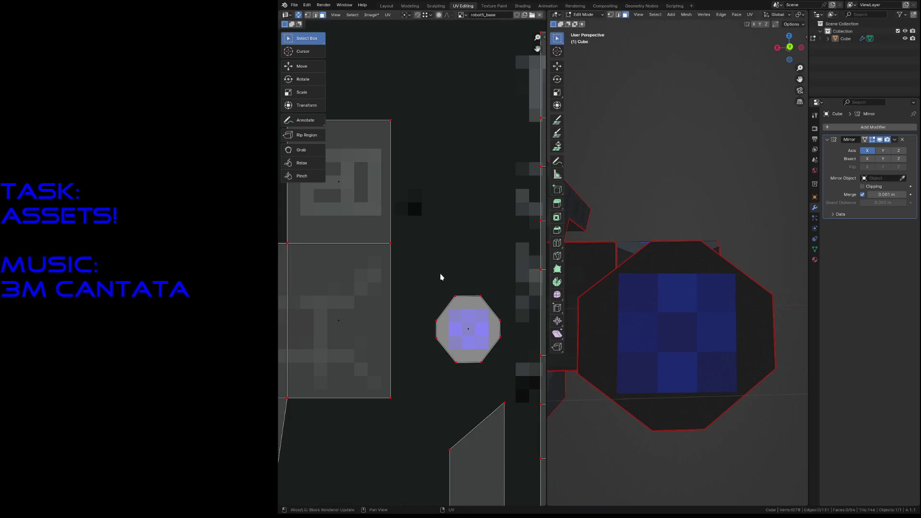
click(461, 295)
key(r)
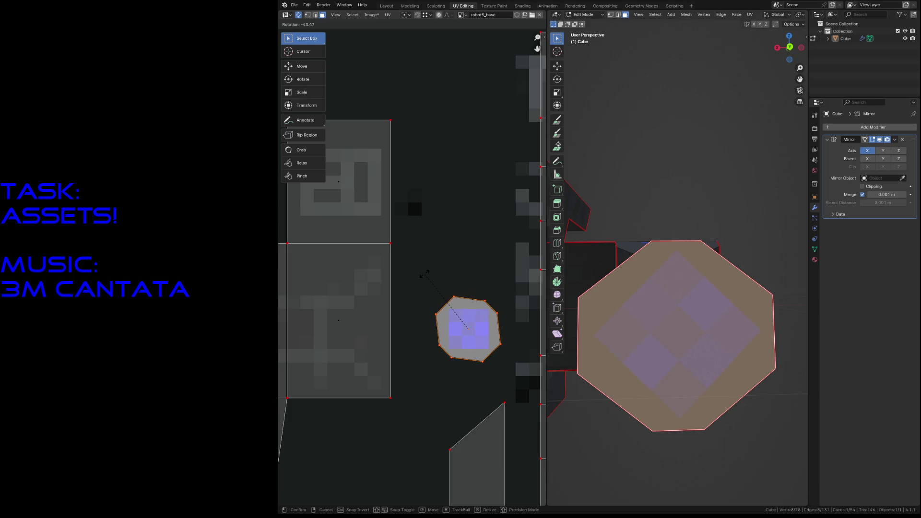
click(423, 276)
click(676, 180)
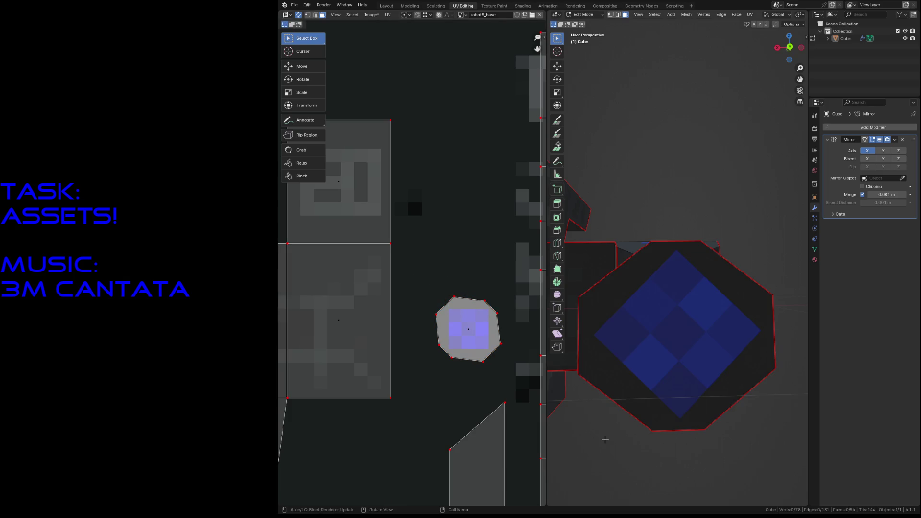
key(shift+grave)
scroll(677, 258, down, 5)
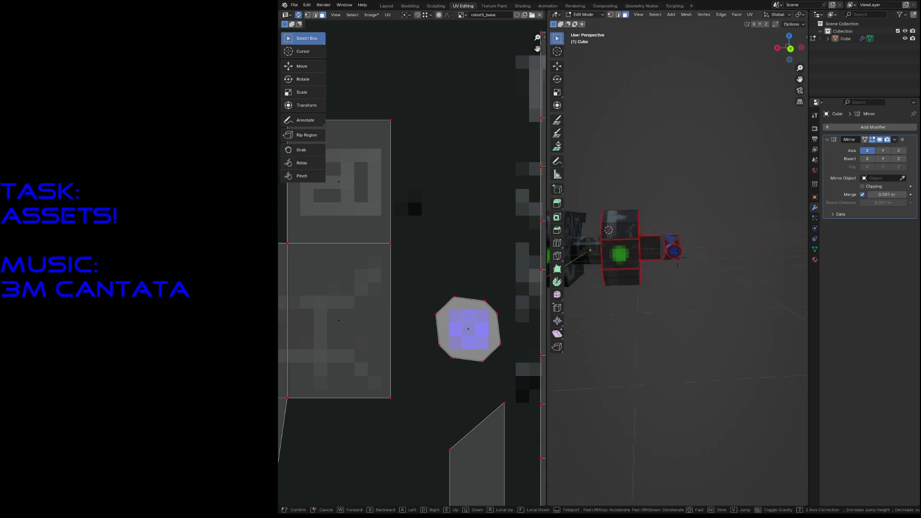
scroll(720, 288, up, 5)
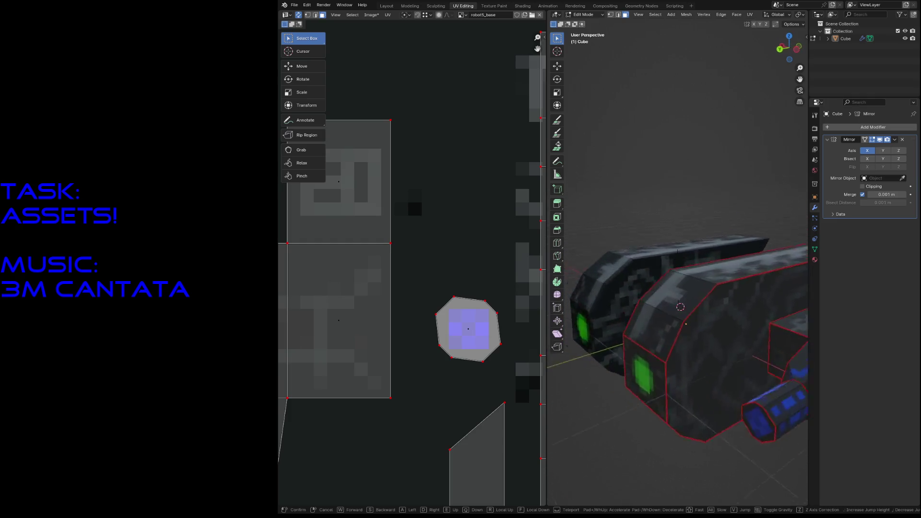
click(680, 307)
Save the blend file and return to the Texture Paint workspace.
key(ctrl+s)
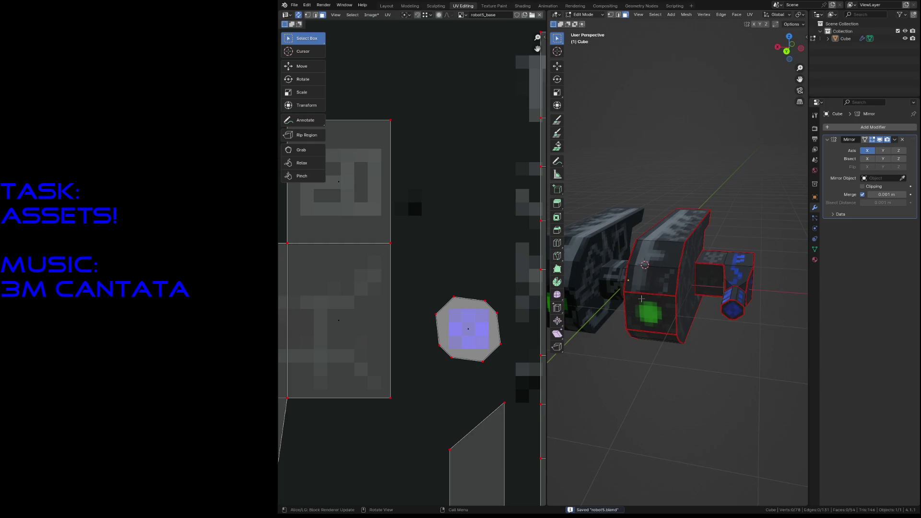
click(494, 6)
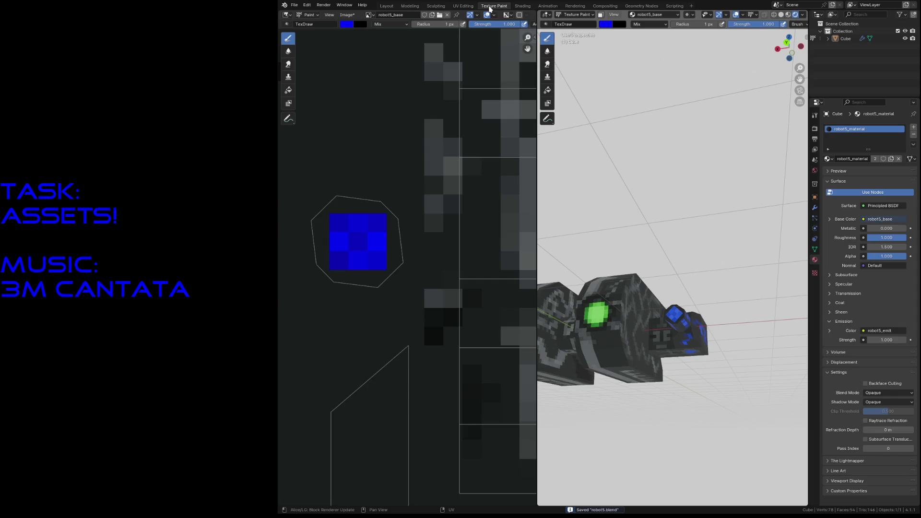
Switch painting to the robot5_emit texture slot and paint a blue cross in the octagon island.
double_click(563, 24)
click(574, 15)
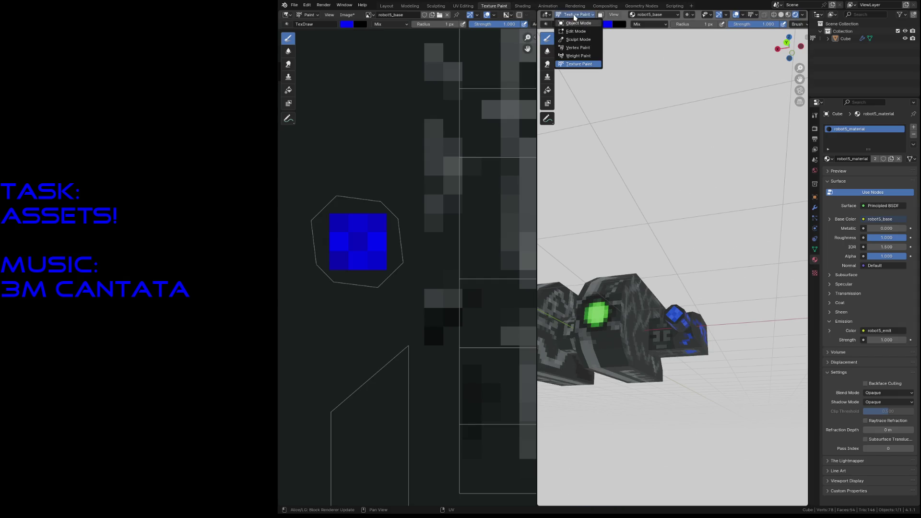
click(579, 63)
click(647, 16)
click(648, 52)
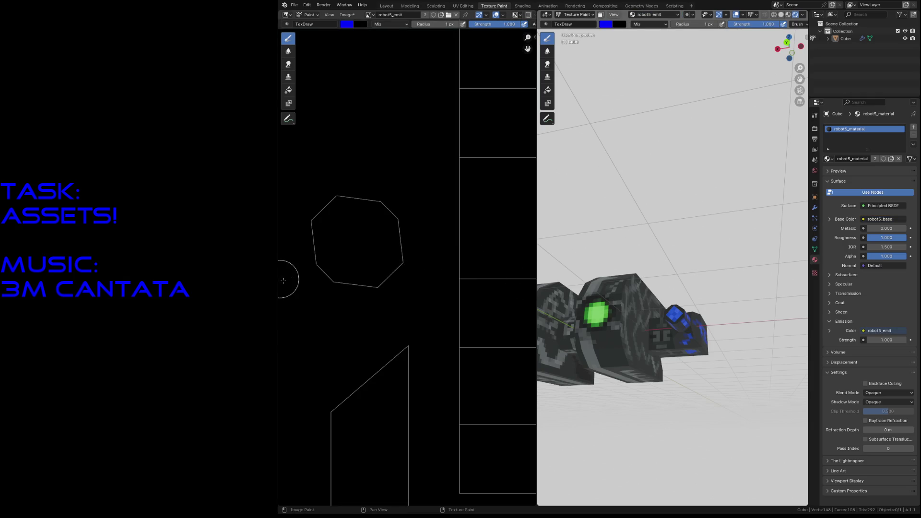
mouse_move(348, 245)
mouse_down()
mouse_move(352, 233)
mouse_move(349, 247)
mouse_move(363, 242)
mouse_move(356, 255)
mouse_up()
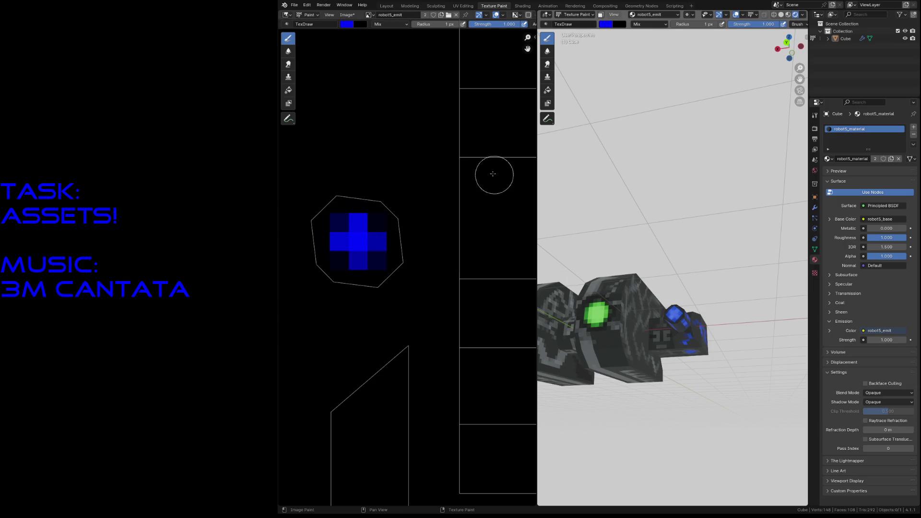
scroll(493, 175, down, 5)
Set the viewport to Rendered shading to see the glowing leg ends, then go to the Shading layout.
key(shift+grave)
key(w)
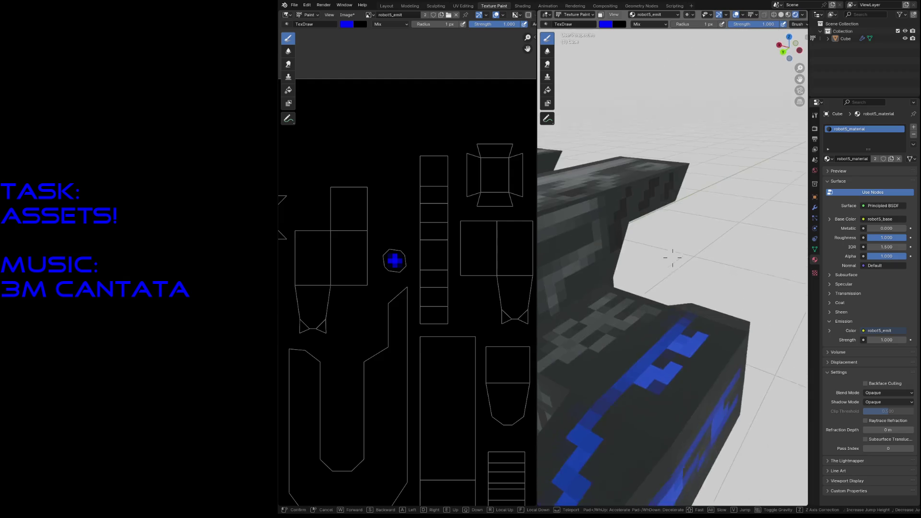
key(Escape)
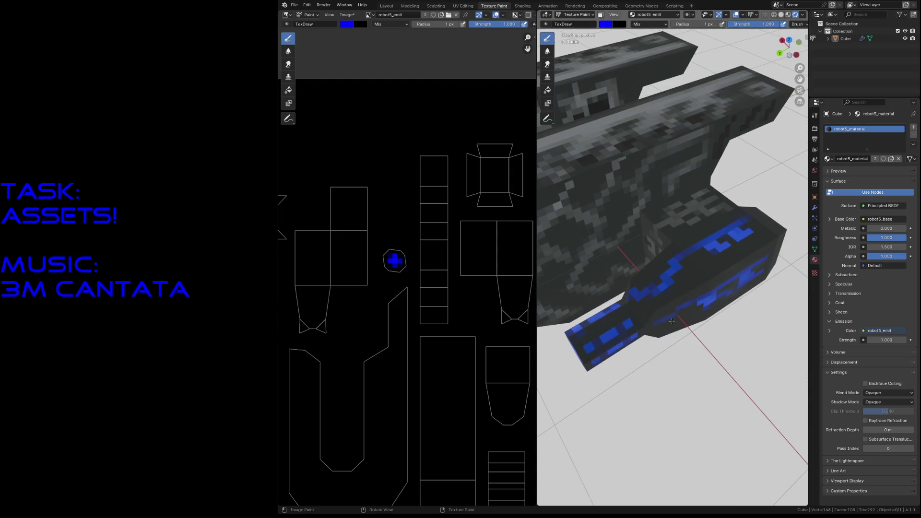
key(z)
click(671, 279)
key(shift+grave)
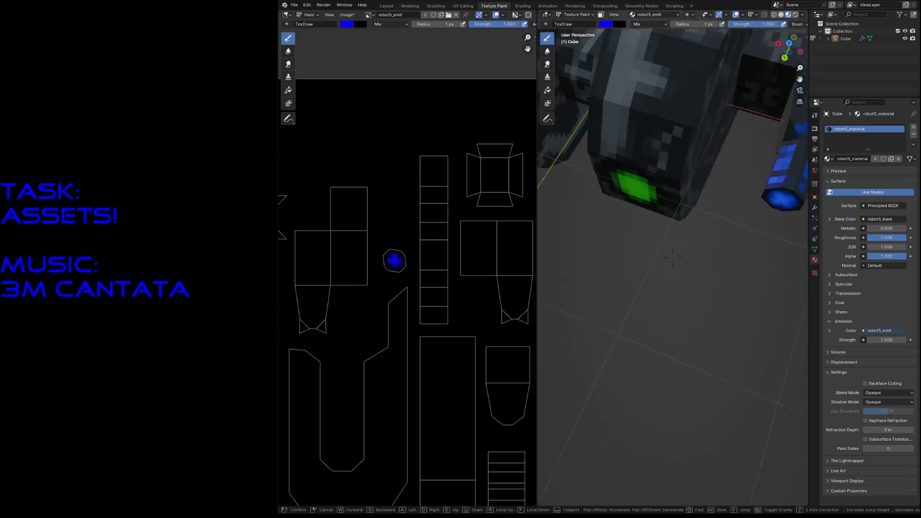
key(w)
key(Return)
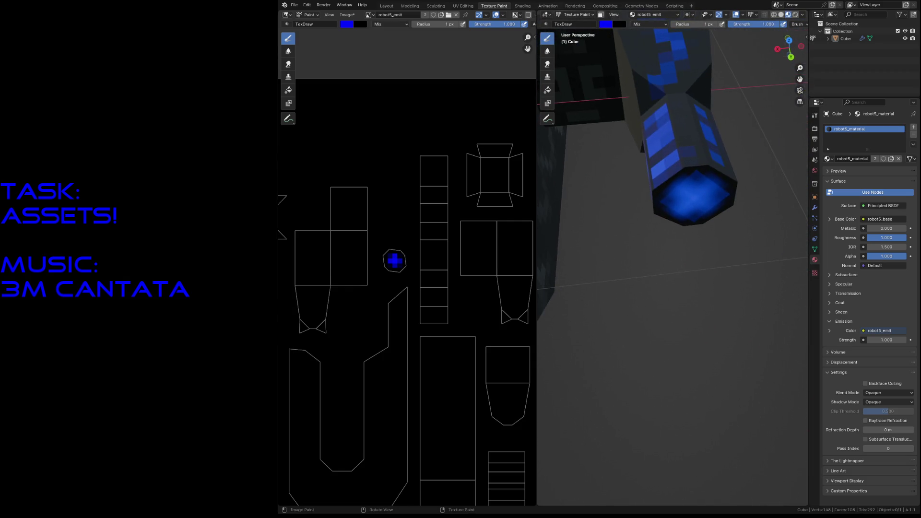
click(523, 6)
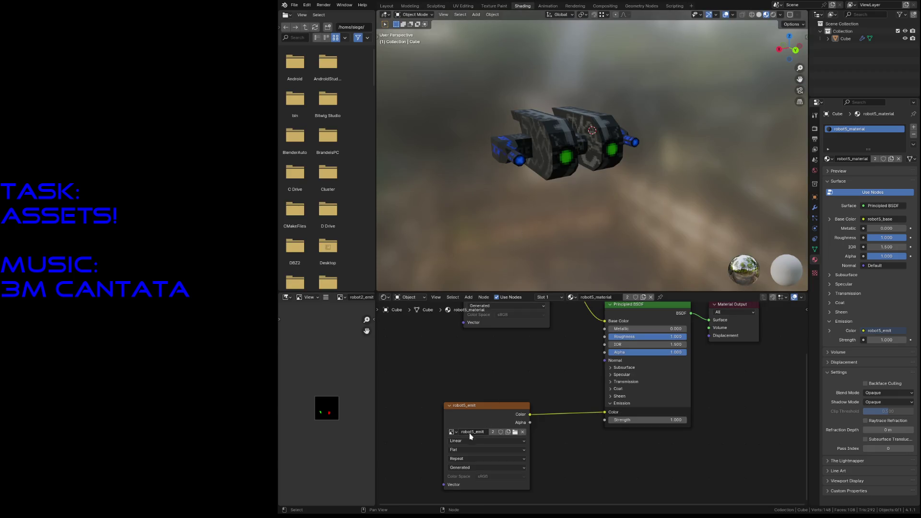
Set the emission Image Texture interpolation to Closest, save, and return to Texture Paint.
click(458, 441)
click(467, 466)
key(ctrl+s)
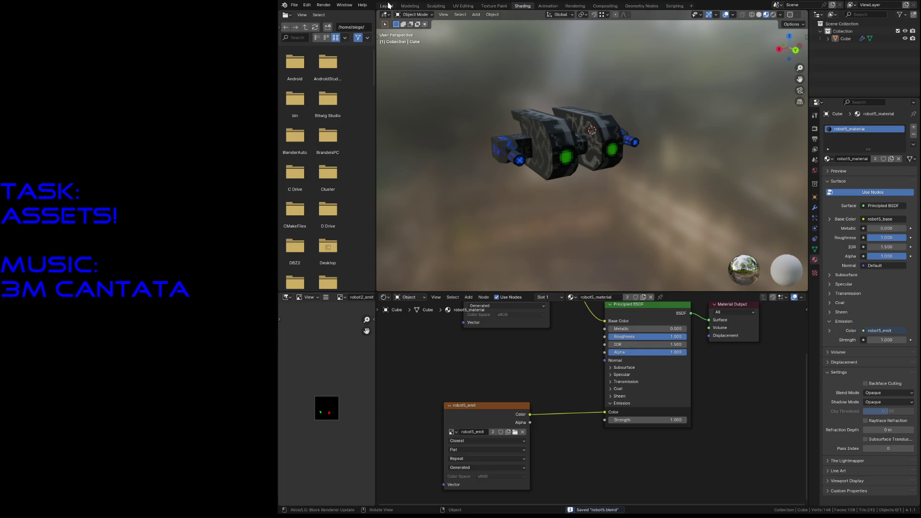
click(494, 6)
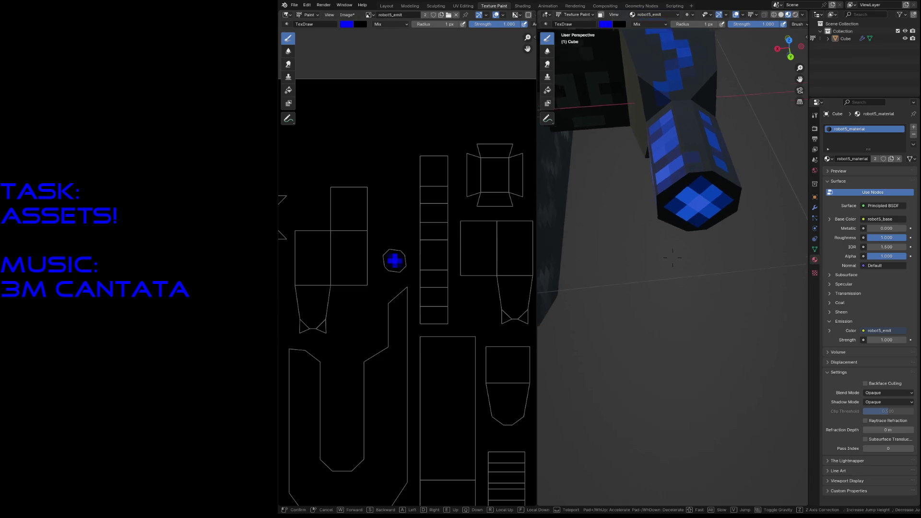
Set the brush radius to 19 px and paint blue emission texels on the cylinder arm.
middle_drag(672, 260, 647, 288)
scroll(672, 259, up, 4)
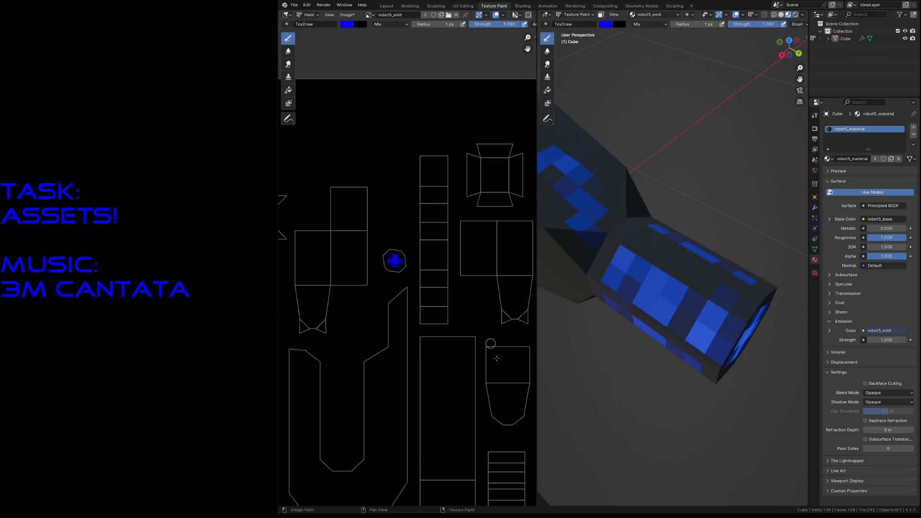
scroll(496, 358, up, 4)
middle_drag(415, 374, 389, 255)
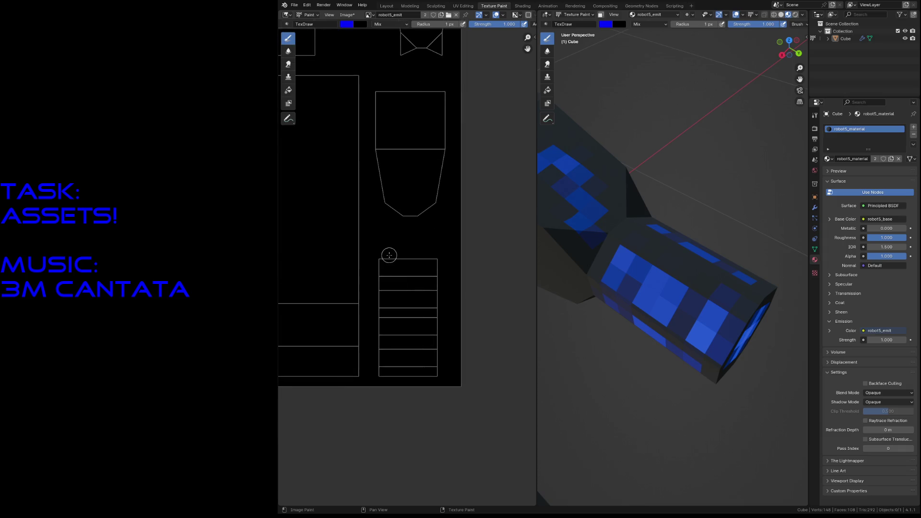
key(f)
click(626, 265)
mouse_move(614, 269)
mouse_down()
mouse_move(615, 286)
mouse_move(660, 296)
mouse_move(654, 301)
mouse_up()
click(706, 331)
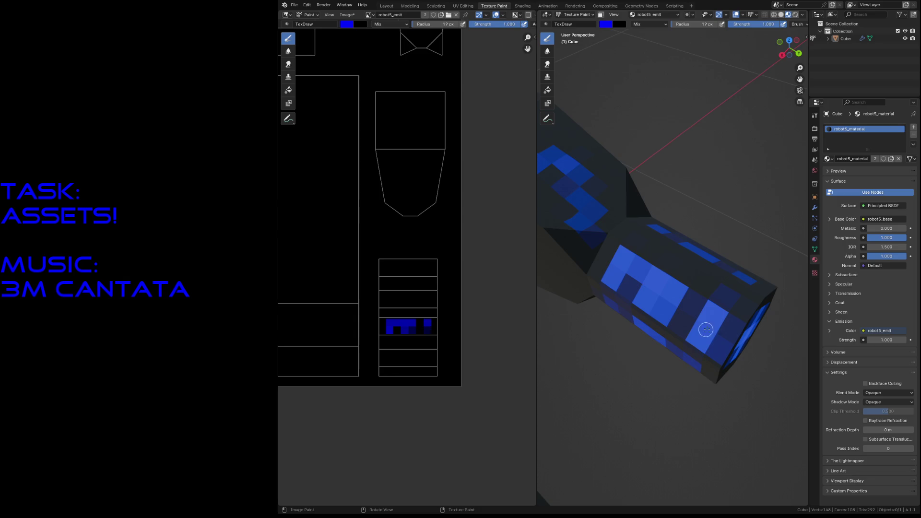
key(shift+grave)
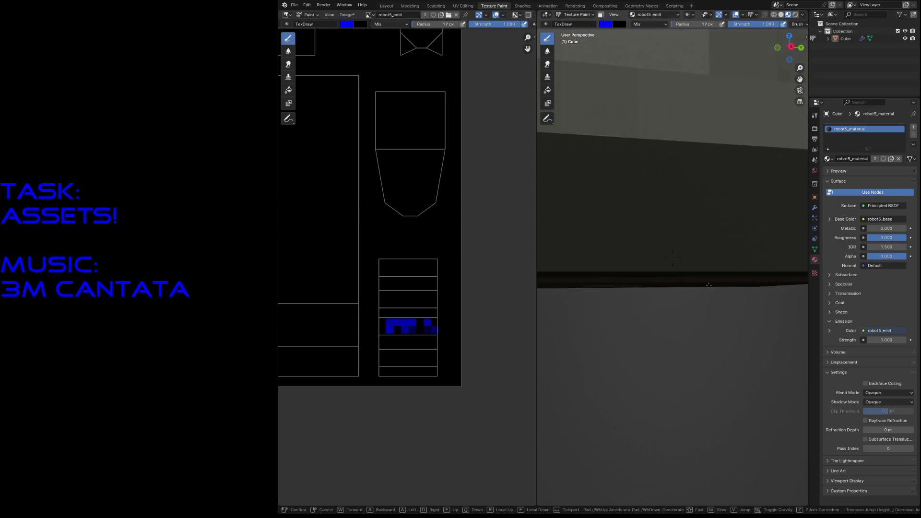
key(s)
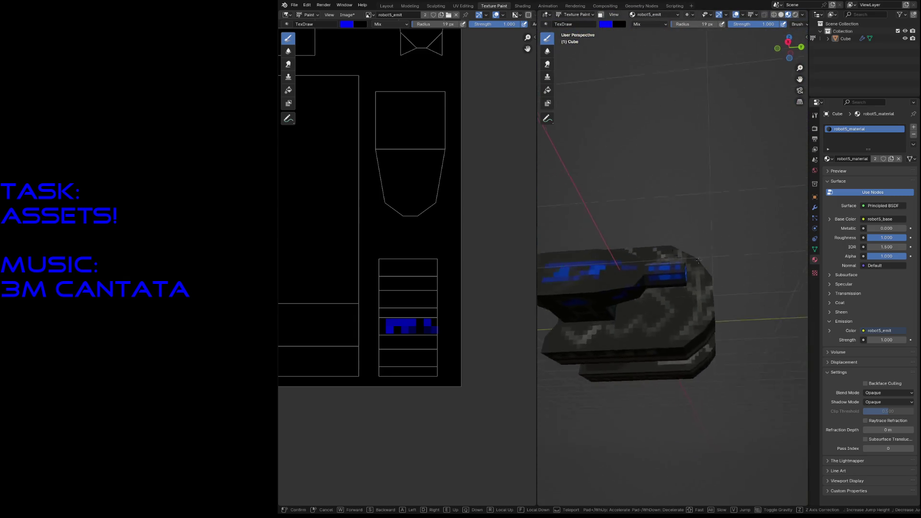
click(704, 265)
Paint bright blue squares across the upper and lower body panel rows.
click(654, 300)
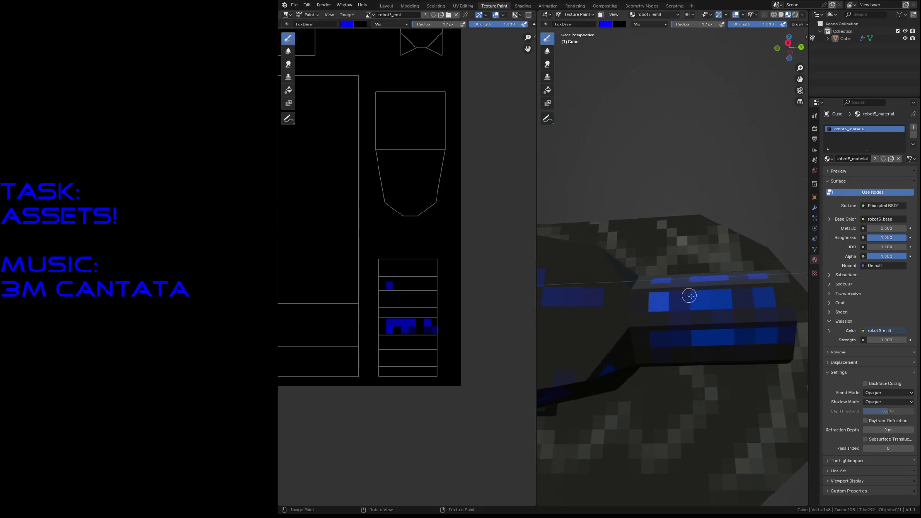
click(713, 299)
click(760, 296)
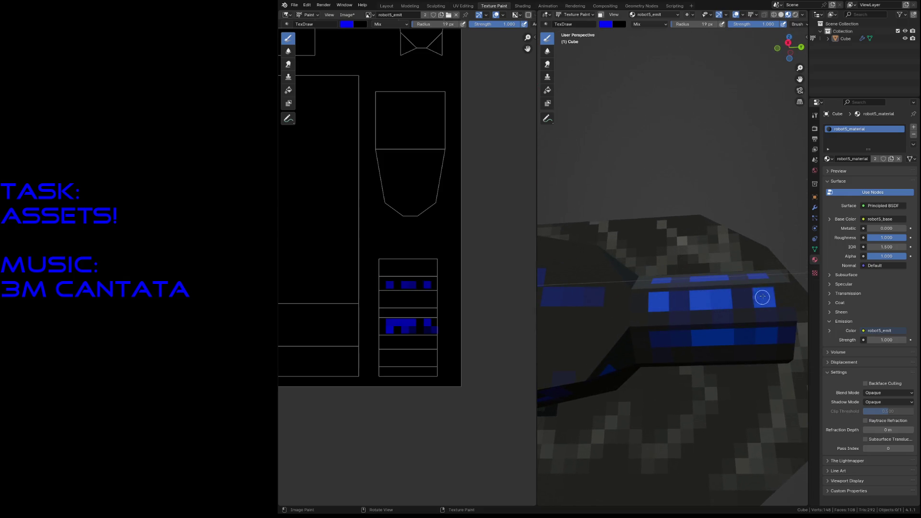
click(662, 335)
click(703, 336)
click(765, 337)
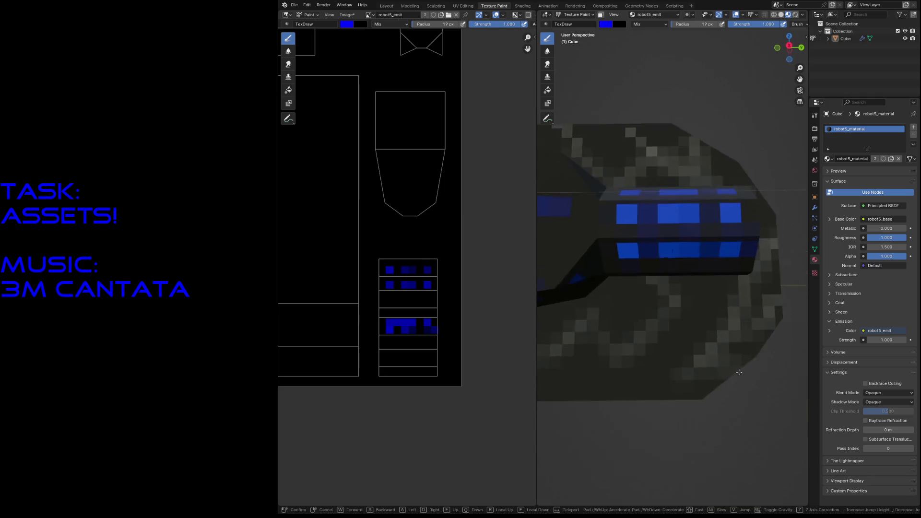
middle_drag(738, 350, 725, 297)
click(610, 203)
drag(633, 192, 651, 184)
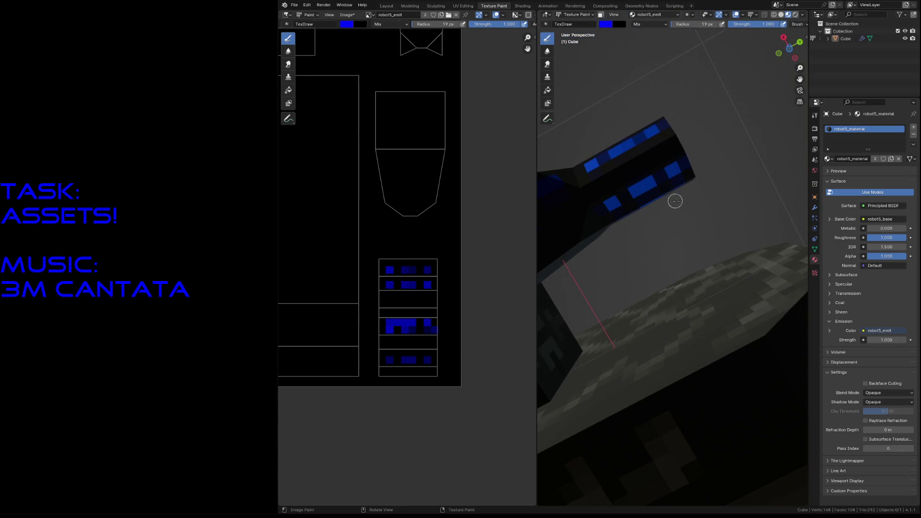
Paint blue squares on the cube face's top row and extra blue texels on the arm cylinder.
middle_drag(675, 201, 599, 216)
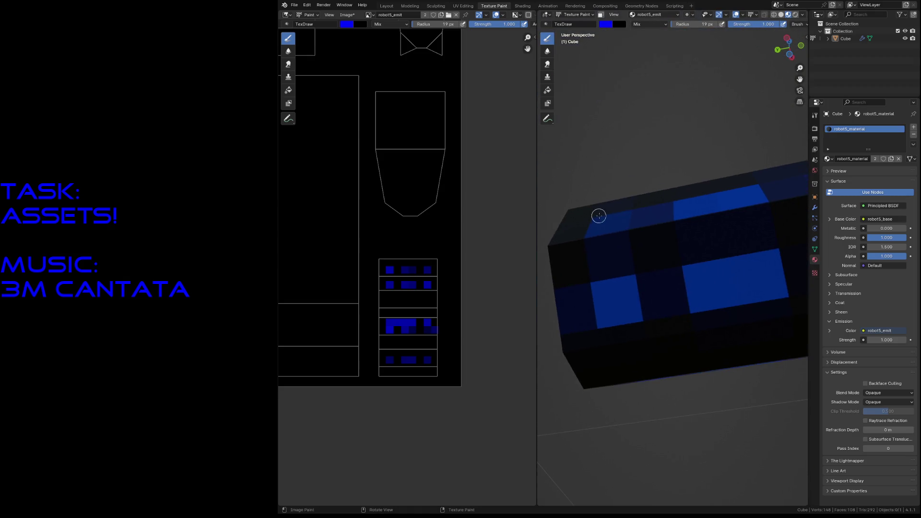
click(608, 219)
drag(691, 208, 731, 202)
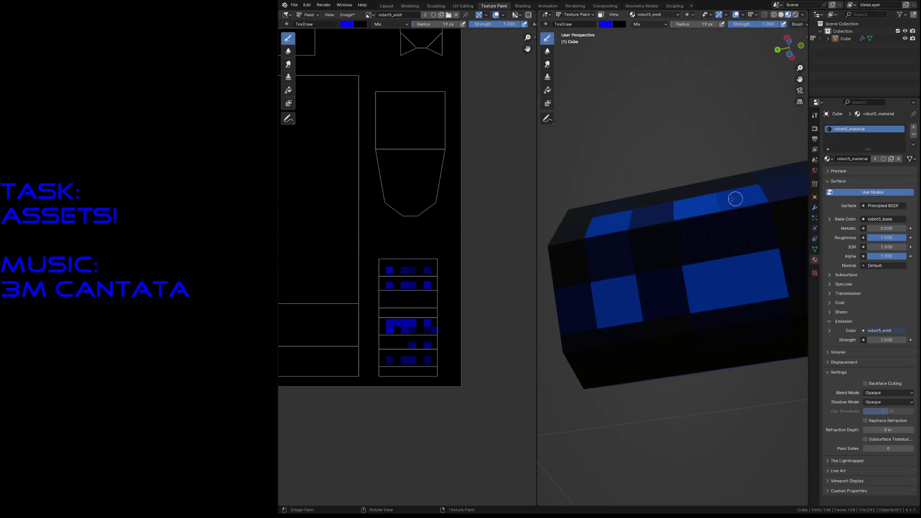
middle_drag(735, 199, 728, 223)
click(728, 228)
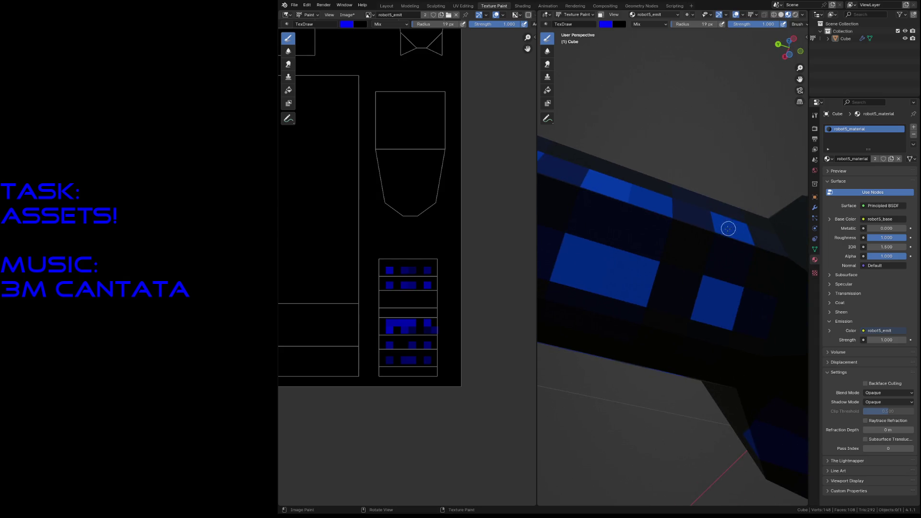
key(shift+grave)
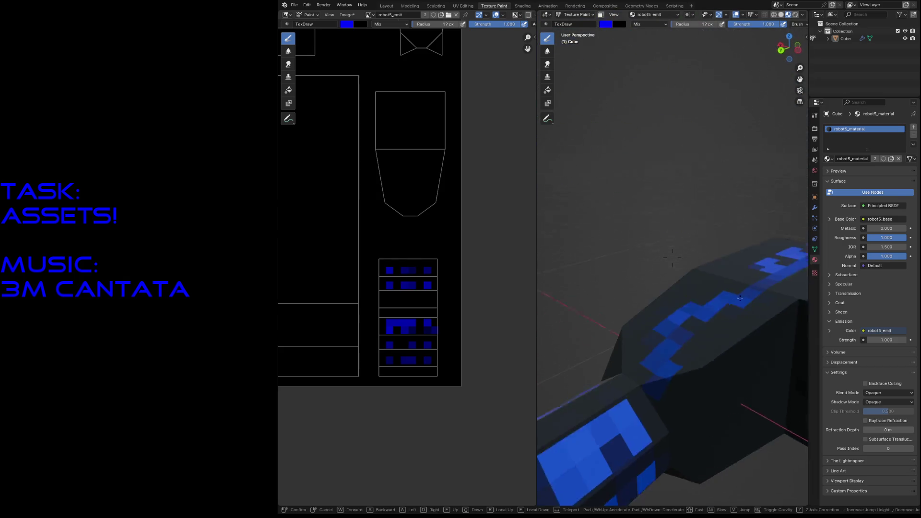
key(w)
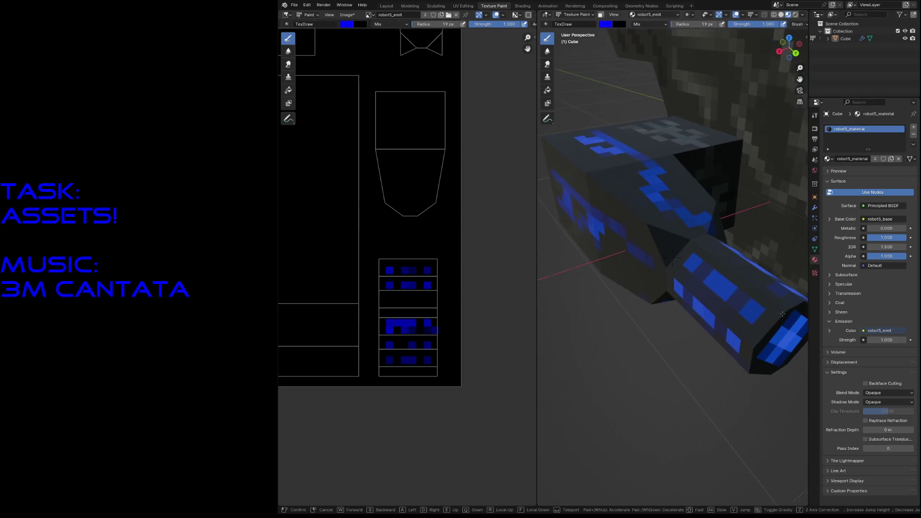
click(782, 315)
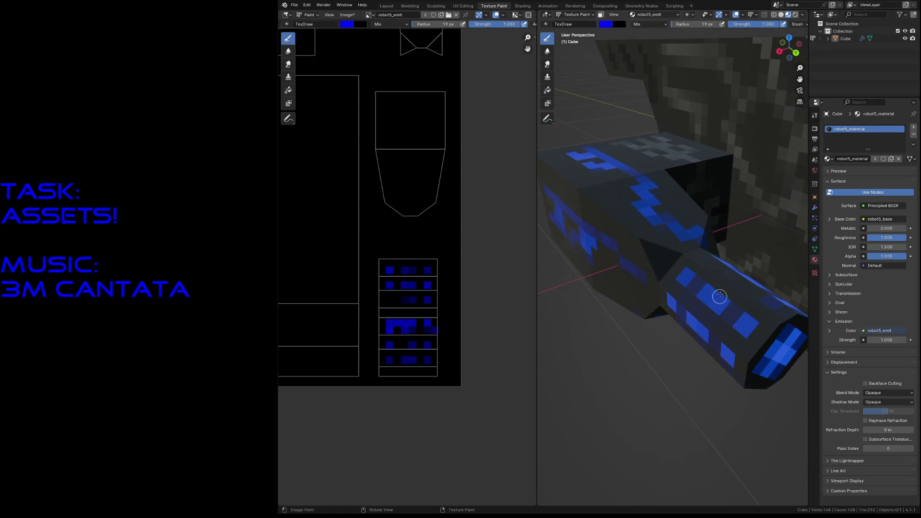
click(703, 291)
click(681, 275)
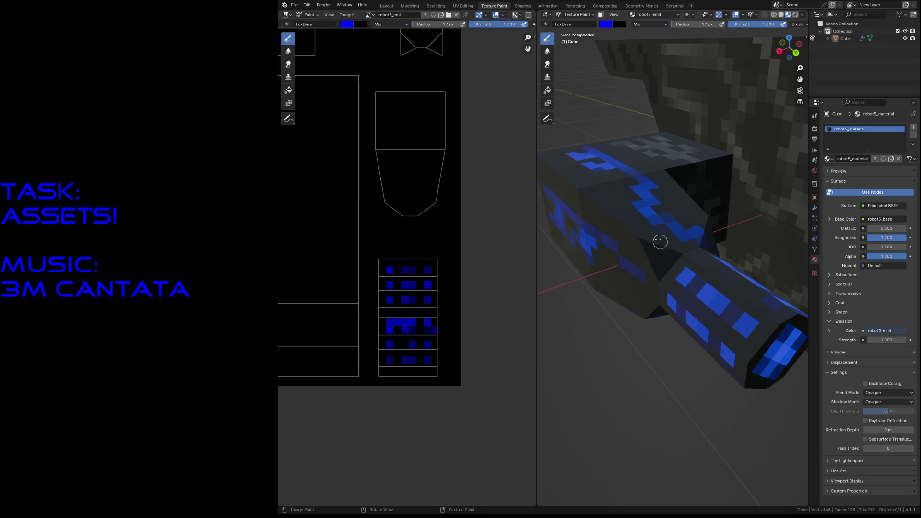
Add a lighter blue stroke along the panel and fly around the robot to review the glow.
middle_drag(571, 155, 630, 224)
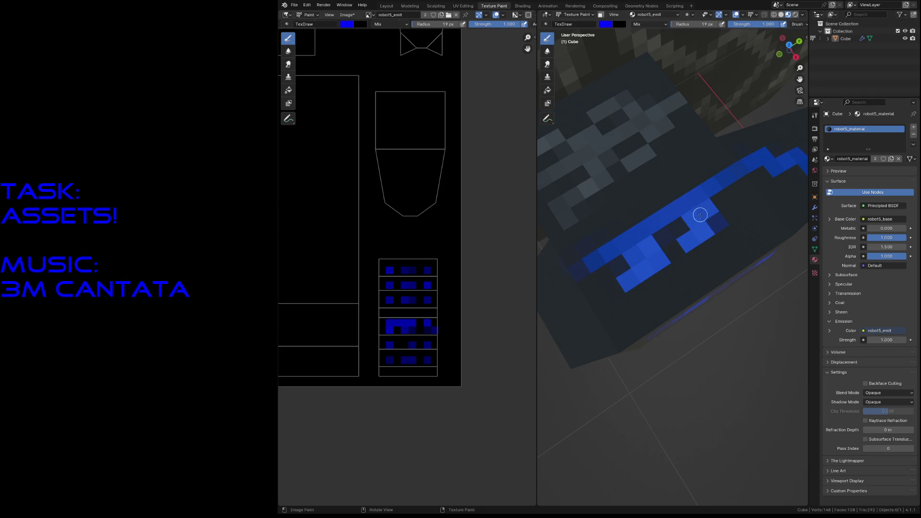
middle_drag(700, 215, 664, 226)
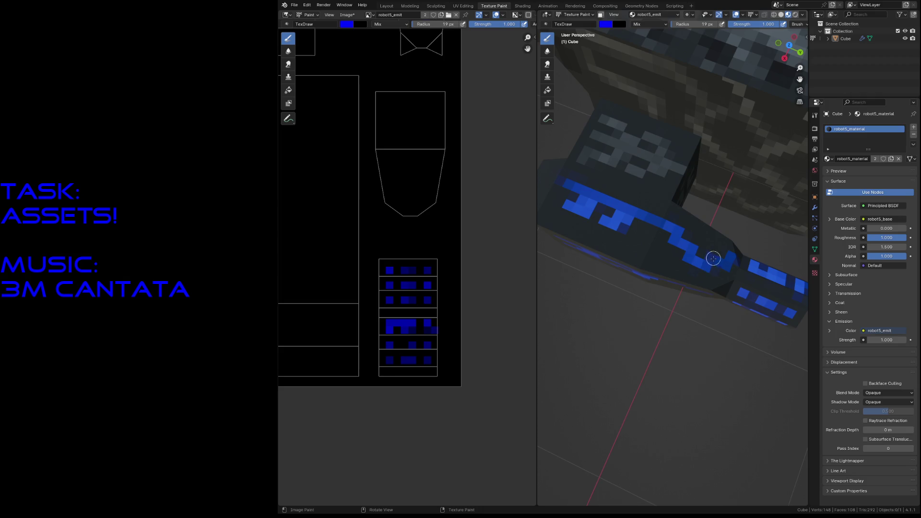
middle_drag(736, 257, 636, 242)
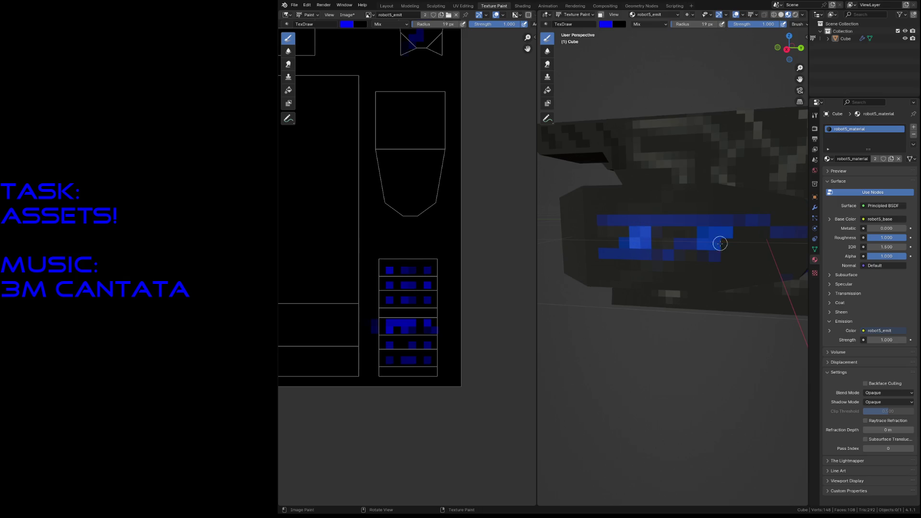
drag(703, 245, 720, 234)
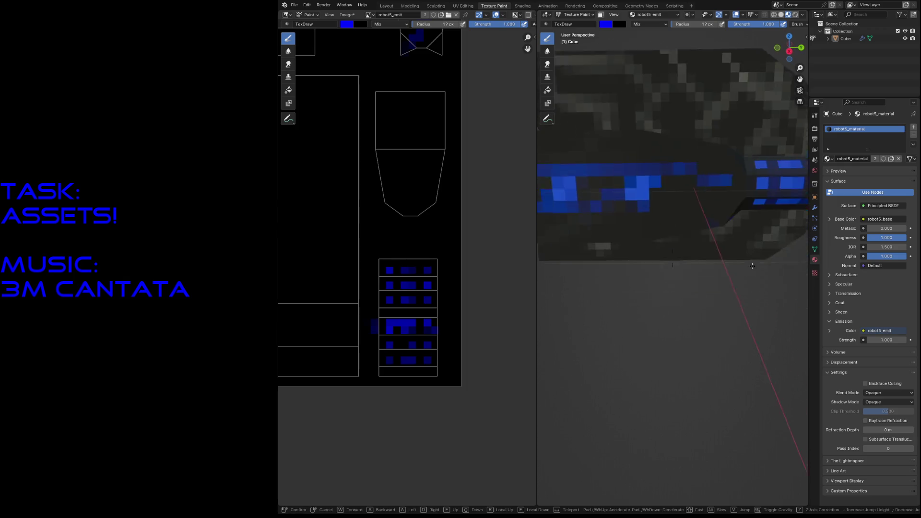
middle_drag(753, 243, 707, 260)
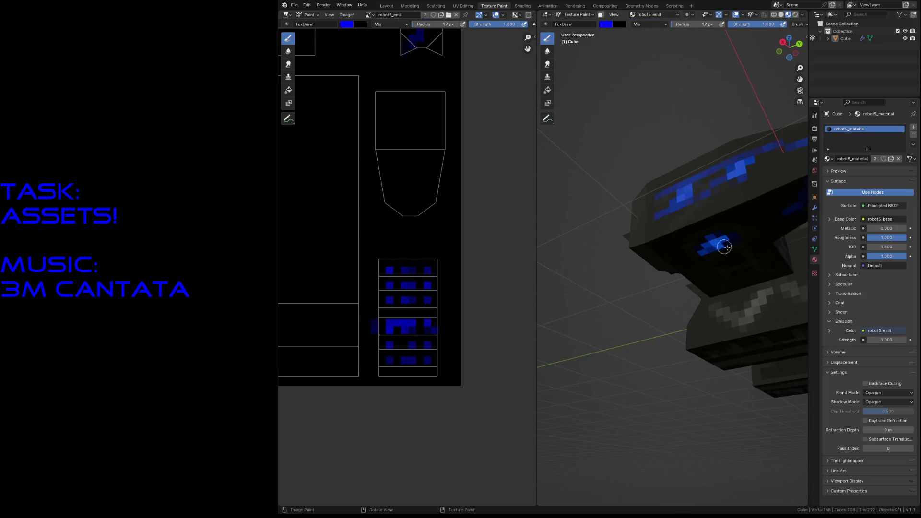
middle_drag(723, 246, 744, 246)
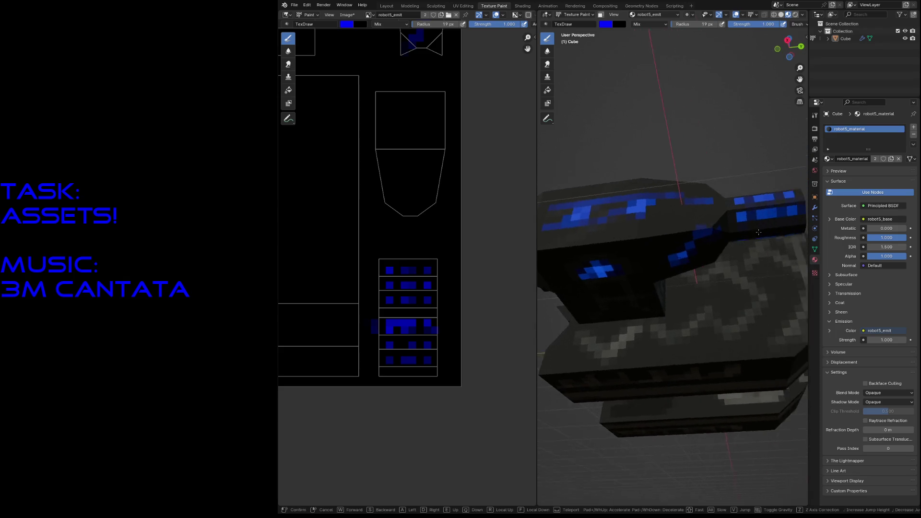
middle_drag(756, 202, 756, 231)
key(s)
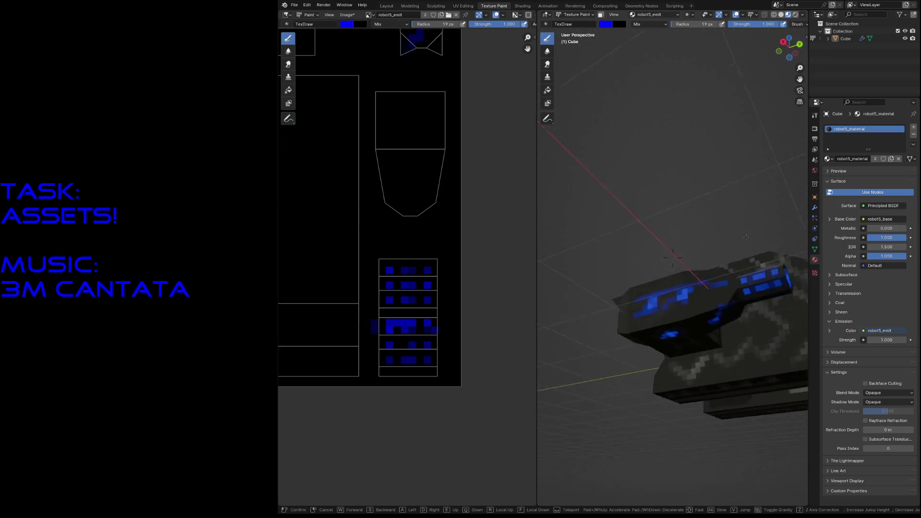
key(w)
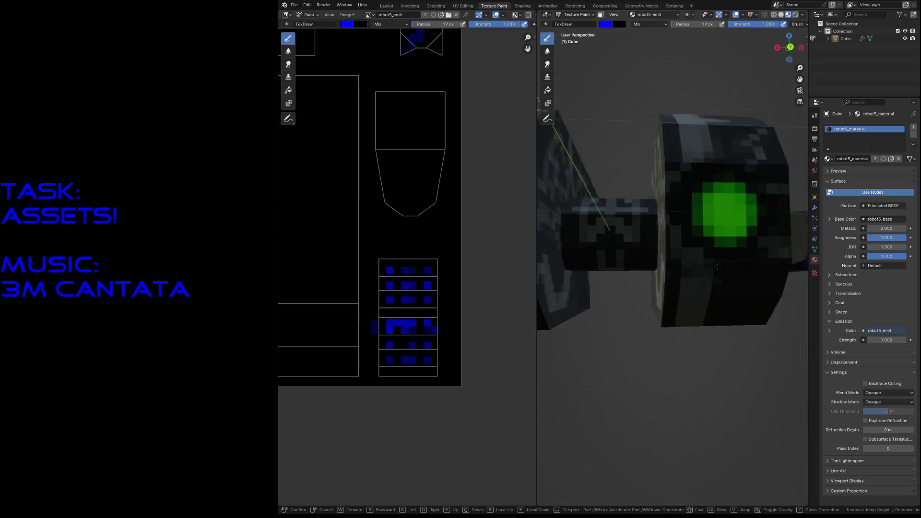
Pick a full-brightness green (Value 1) brush colour and paint over the robot's eye.
click(717, 229)
key(x)
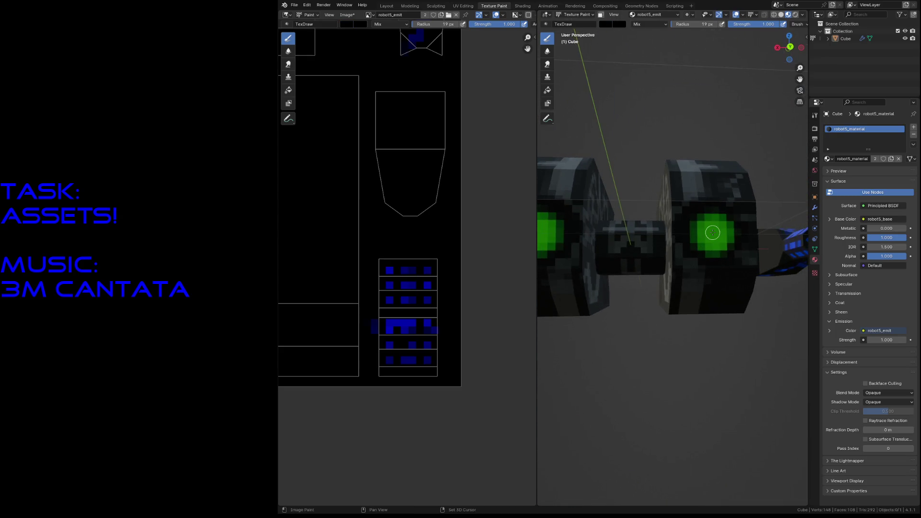
click(610, 25)
click(675, 34)
drag(641, 36, 608, 41)
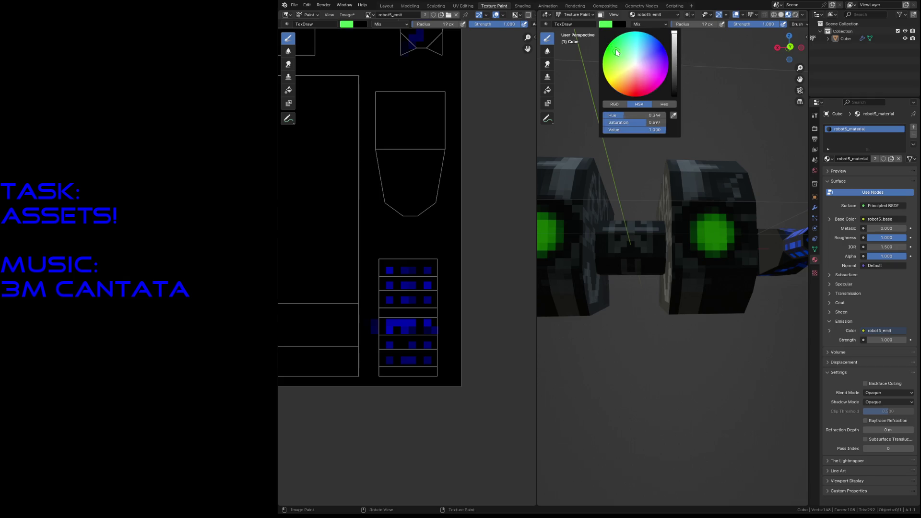
mouse_move(696, 223)
mouse_down()
mouse_move(718, 245)
mouse_move(709, 221)
mouse_move(692, 229)
mouse_move(729, 235)
mouse_move(709, 253)
mouse_up()
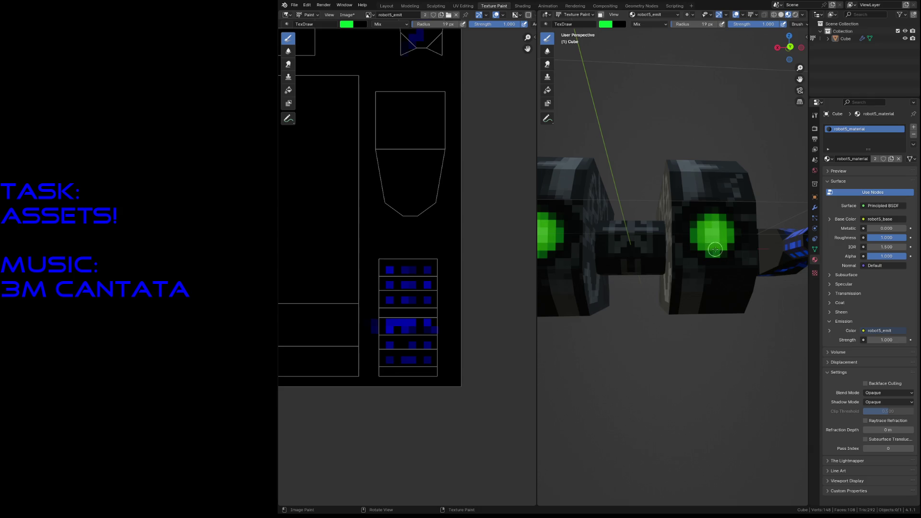
key(shift+grave)
scroll(709, 254, down, 3)
key(w)
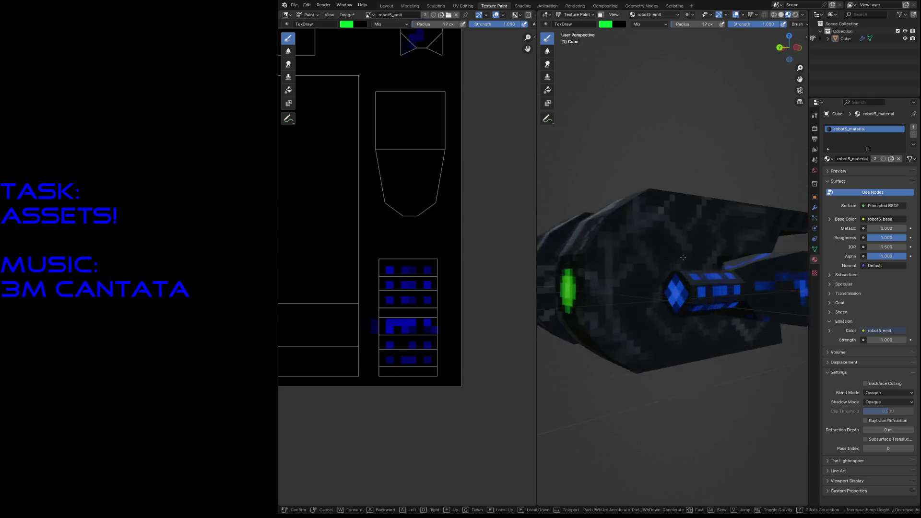
Save, pick a red brush colour and fly to face the robot's red stripes front-on.
click(623, 257)
key(ctrl+s)
click(605, 24)
click(615, 85)
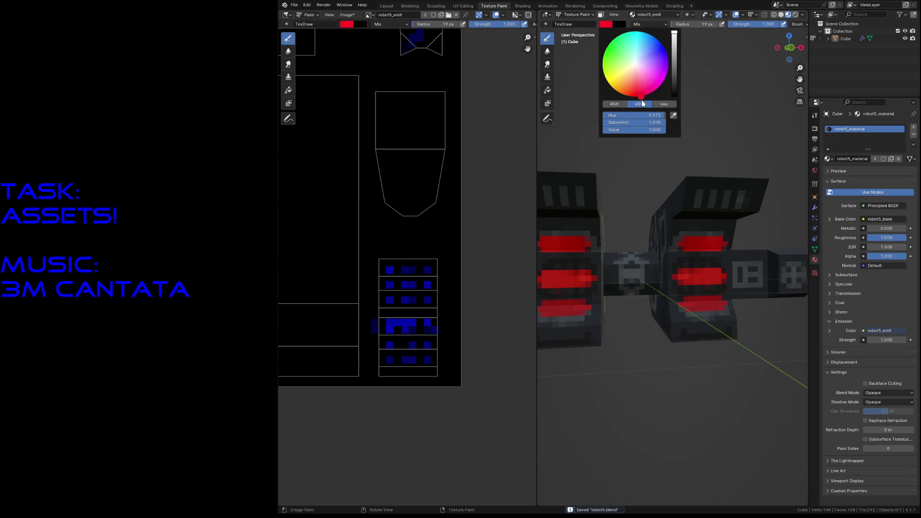
click(698, 252)
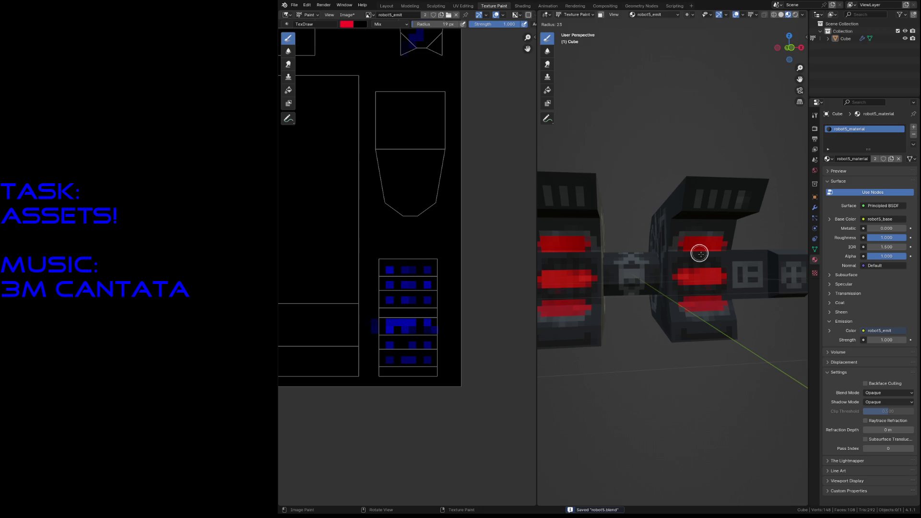
key(shift+grave)
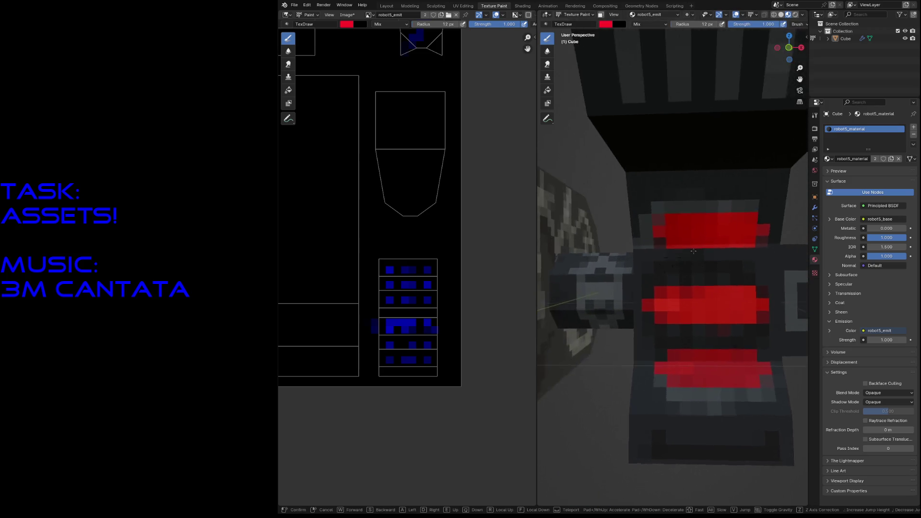
click(686, 245)
Brighten the top, middle and bottom red stripes, enlarging the brush to 18 px midway.
mouse_move(685, 236)
mouse_down()
mouse_move(725, 238)
mouse_move(625, 238)
mouse_move(725, 238)
mouse_move(639, 229)
mouse_move(716, 225)
mouse_move(662, 227)
mouse_move(687, 248)
mouse_move(654, 247)
mouse_move(712, 248)
mouse_up()
mouse_move(613, 313)
mouse_down()
mouse_move(727, 311)
mouse_move(611, 312)
mouse_move(651, 317)
mouse_up()
click(626, 323)
key(f)
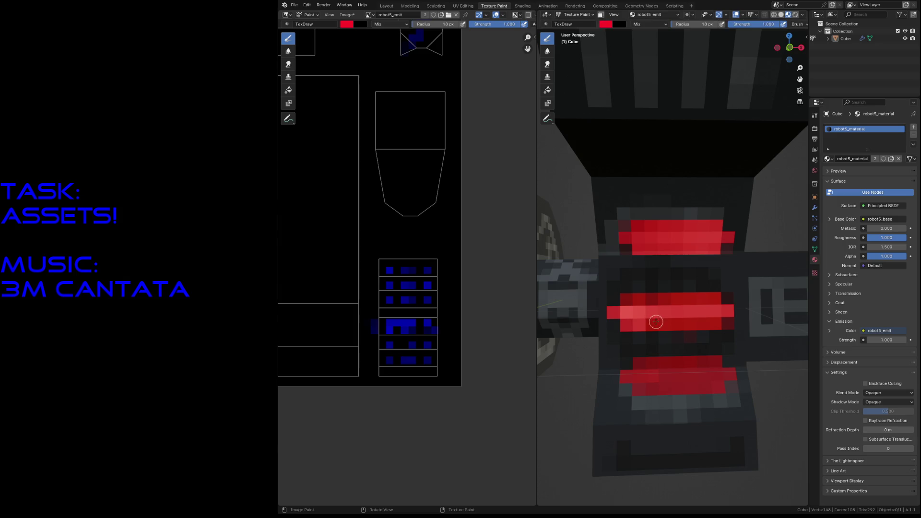
drag(633, 308, 704, 314)
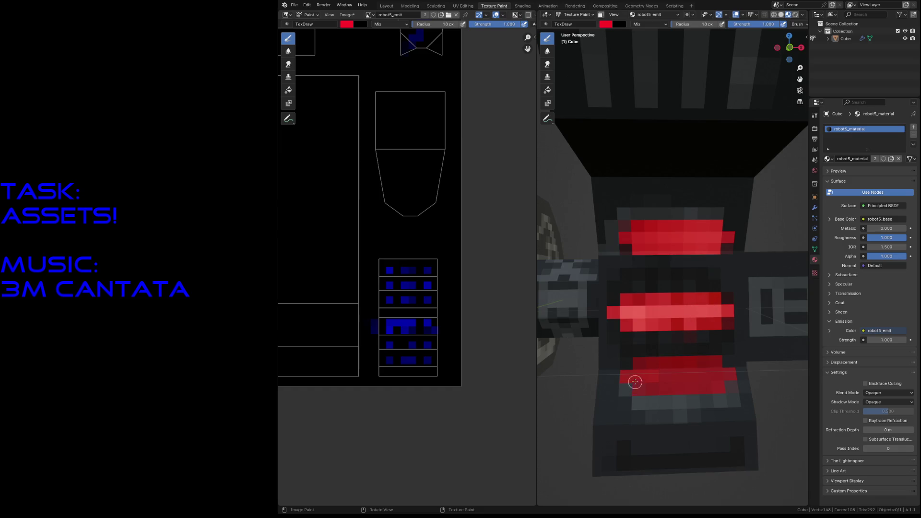
drag(627, 378, 648, 377)
mouse_move(648, 377)
mouse_down()
mouse_move(731, 374)
mouse_move(628, 374)
mouse_move(647, 367)
mouse_move(639, 388)
mouse_move(681, 382)
mouse_move(707, 363)
mouse_up()
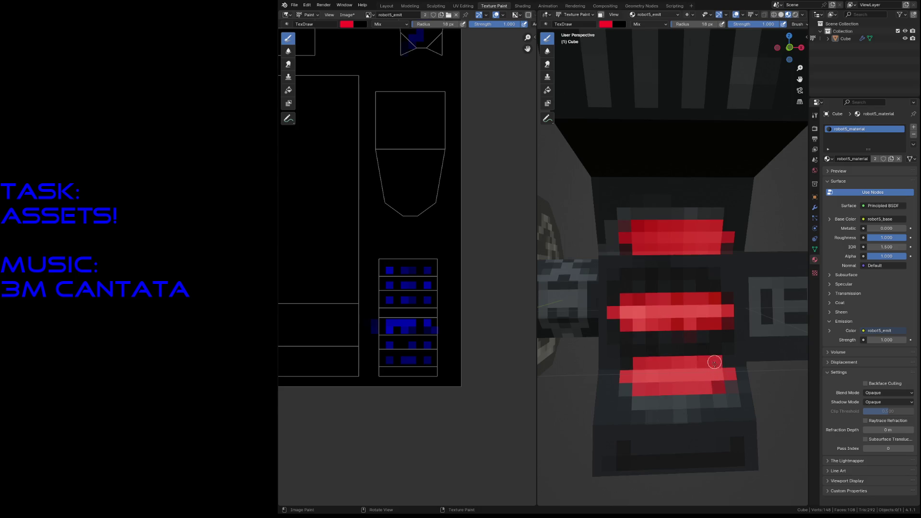
mouse_move(689, 328)
mouse_down()
mouse_move(665, 322)
mouse_move(705, 322)
mouse_move(662, 301)
mouse_move(710, 308)
mouse_up()
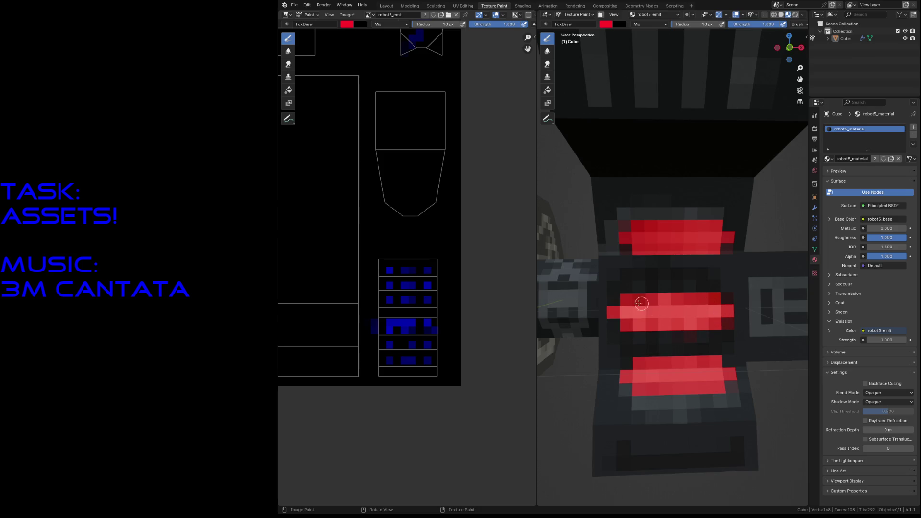
scroll(667, 326, down, 5)
middle_drag(667, 326, 680, 349)
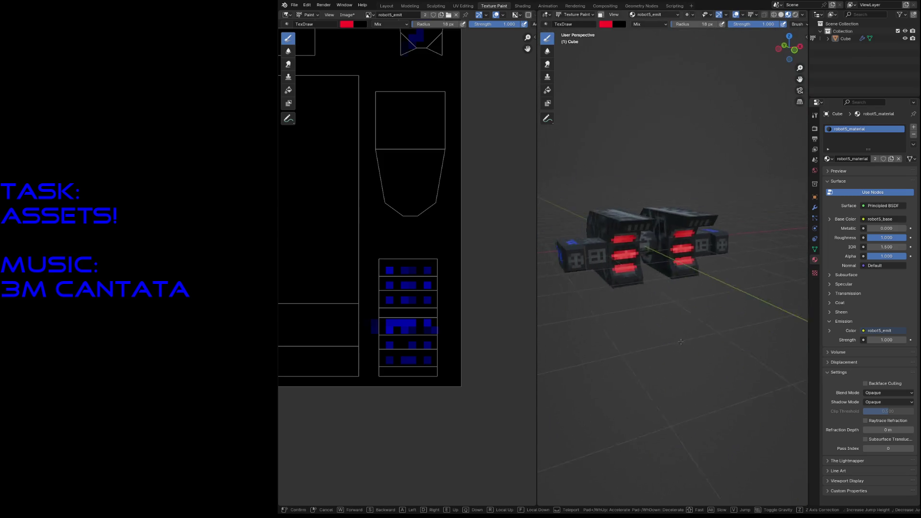
Save, frame the texture image and shrink the brush radius to 1 px.
key(ctrl+s)
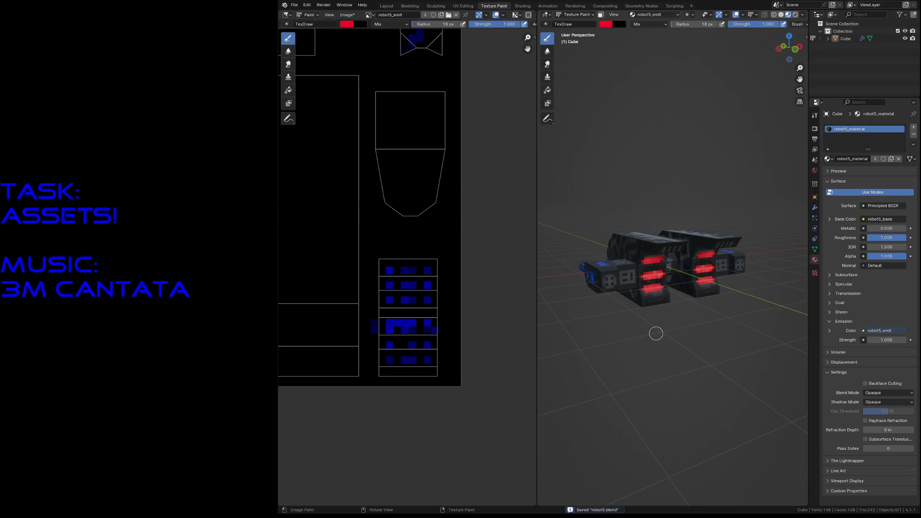
scroll(403, 215, down, 3)
scroll(403, 223, down, 2)
middle_drag(389, 209, 446, 230)
scroll(428, 218, up, 3)
scroll(431, 227, up, 4)
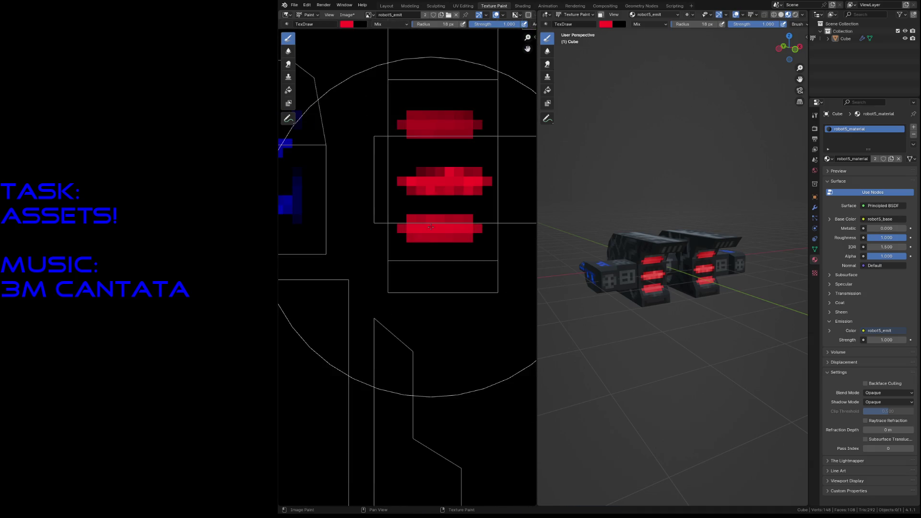
scroll(430, 227, up, 2)
scroll(446, 238, up, 2)
key(f)
click(475, 241)
key(f)
click(394, 380)
Paint dark red single pixels into the middle stripe and fly past the robot to check.
drag(424, 210, 450, 212)
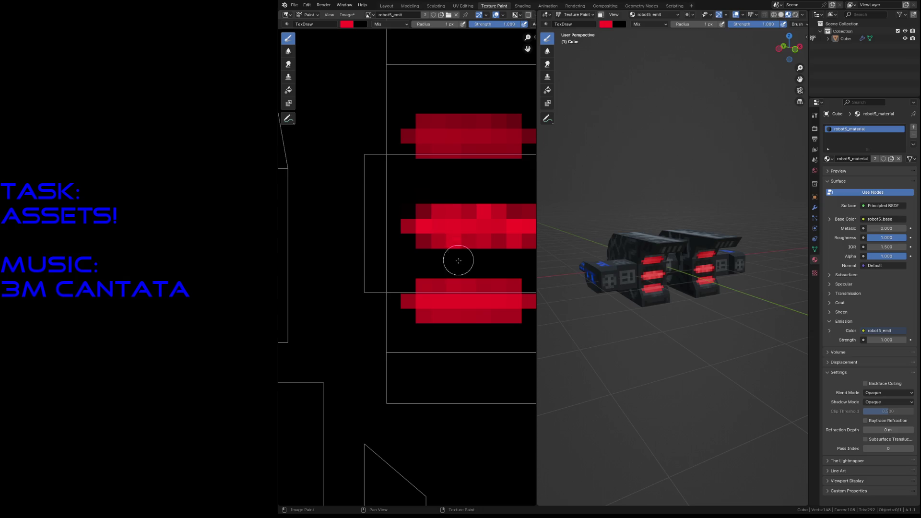
key(shift+grave)
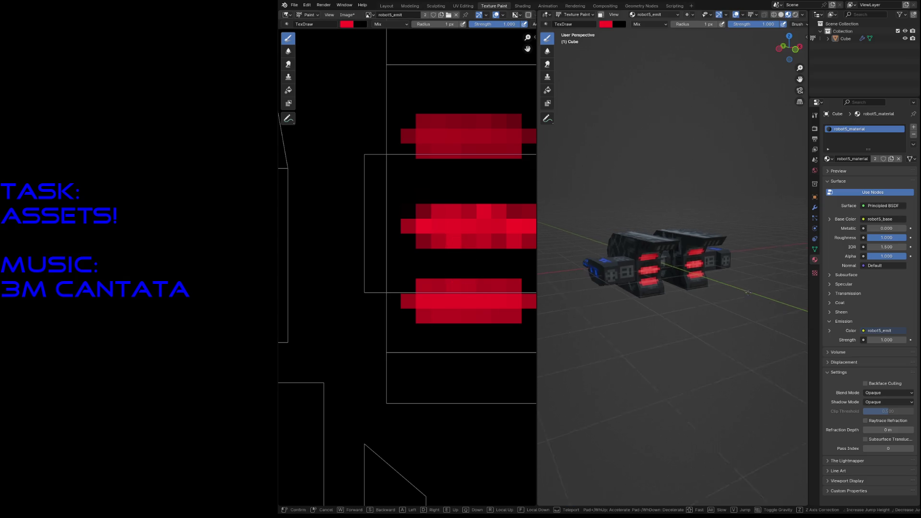
key(w)
key(w)
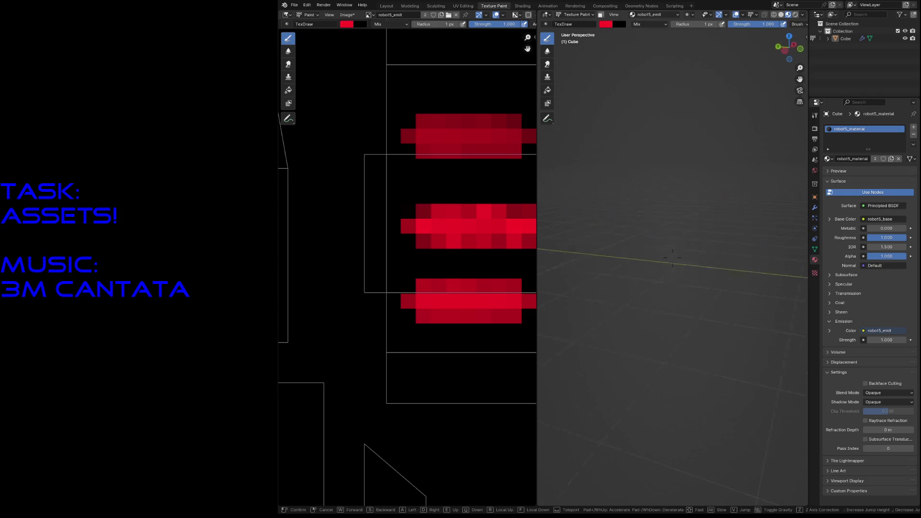
key(s)
Fly to a front view of the robot, save robot5.blend and start renaming the Cube object.
click(728, 296)
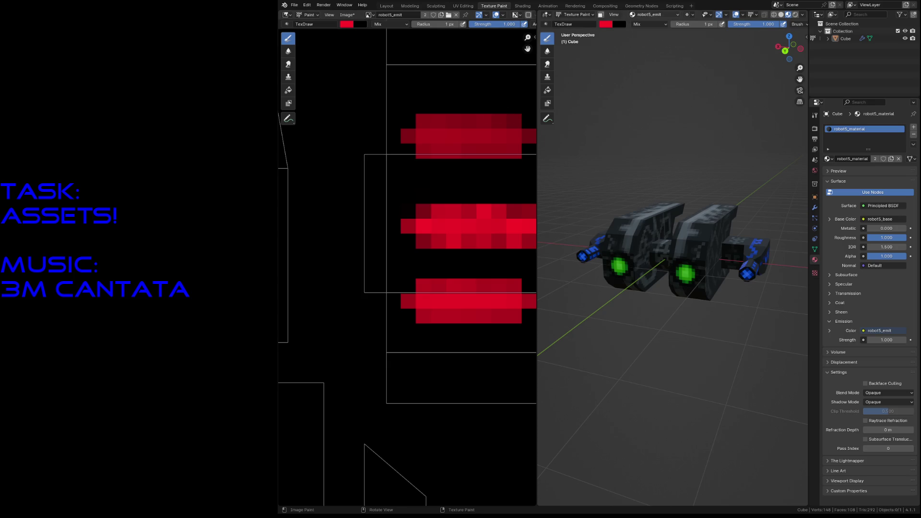
key(shift+grave)
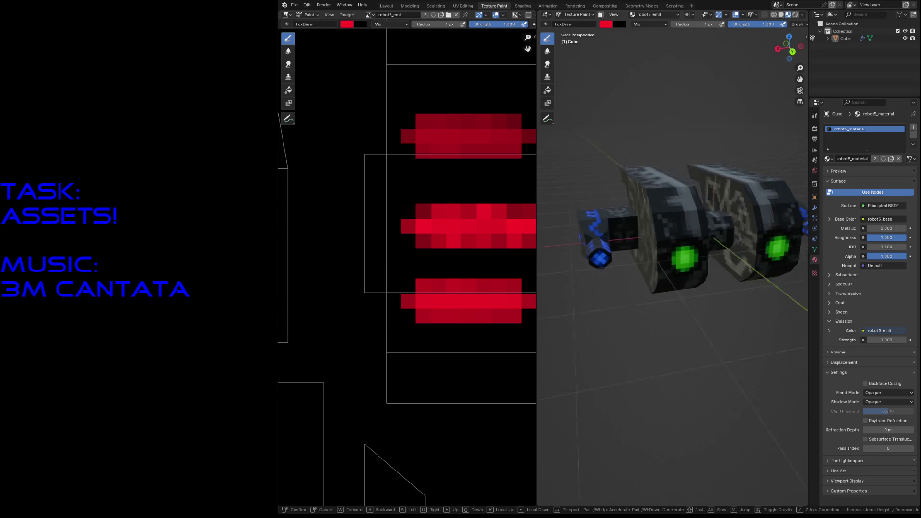
click(754, 104)
key(ctrl+s)
double_click(845, 38)
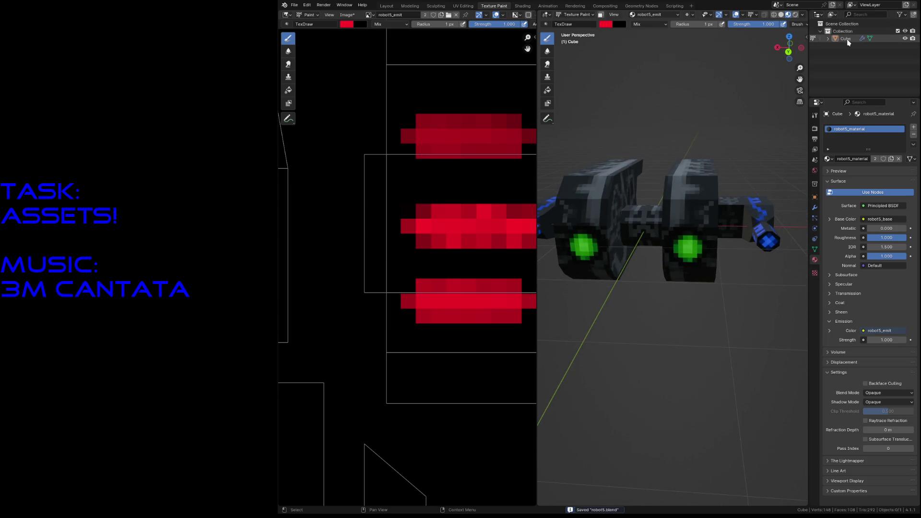
text(r)
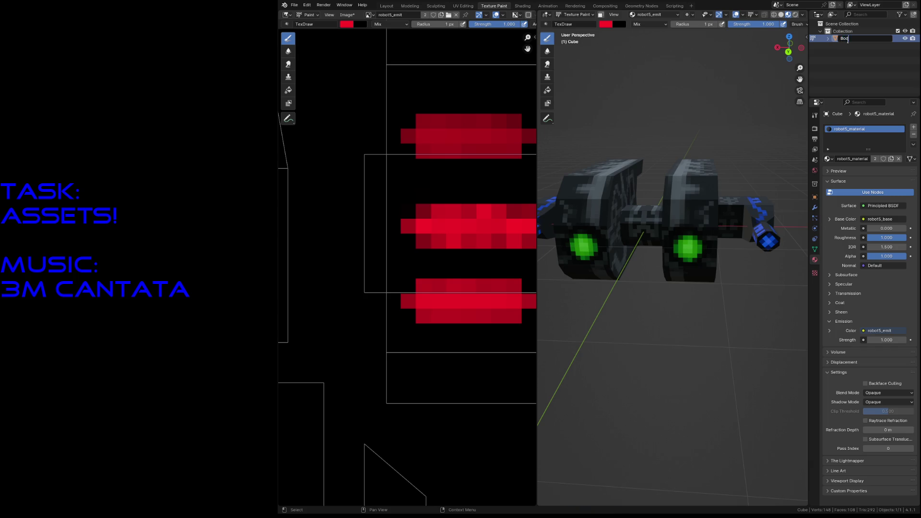
text(y)
key(Return)
key(ctrl+s)
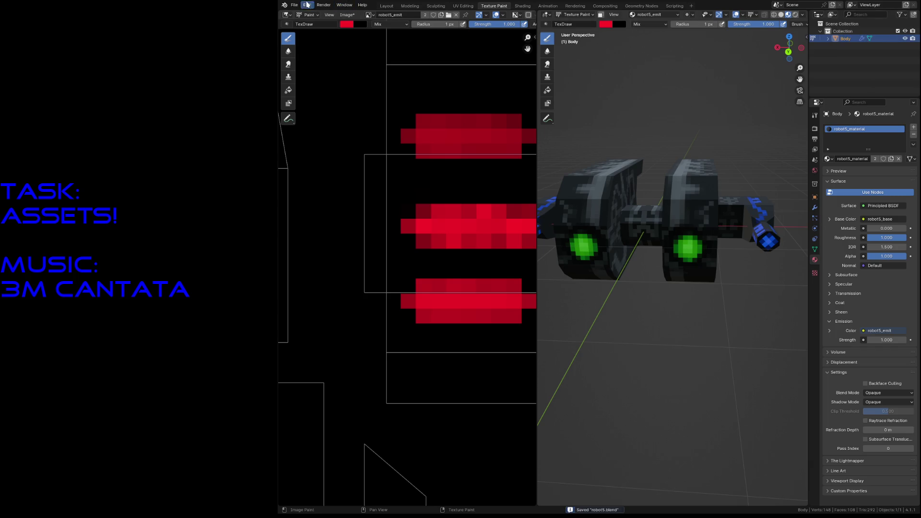
click(346, 14)
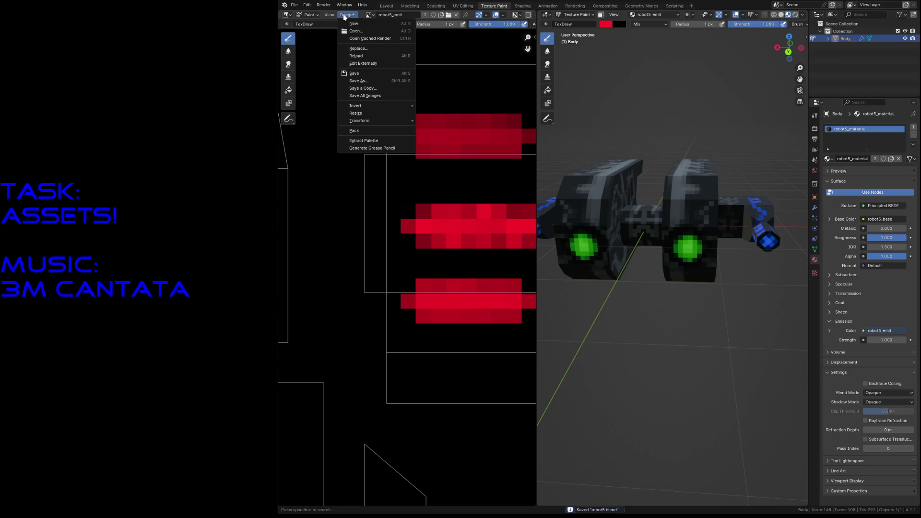
click(358, 64)
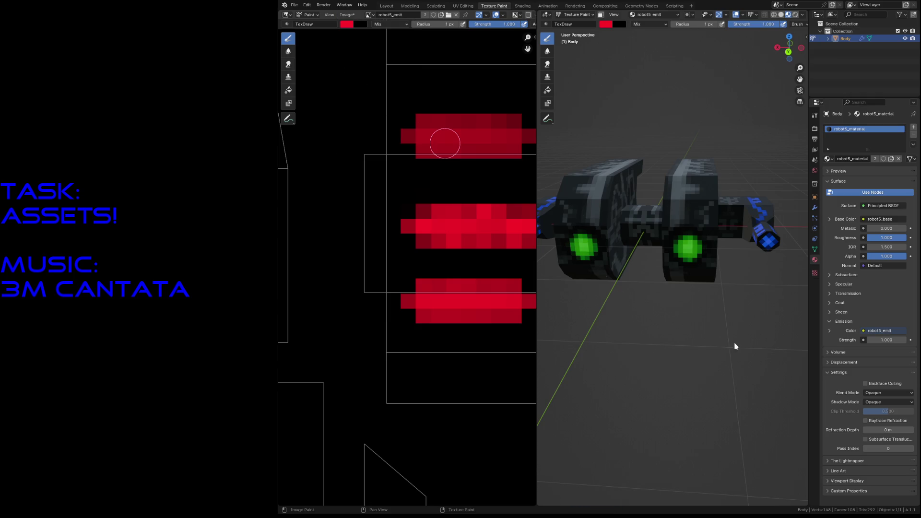
key(ctrl+s)
click(368, 16)
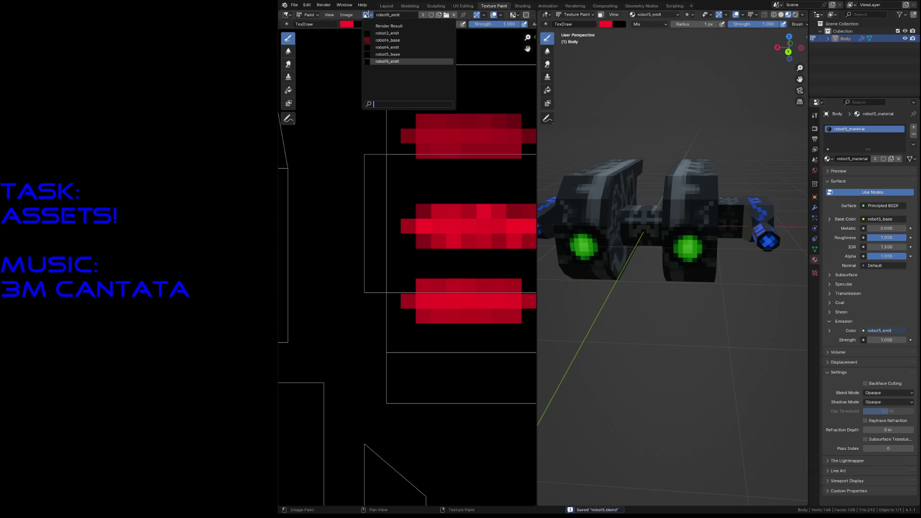
click(403, 56)
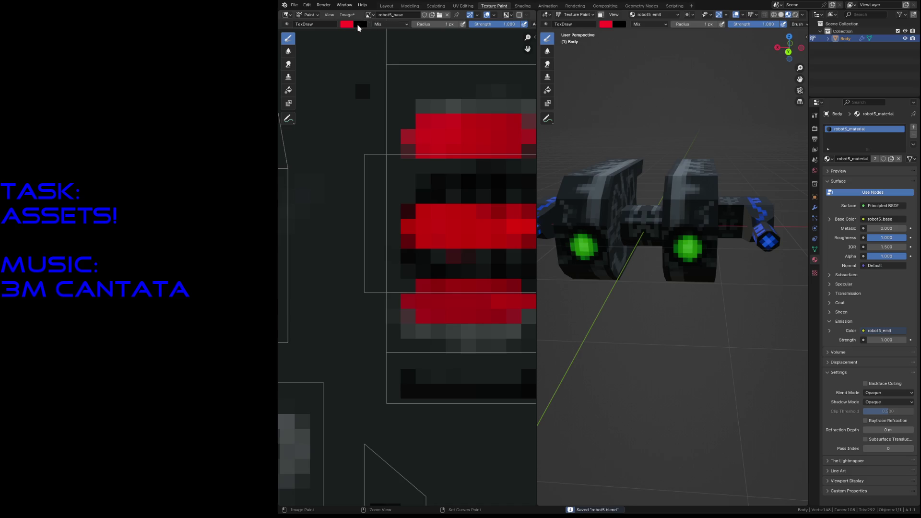
click(347, 14)
click(354, 74)
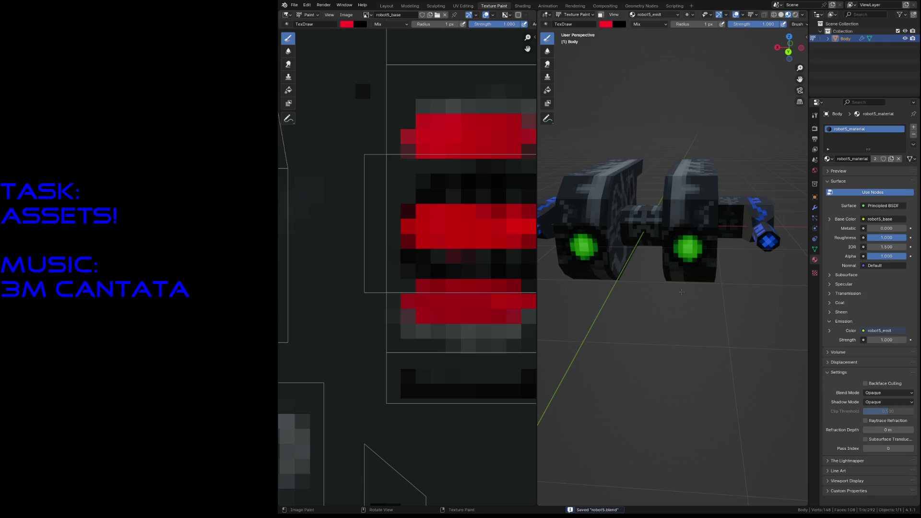
click(346, 15)
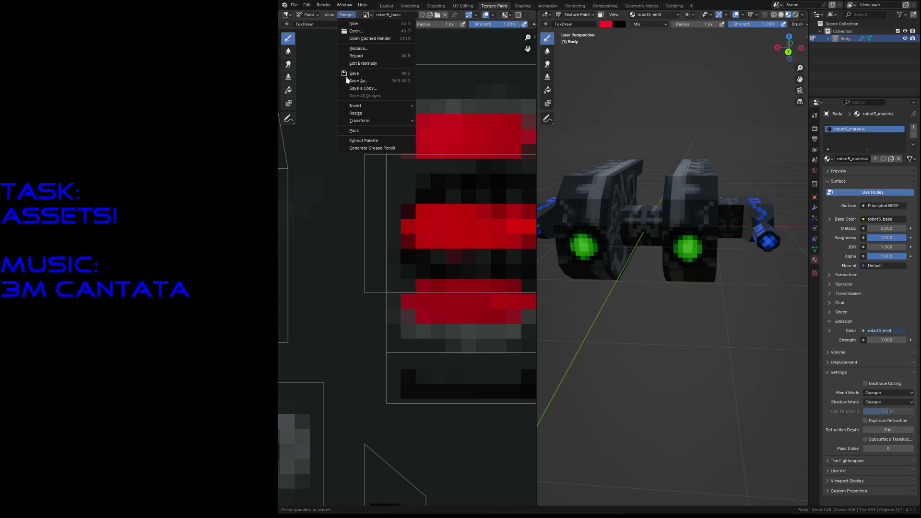
click(354, 72)
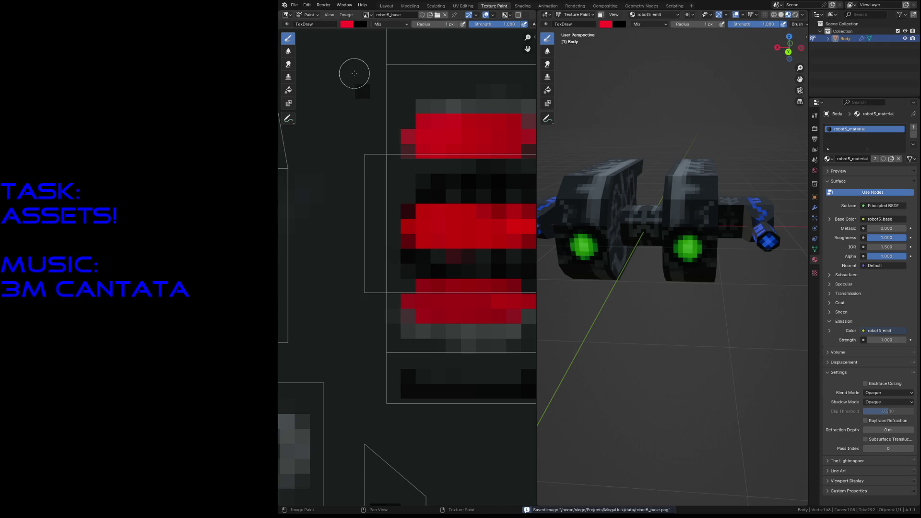
key(ctrl+s)
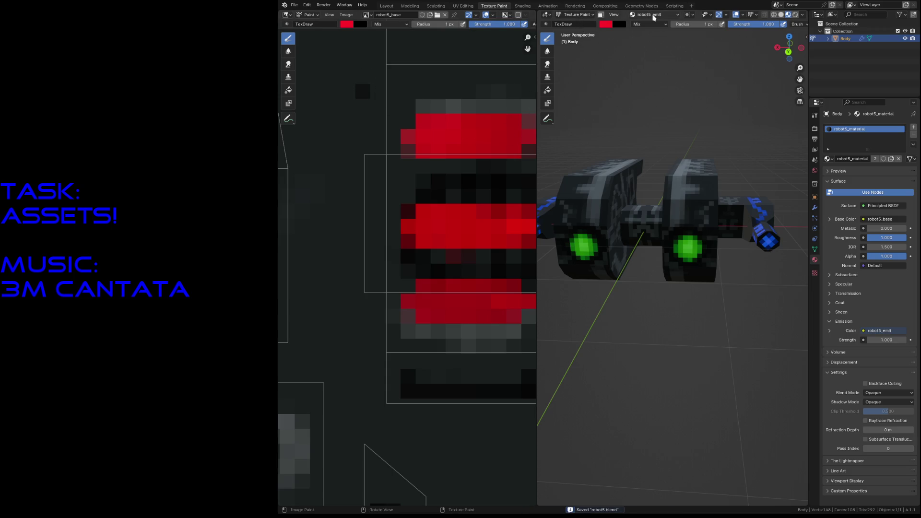
click(654, 15)
In the Layout workspace set Material Preview shading and save the file.
click(387, 6)
key(z)
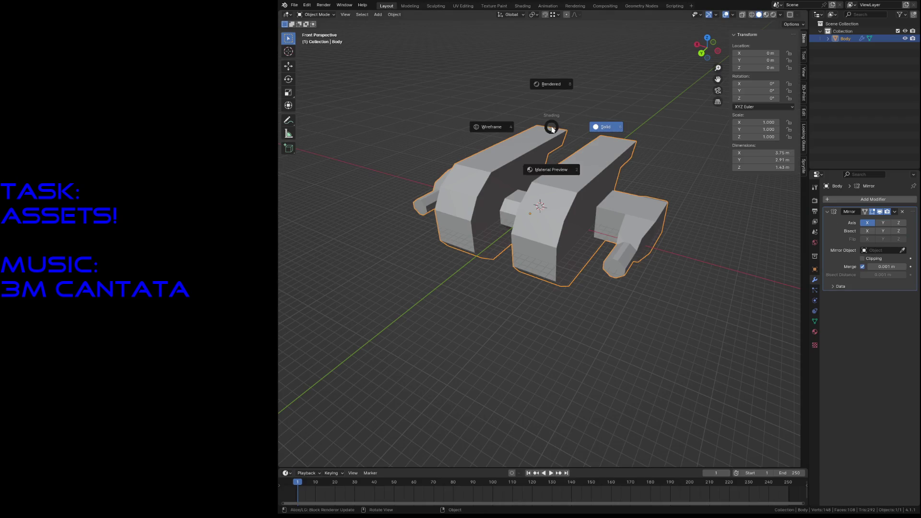
click(551, 169)
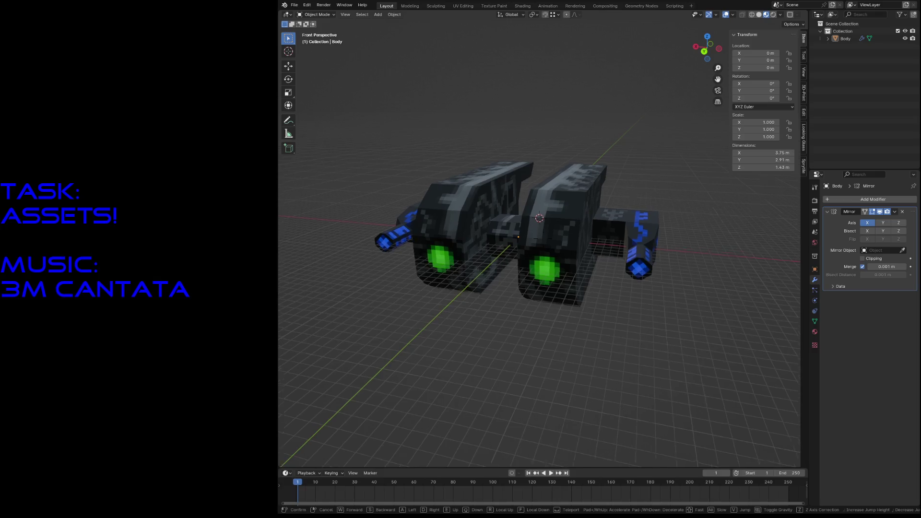
click(544, 302)
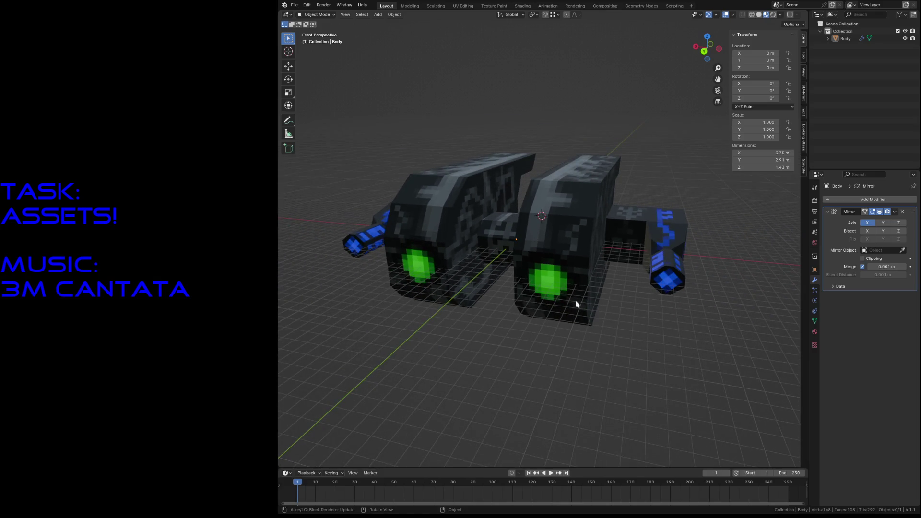
key(ctrl+s)
Select the robot Body and duplicate it as Body.001.
click(553, 283)
middle_drag(553, 283, 548, 302)
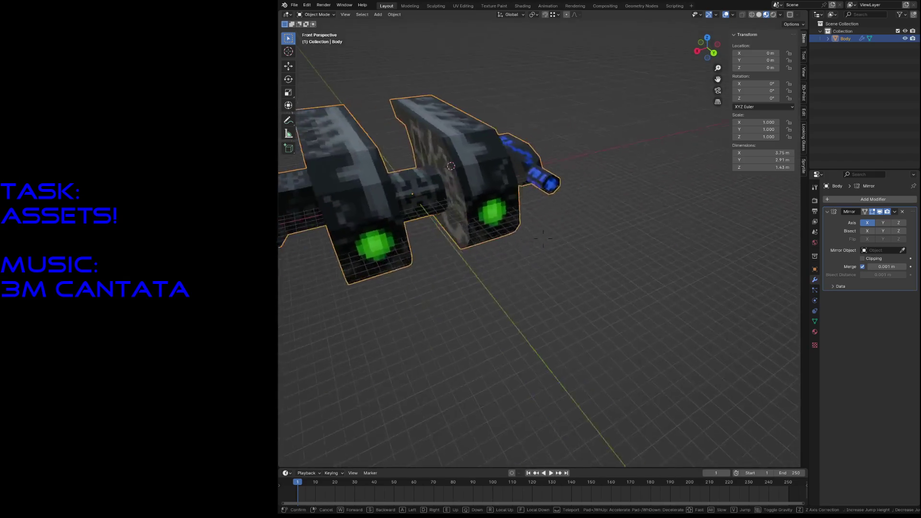
key(shift+d)
Undo the stray duplicate, select the Body's front eye face and add a second material slot.
click(547, 302)
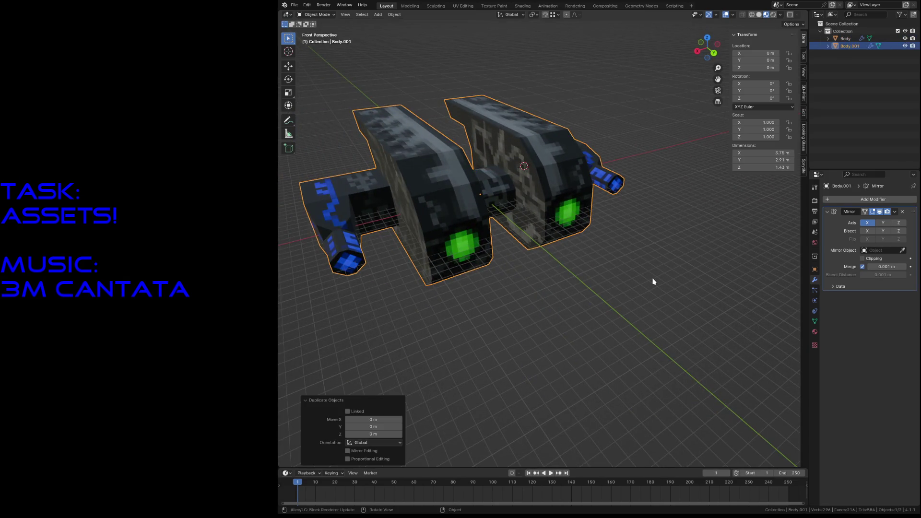
key(ctrl+z)
click(565, 187)
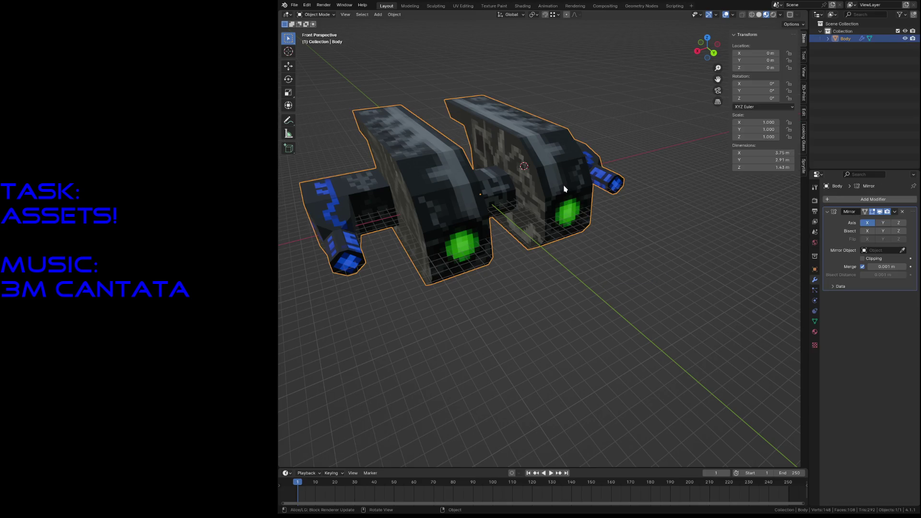
key(Tab)
click(567, 208)
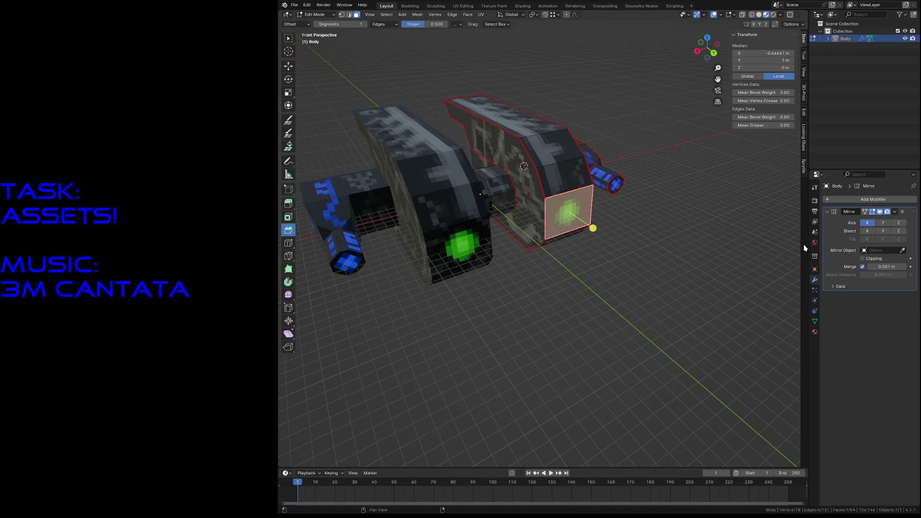
click(815, 332)
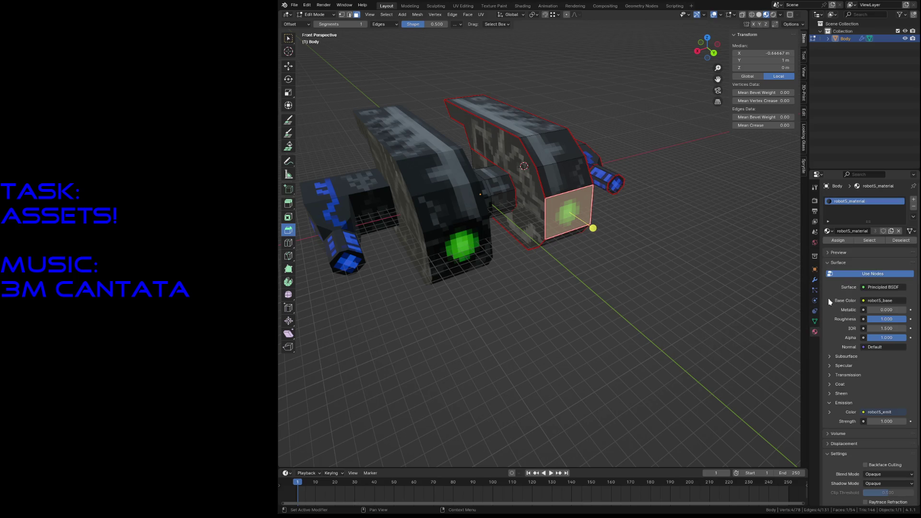
click(914, 199)
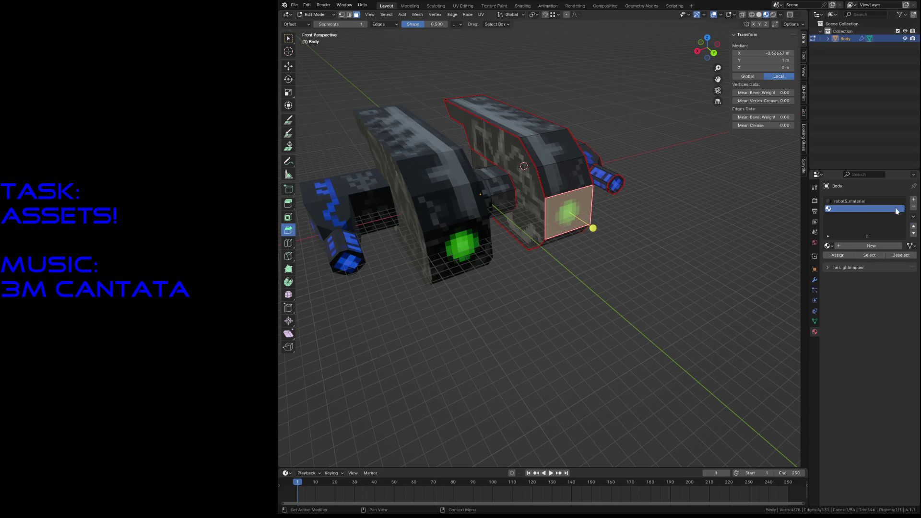
Copy robot5_material into the second slot and rename the copy robot5_eye_material.
click(849, 200)
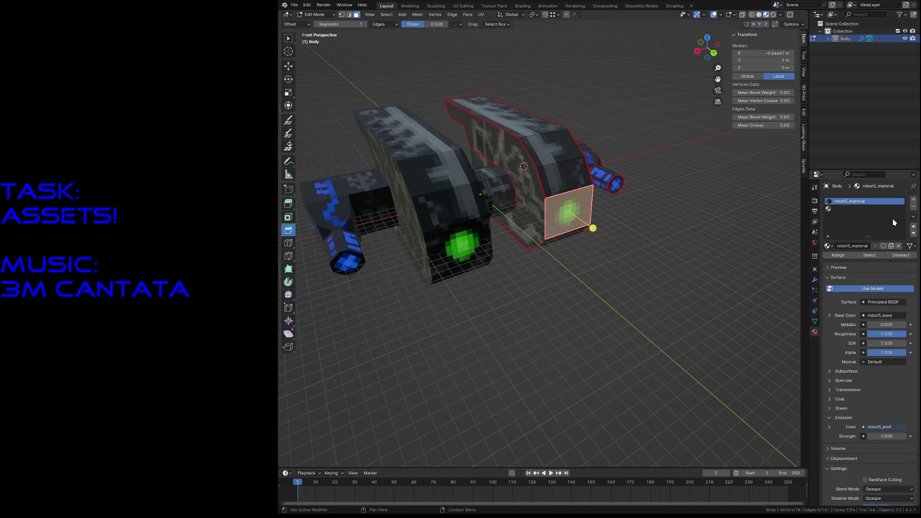
click(891, 247)
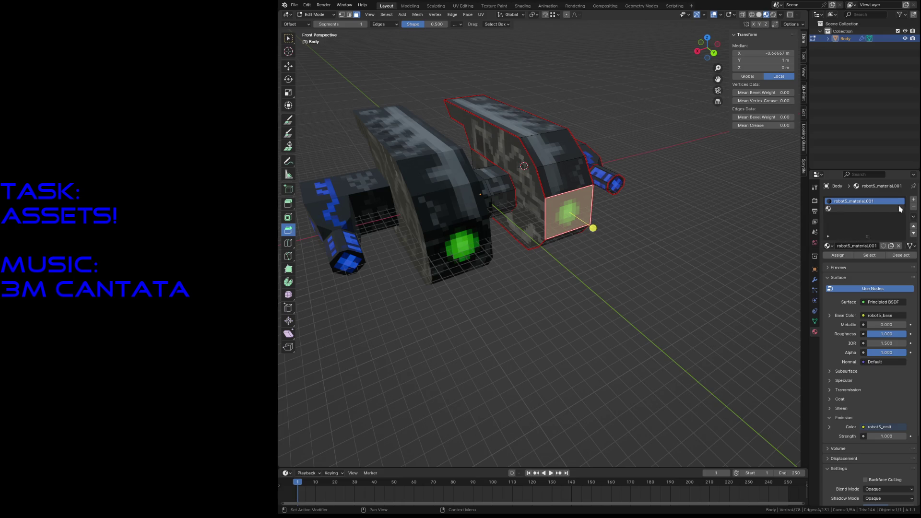
click(827, 245)
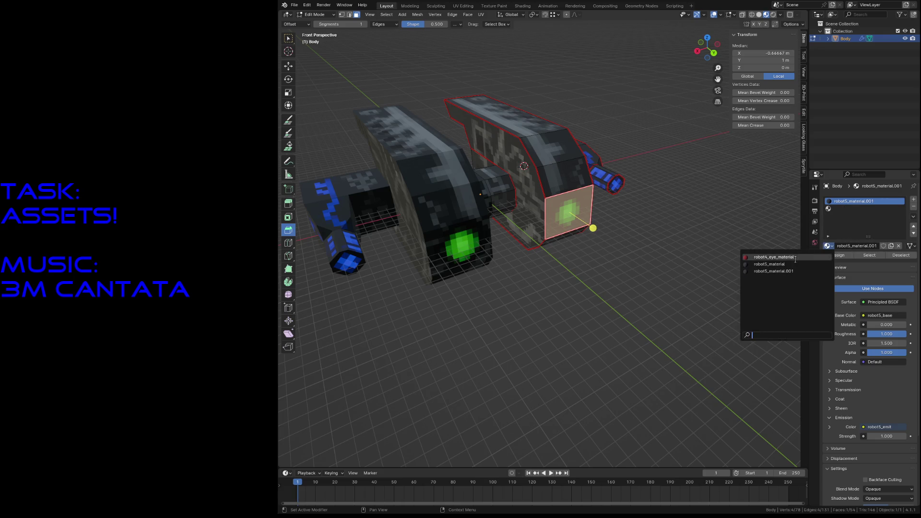
click(774, 264)
click(913, 200)
click(827, 246)
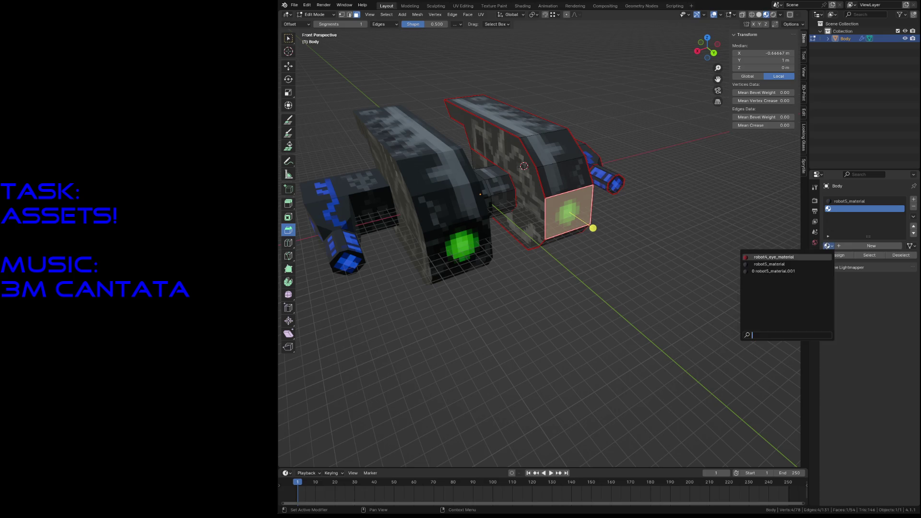
click(784, 266)
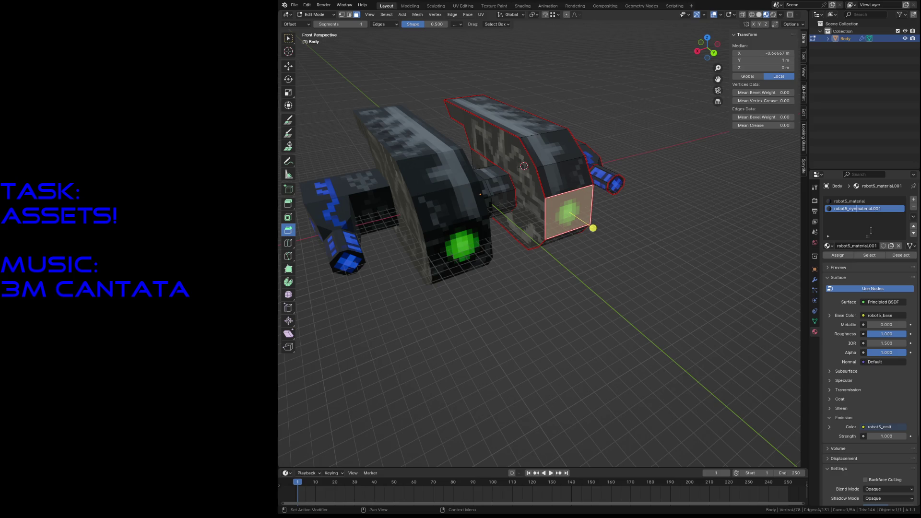
text(_)
key(Return)
Assign robot5_eye_material to the eye face, deselect and save the file.
click(844, 256)
key(ctrl+z)
key(ctrl+shift+z)
key(ctrl+z)
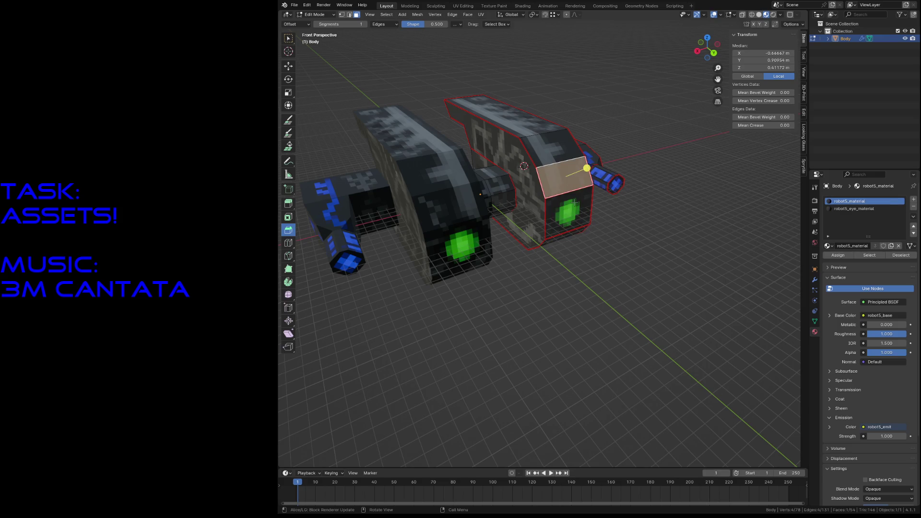
key(alt+a)
key(ctrl+s)
key(Tab)
click(607, 282)
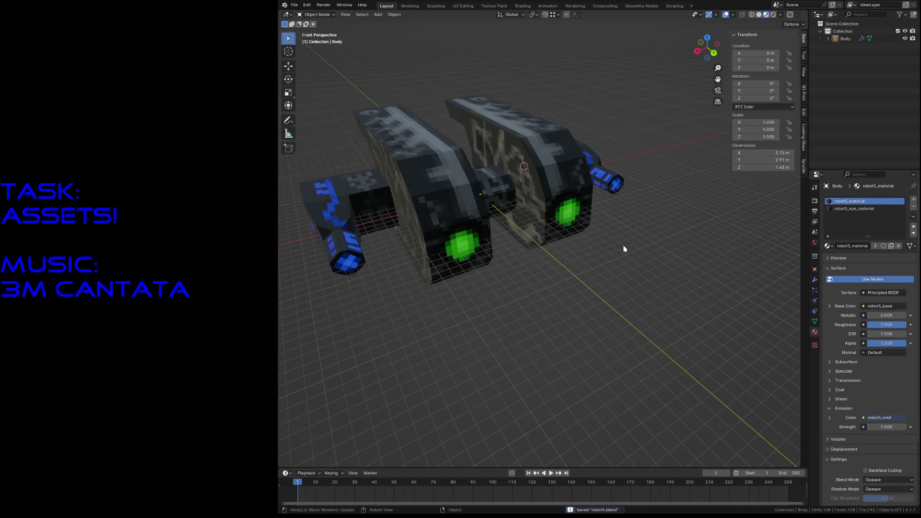
Select the right blue tube's end face, briefly checking the Add menus in Edit and Object mode.
click(616, 186)
key(Tab)
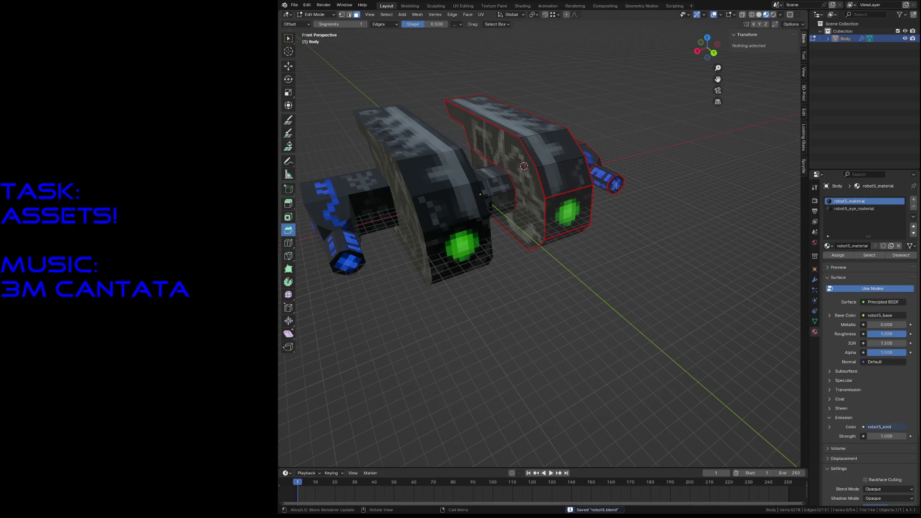
click(616, 186)
key(shift+a)
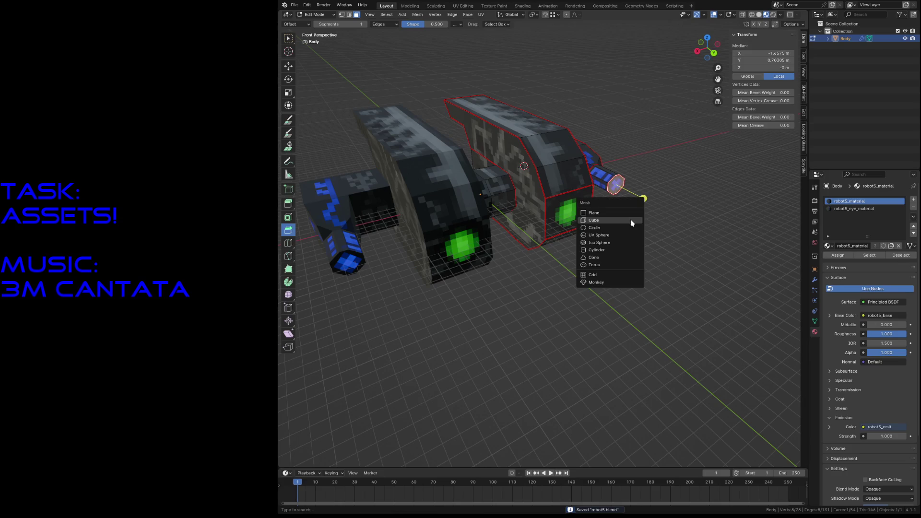
key(Escape)
key(Tab)
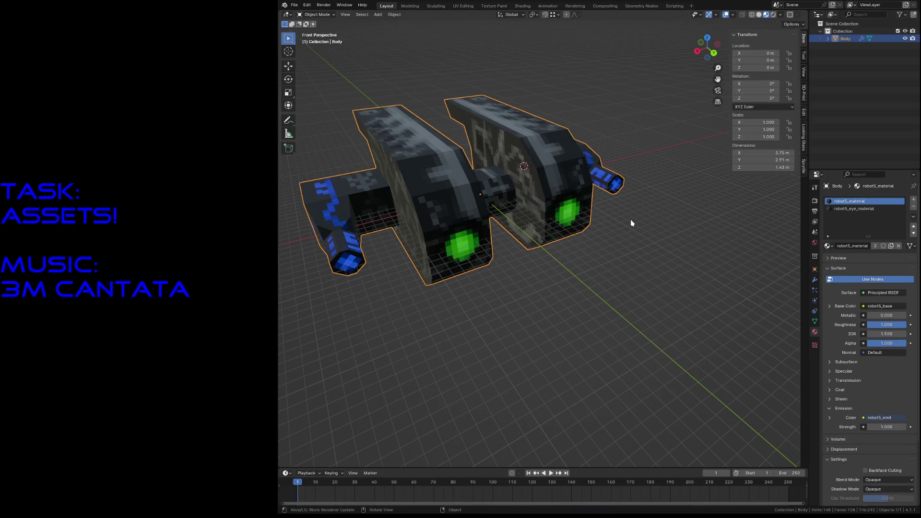
key(shift+a)
key(Escape)
Snap the 3D cursor to the tube's end face and bring up the object Add menu.
key(Tab)
click(618, 187)
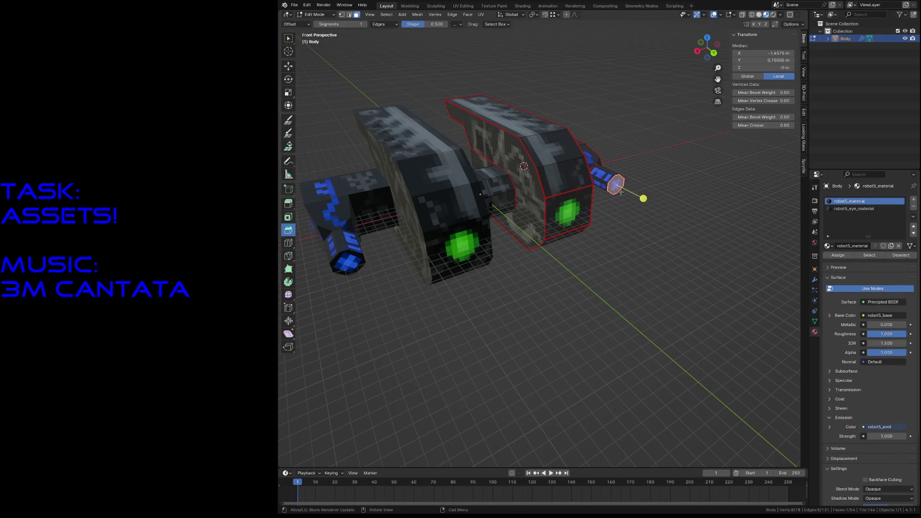
key(shift+s)
click(620, 235)
key(Tab)
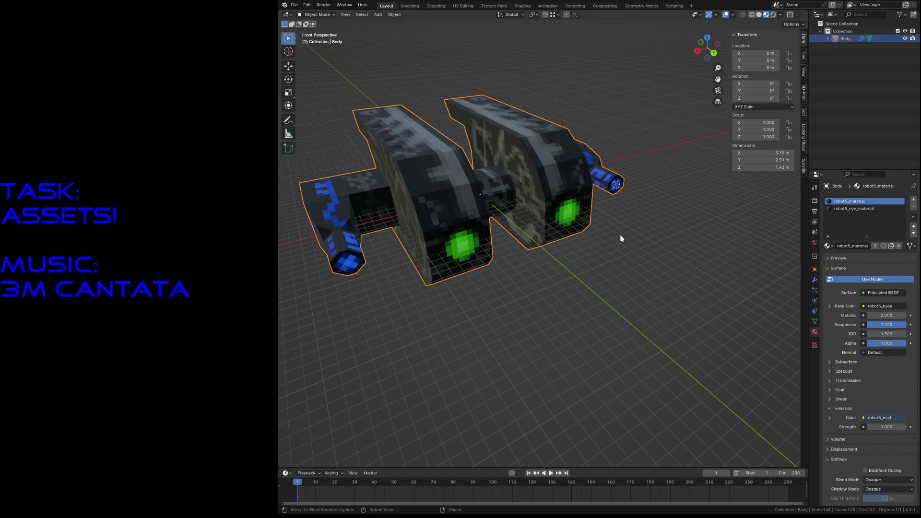
key(shift+a)
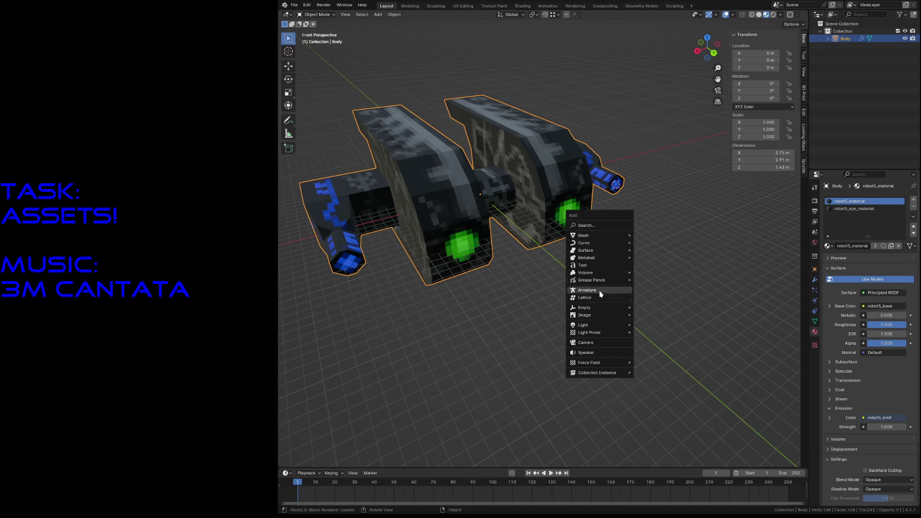
mouse_move(585, 307)
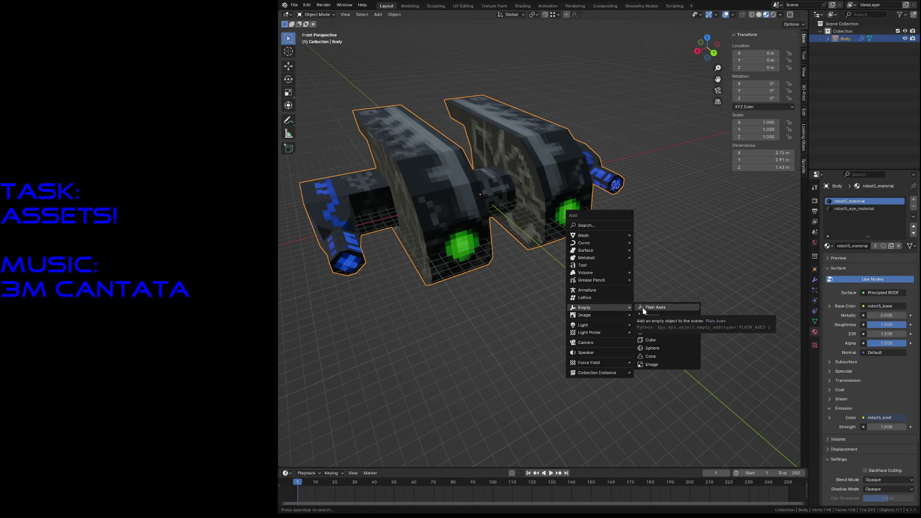
Add an Arrows empty at the tube tip, move it about 0.43 m along Y from top view, and save.
click(645, 315)
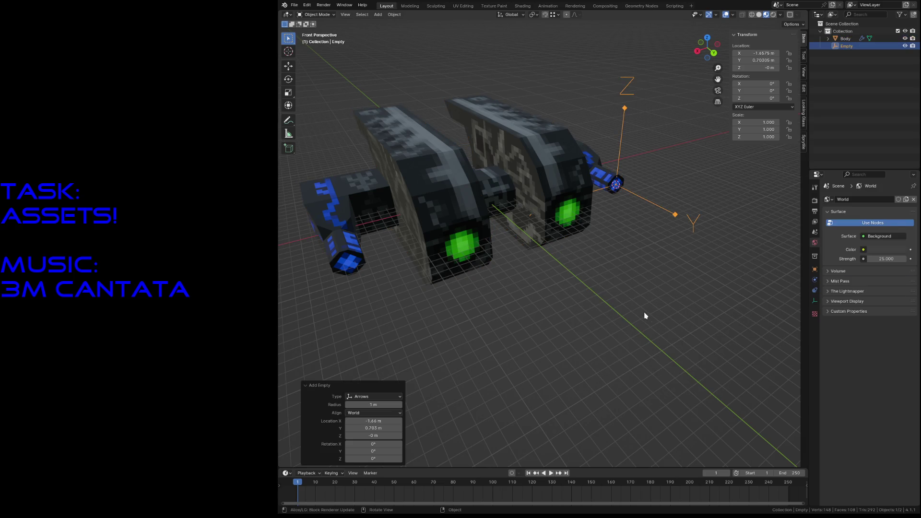
key(KP_7)
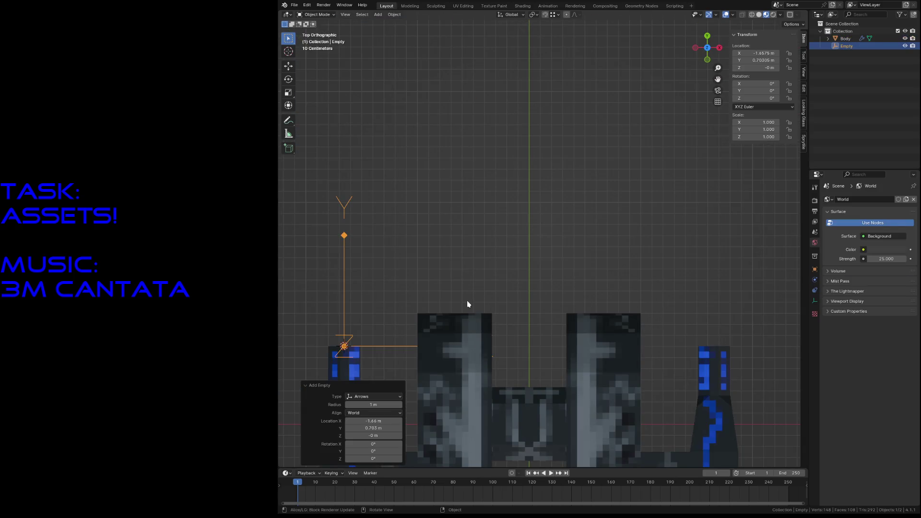
key(g)
key(y)
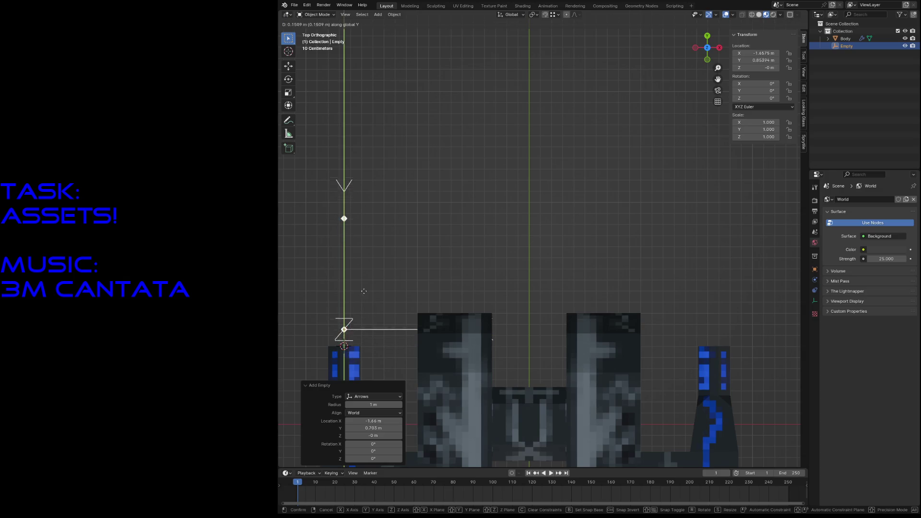
click(370, 241)
mouse_move(461, 249)
middle_down()
mouse_move(608, 253)
mouse_move(561, 260)
mouse_move(481, 307)
middle_up()
scroll(548, 274, up, 6)
scroll(544, 238, down, 5)
key(ctrl+s)
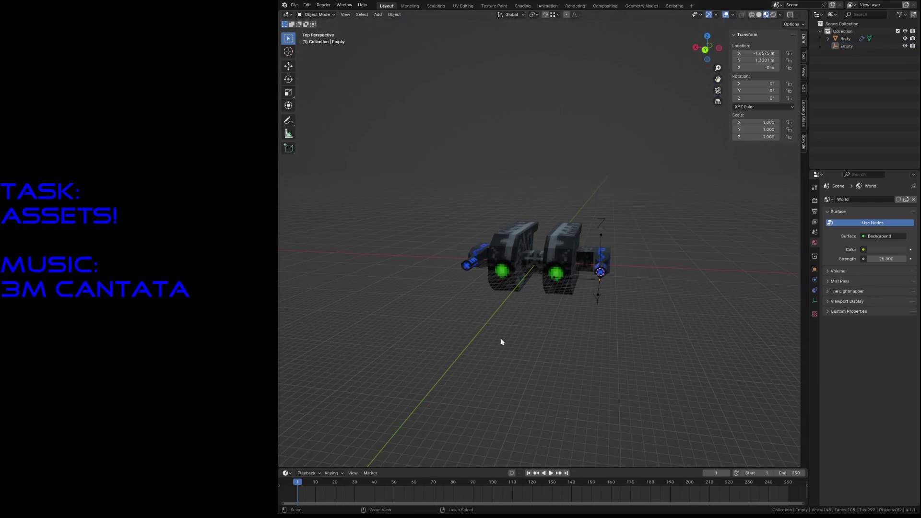